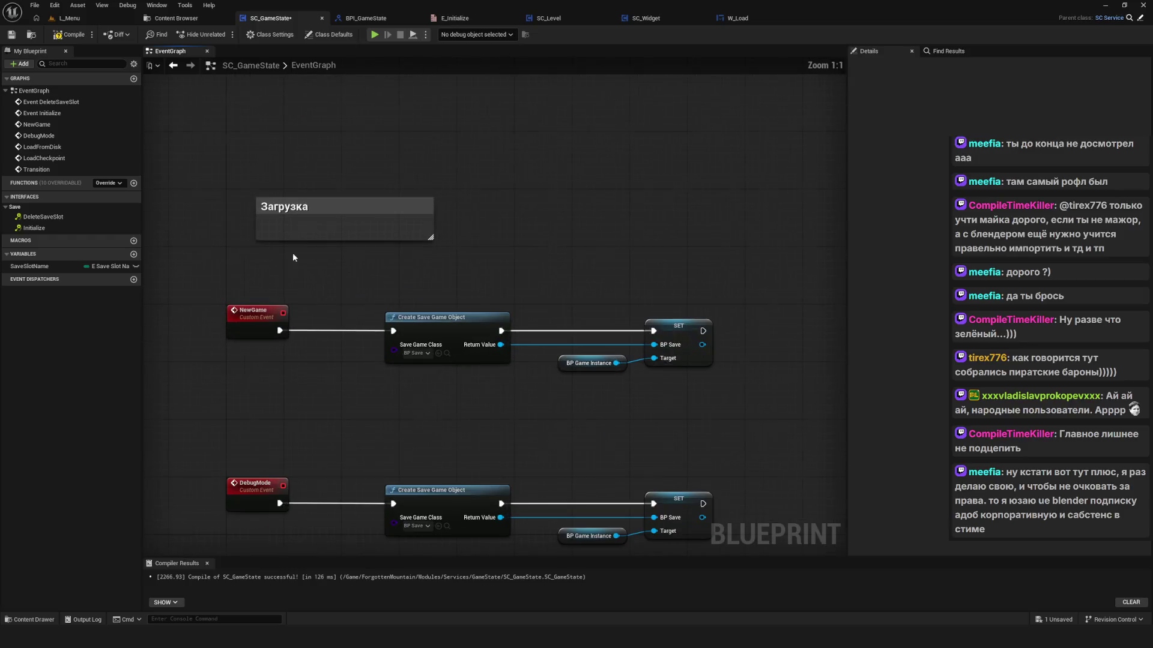
Step: Retitle the Загрузка comment to 'Инициализация' and move it up and left
type("Инициализ")
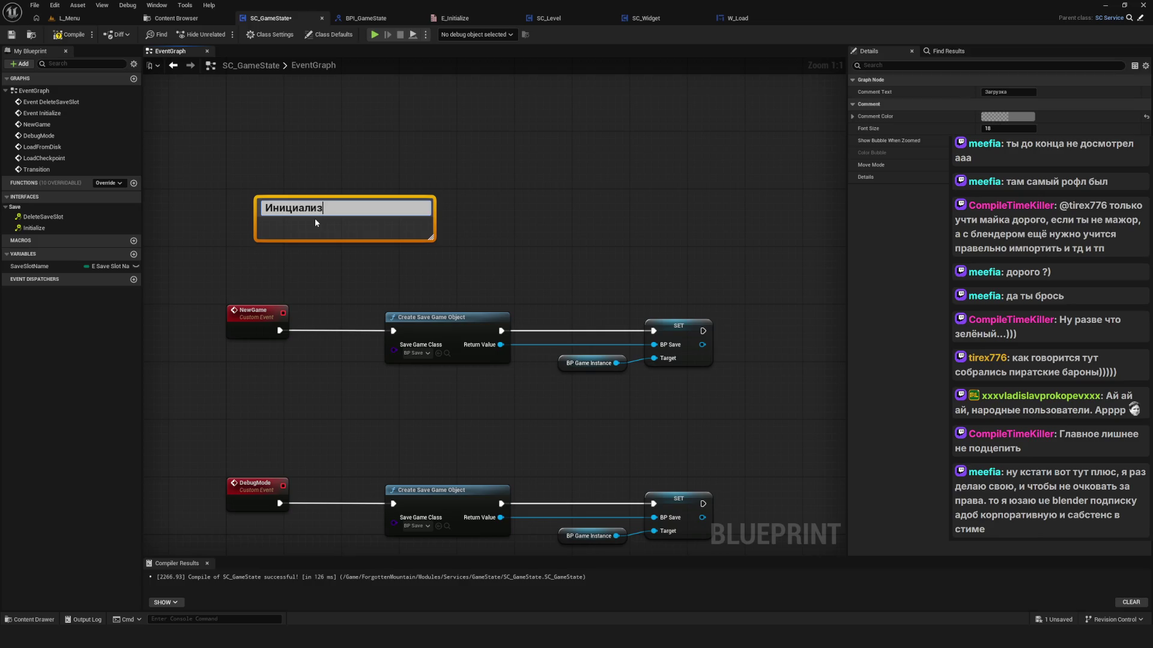
type("ация")
key("Return")
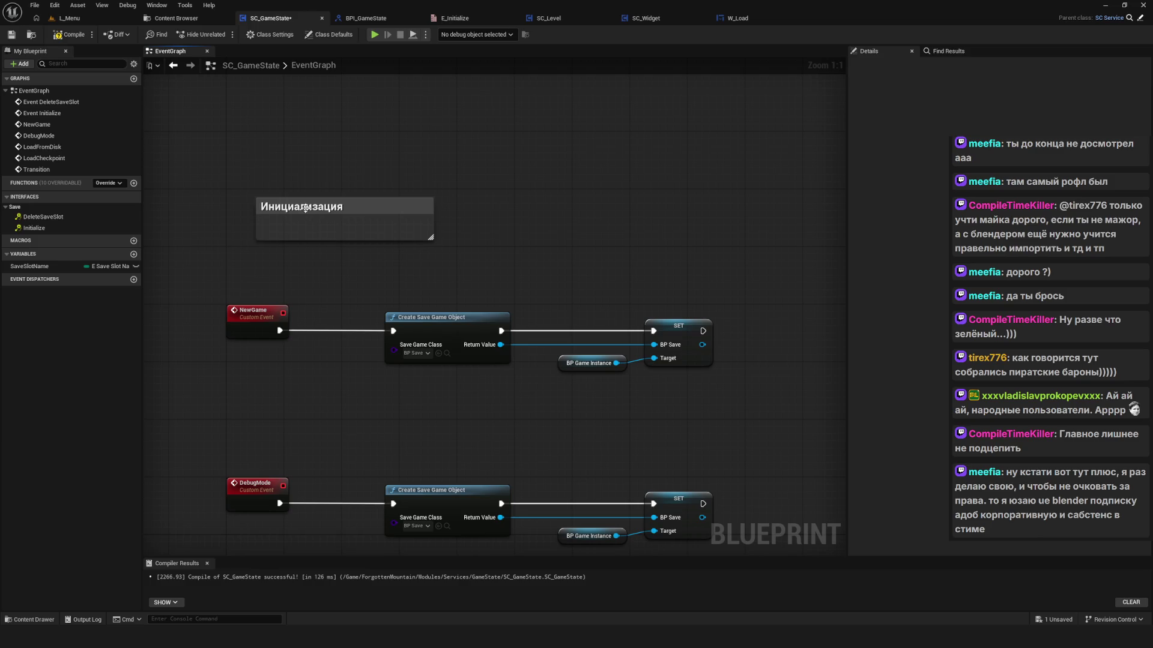
left_click_drag(306, 207, 284, 143)
scroll(300, 293, "down", 3)
Step: Compile and save SC_GameState, undoing an accidental comment resize
left_click(70, 34)
left_click(11, 34)
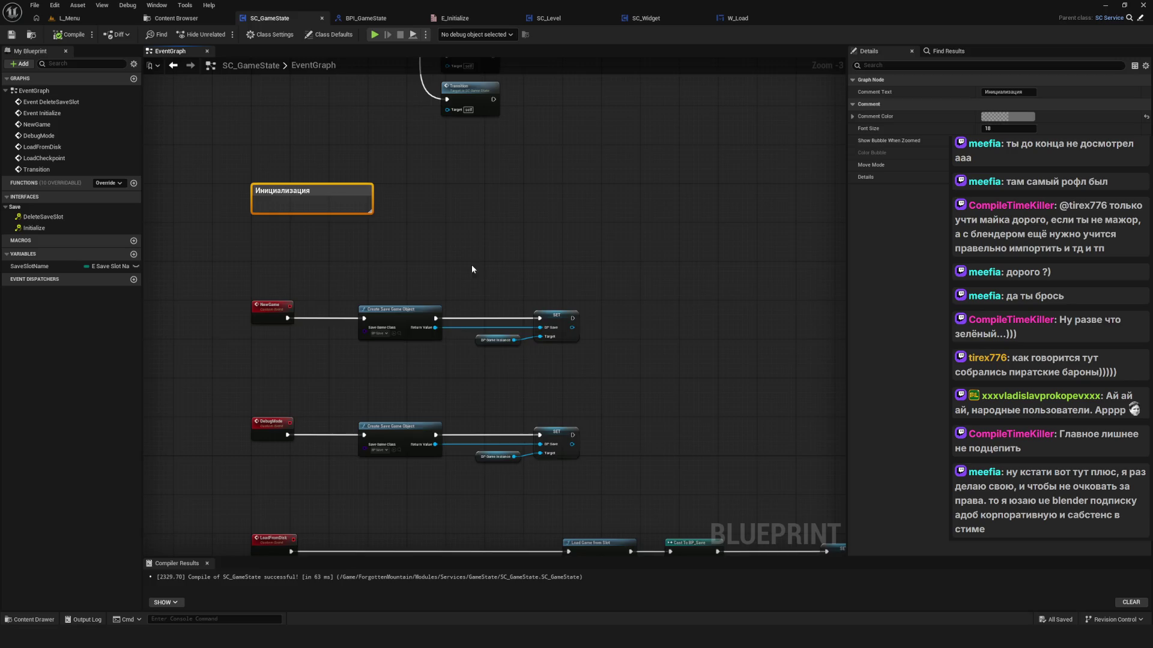
scroll(470, 265, "down", 3)
mouse_move(527, 262)
left_mouse_down()
mouse_move(430, 269)
mouse_move(397, 243)
mouse_move(561, 226)
mouse_move(507, 232)
left_mouse_up()
key("ctrl+z")
scroll(423, 248, "up", 4)
scroll(596, 274, "down", 5)
Step: Retitle the copied comment to 'Снэпшот'
key("f")
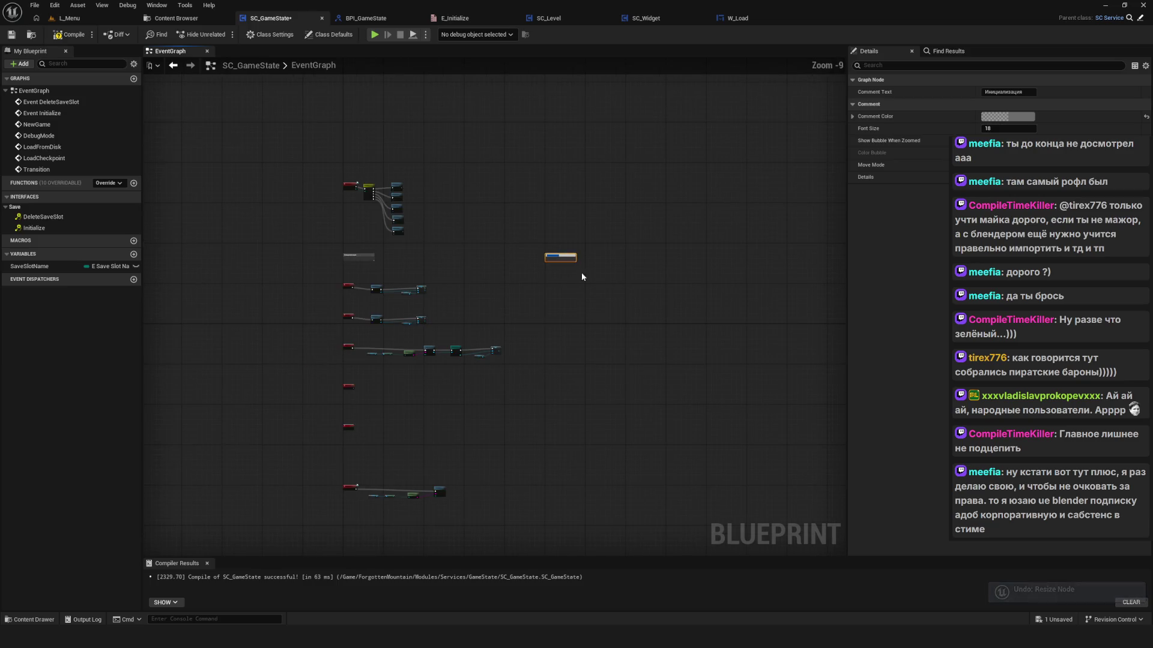
type("Снэпшо")
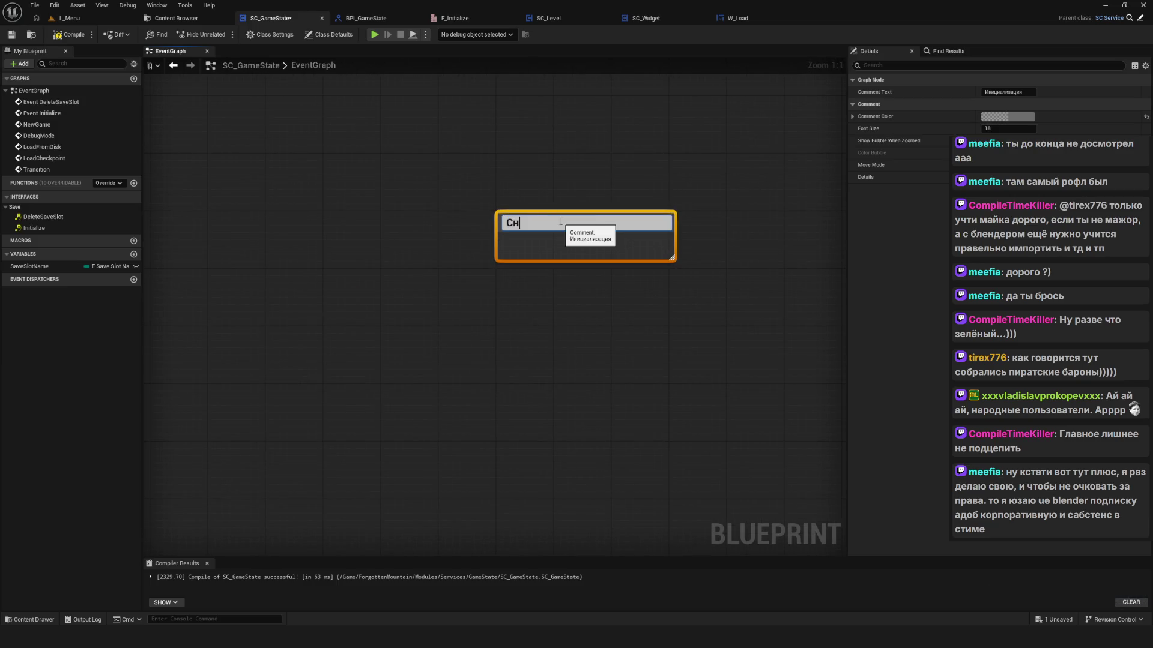
key("Return")
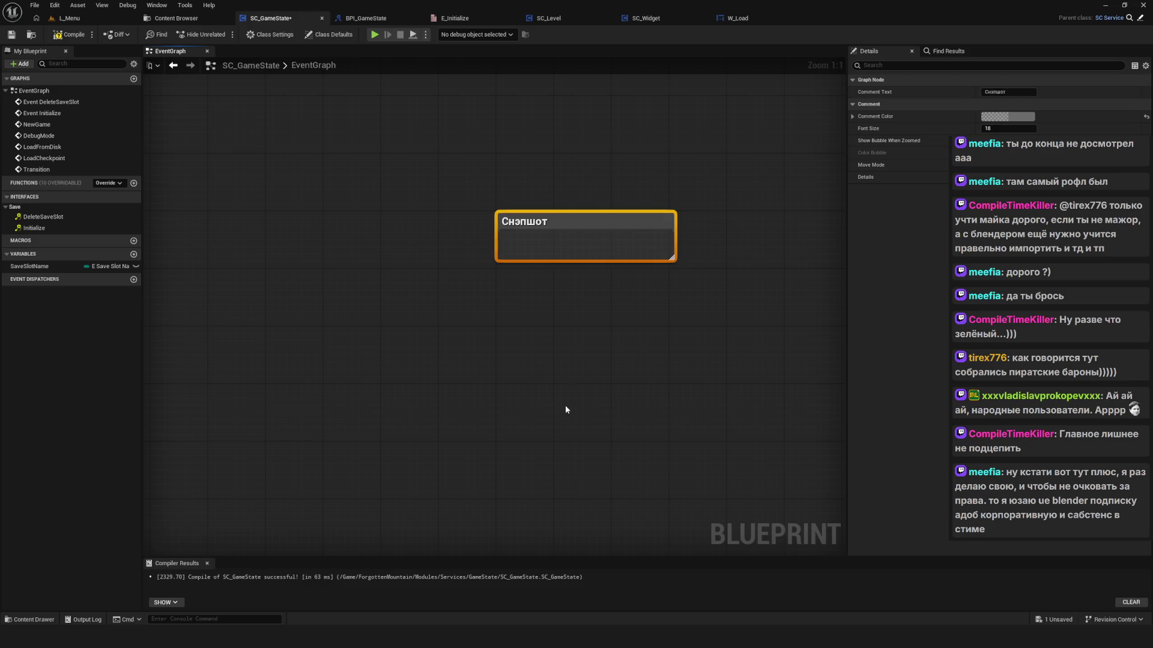
left_click(565, 406)
scroll(575, 240, "down", 6)
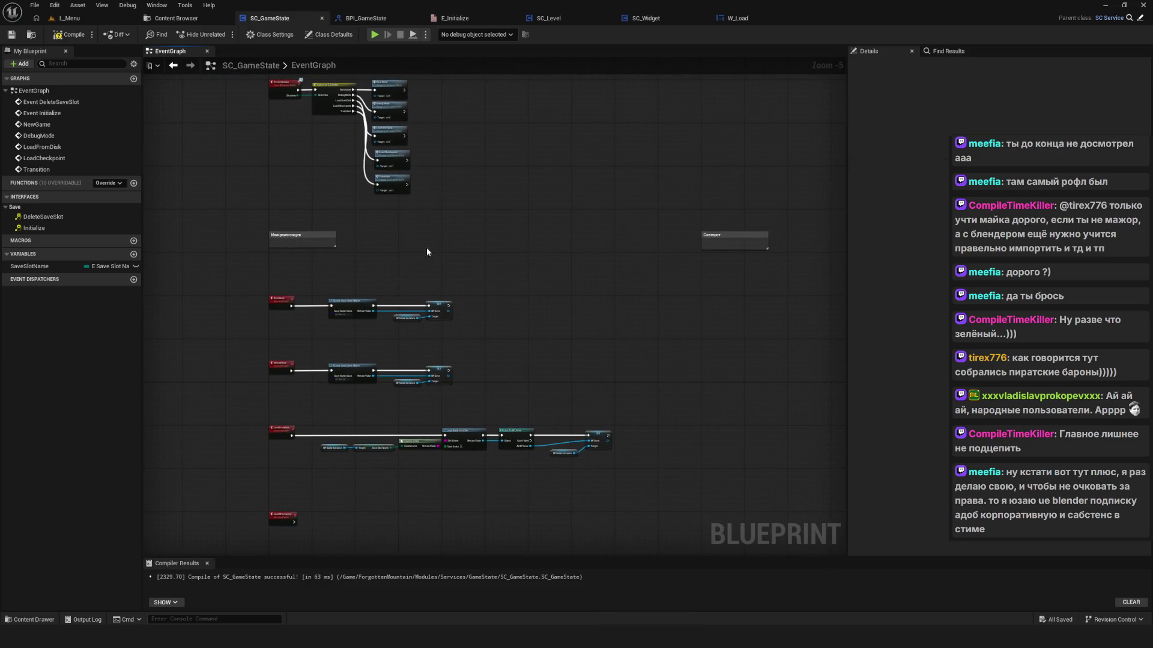
scroll(334, 228, "up", 5)
Step: Save and recompile SC_GameState, then recentre the graph nodes
left_click(252, 238)
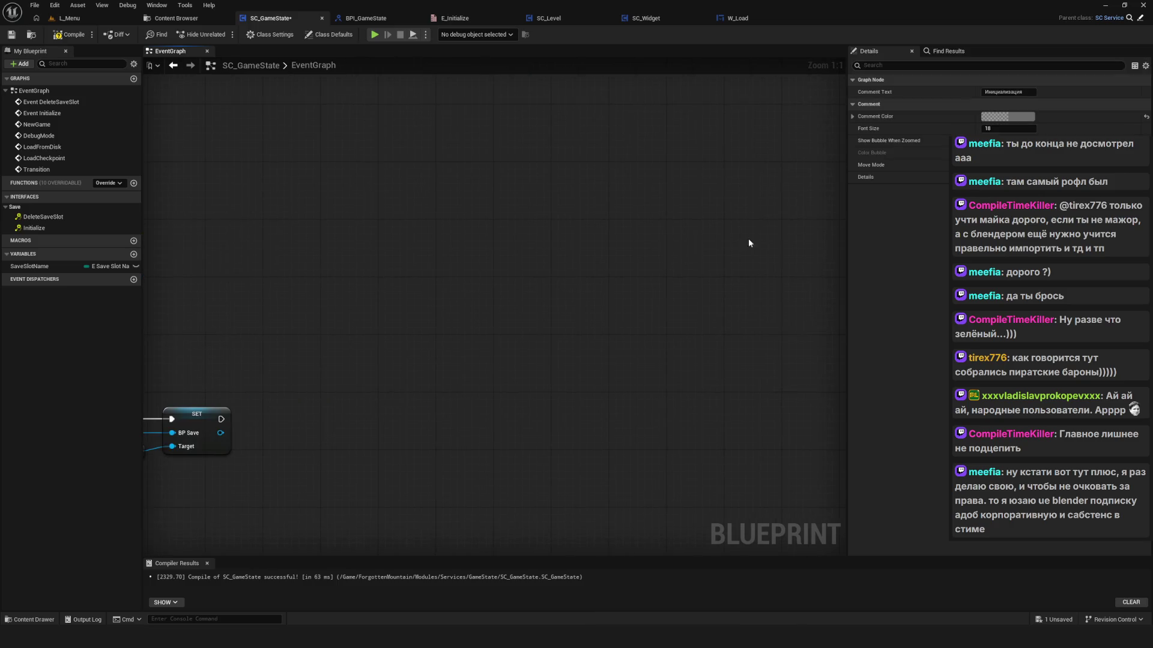
left_click(549, 239)
scroll(478, 254, "down", 9)
key("ctrl+s")
key("F7")
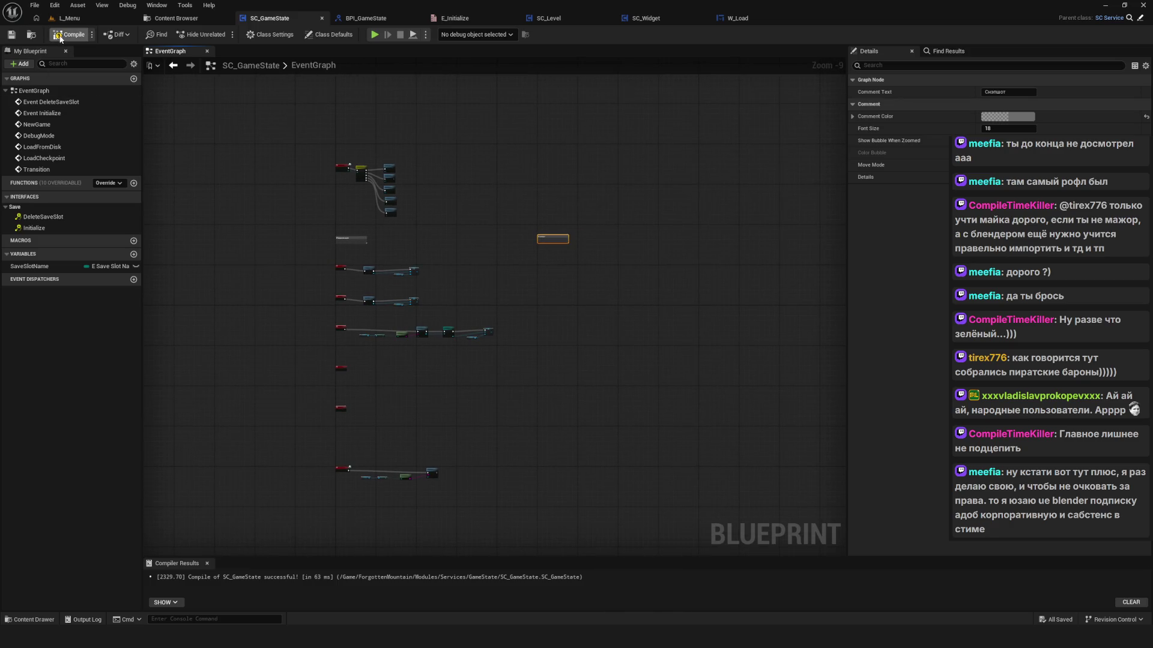
left_click_drag(463, 317, 449, 300)
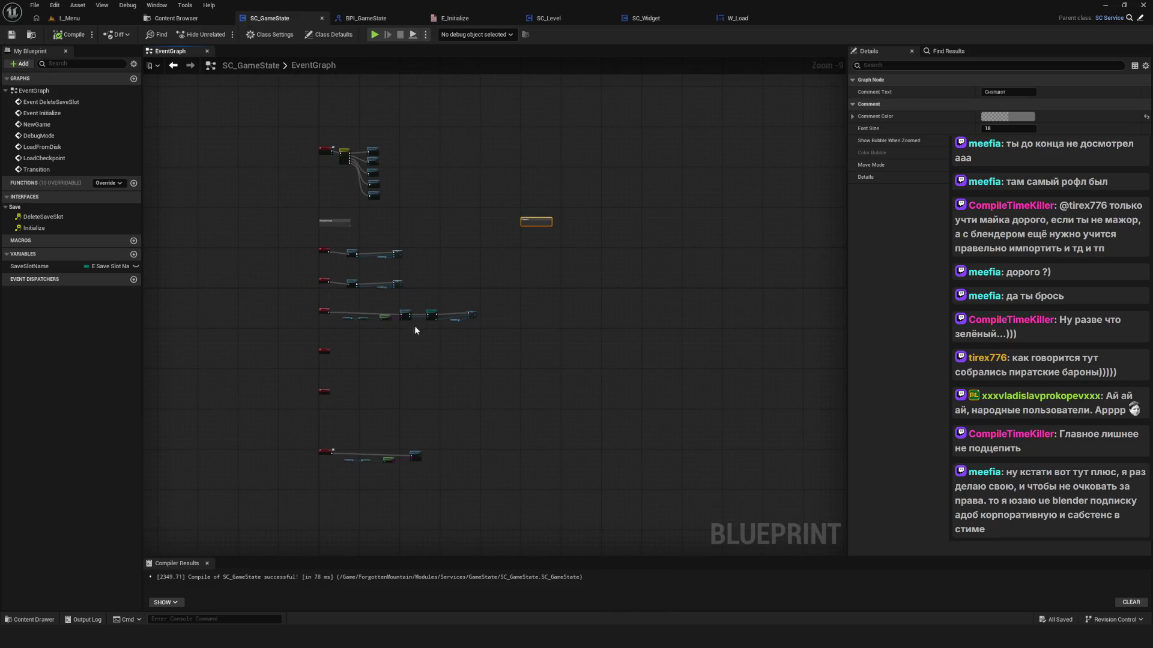
left_click_drag(395, 336, 395, 393)
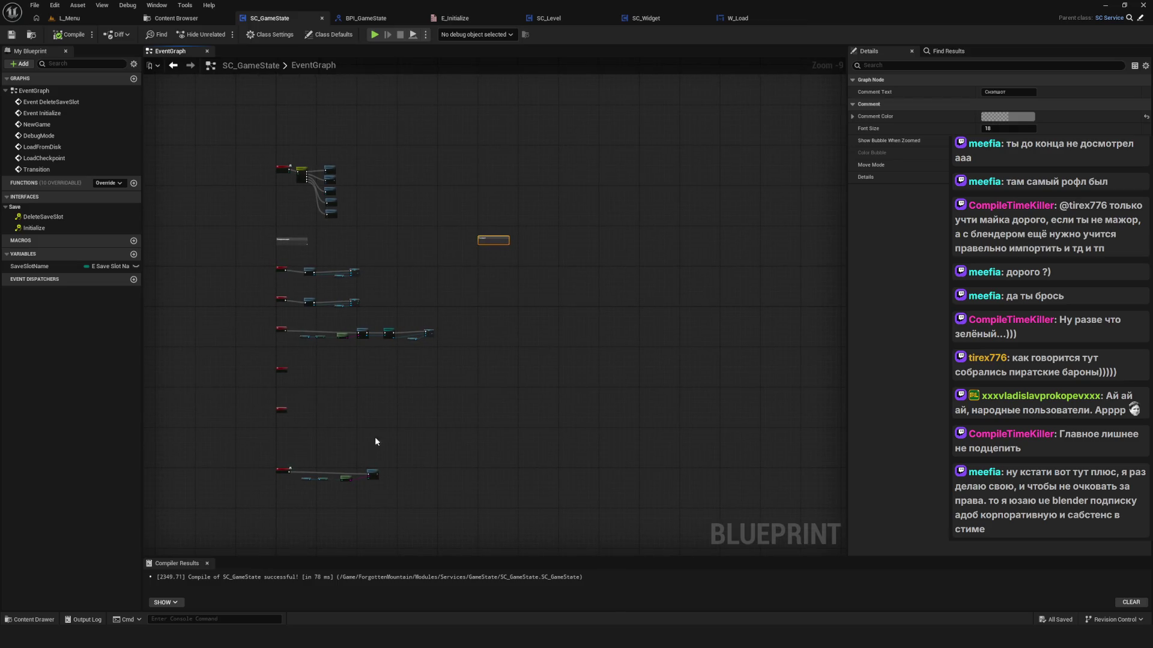
left_click_drag(400, 435, 344, 424)
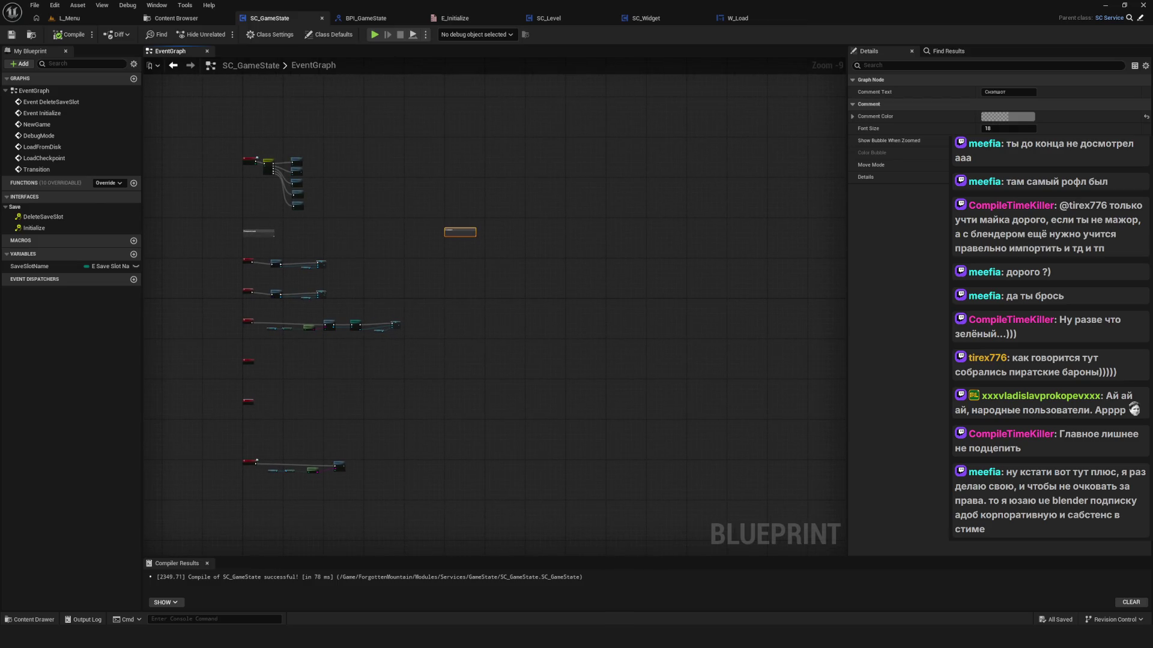
key("alt+Tab")
Step: Mark StoreTransitionData() and StoreSaveData() in red on the diagram, clear the marks, and close it
mouse_move(436, 419)
left_mouse_down()
mouse_move(382, 425)
mouse_move(430, 414)
left_mouse_up()
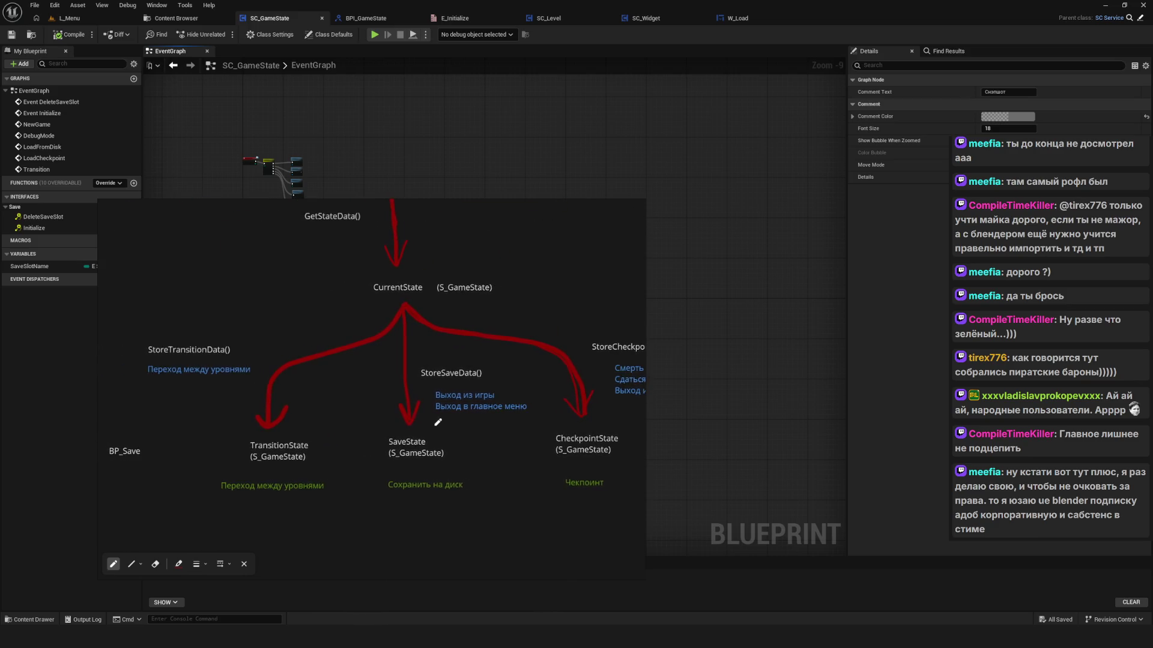
scroll(169, 340, "up", 3)
mouse_move(208, 332)
left_mouse_down()
mouse_move(232, 337)
mouse_move(195, 353)
left_mouse_up()
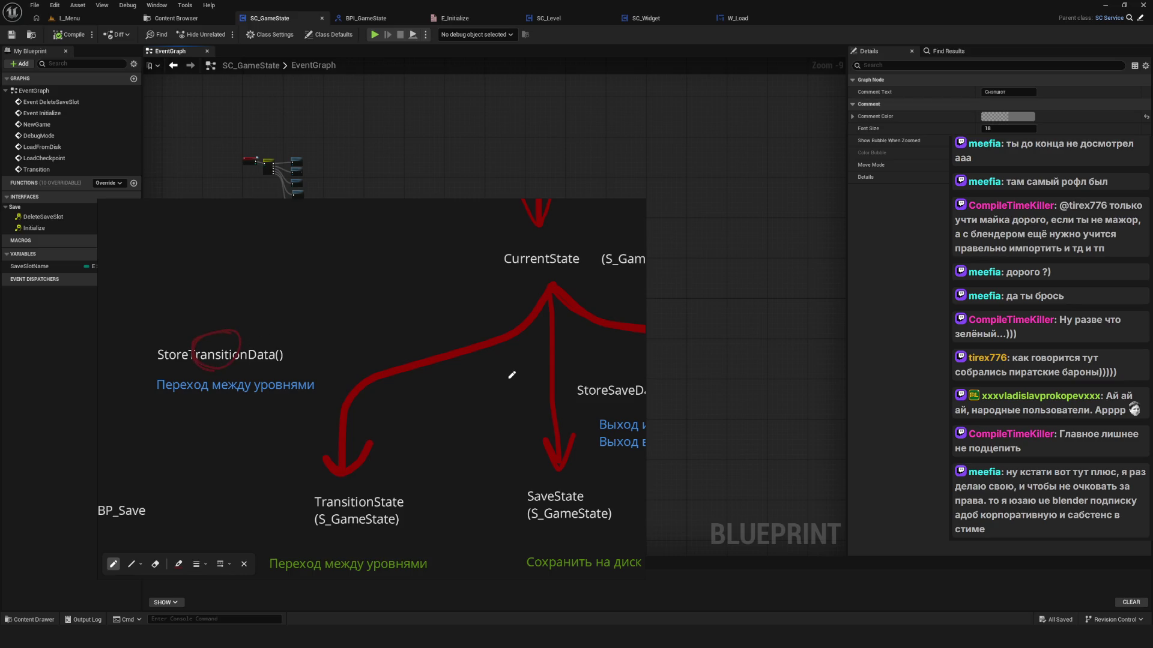
mouse_move(481, 358)
left_mouse_down()
mouse_move(431, 388)
mouse_move(489, 368)
left_mouse_up()
key("e")
key("ctrl+z")
scroll(611, 341, "down", 5)
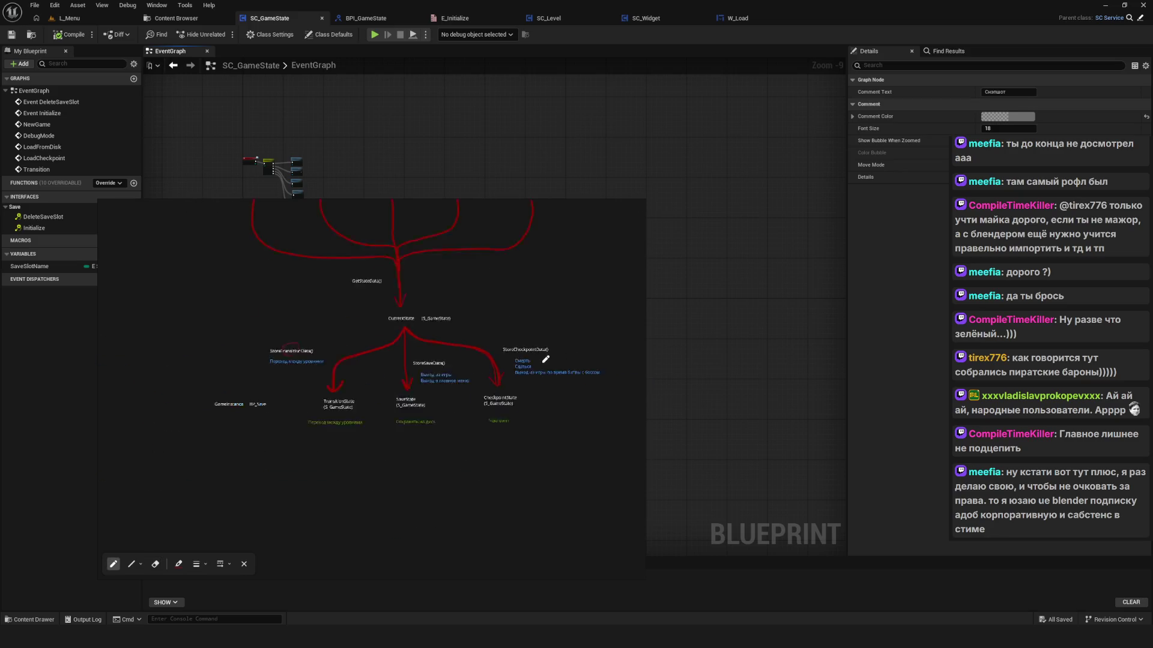
key("p")
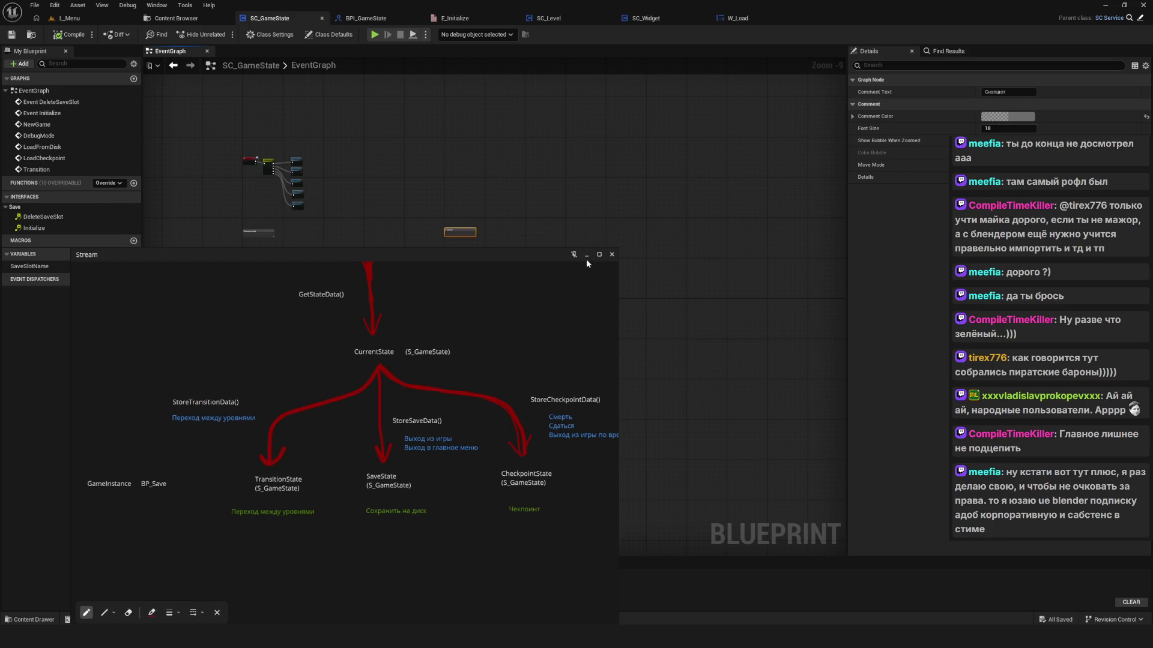
key("Escape")
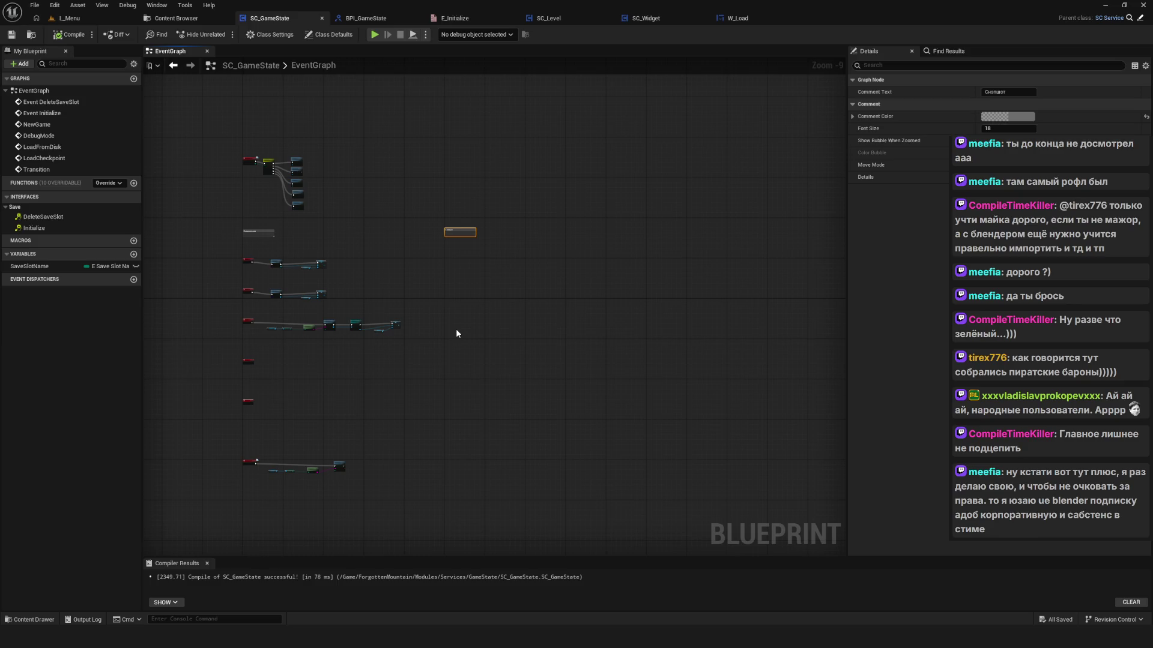
Step: Select the LoadFromDisk nodes and review the state diagram overlay once more before hiding it
scroll(312, 318, "up", 4)
left_click_drag(536, 315, 236, 359)
key("F3")
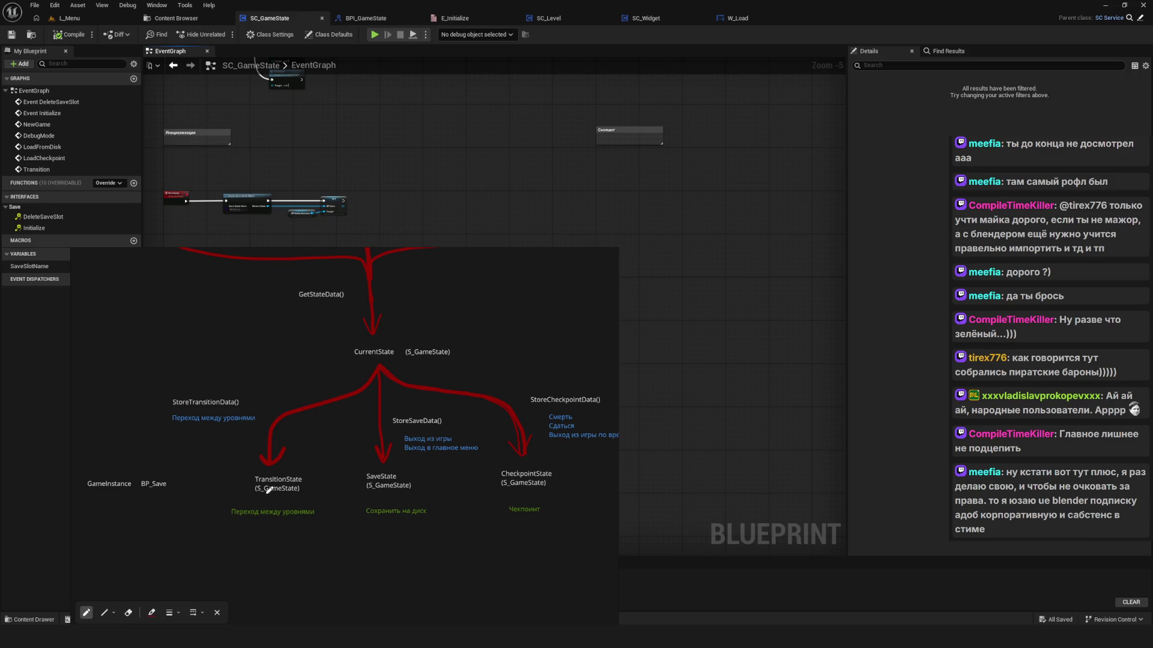
scroll(378, 404, "right", 2)
scroll(379, 404, "down", 1)
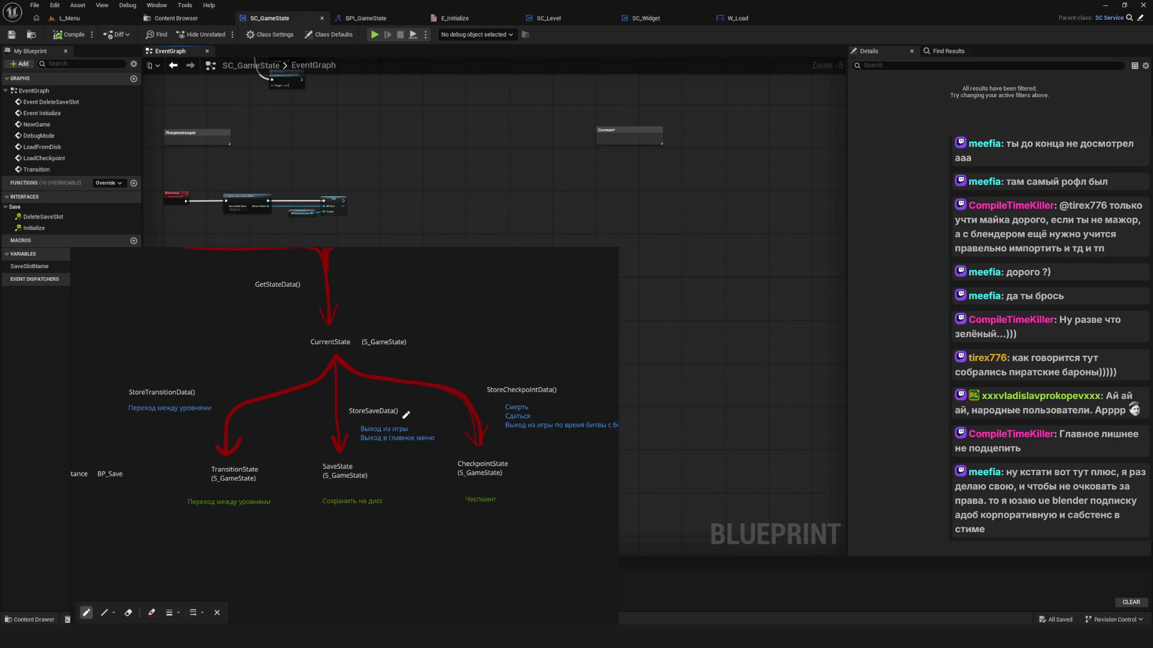
key("F3")
scroll(499, 273, "up", 6)
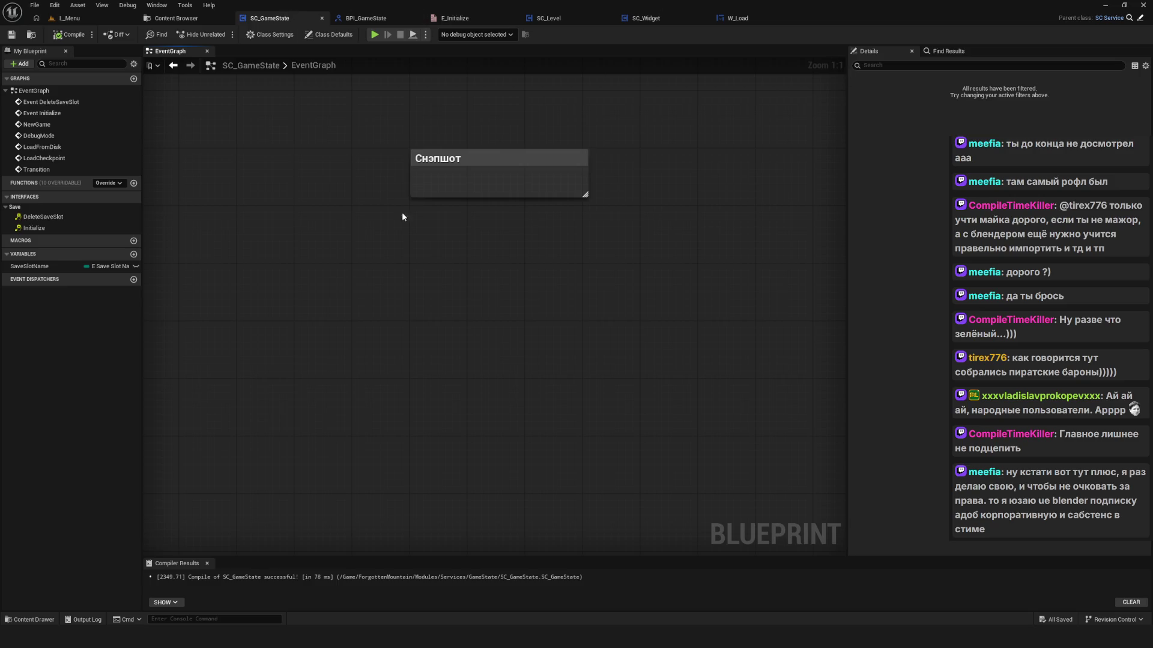
Step: Add a StoreSaveData function to the BPI_GameState interface
left_click(359, 19)
right_click(669, 79)
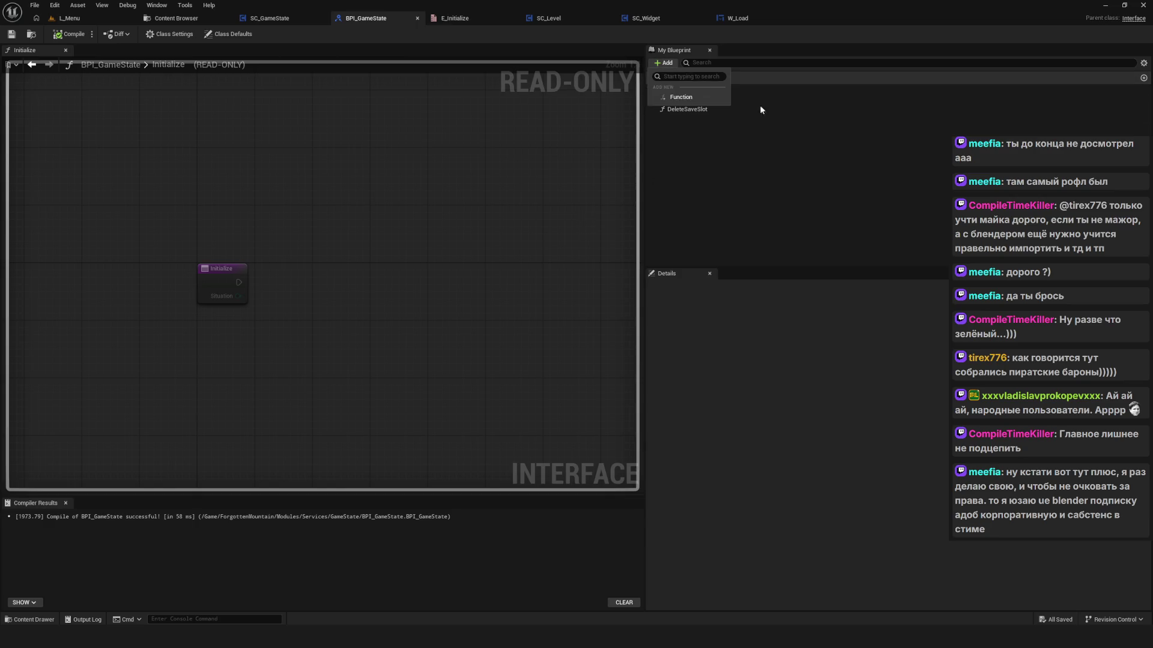
left_click(761, 107)
type("ы")
key("BackSpace")
key("BackSpace")
key("BackSpace")
type("AS")
key("BackSpace")
type("Store")
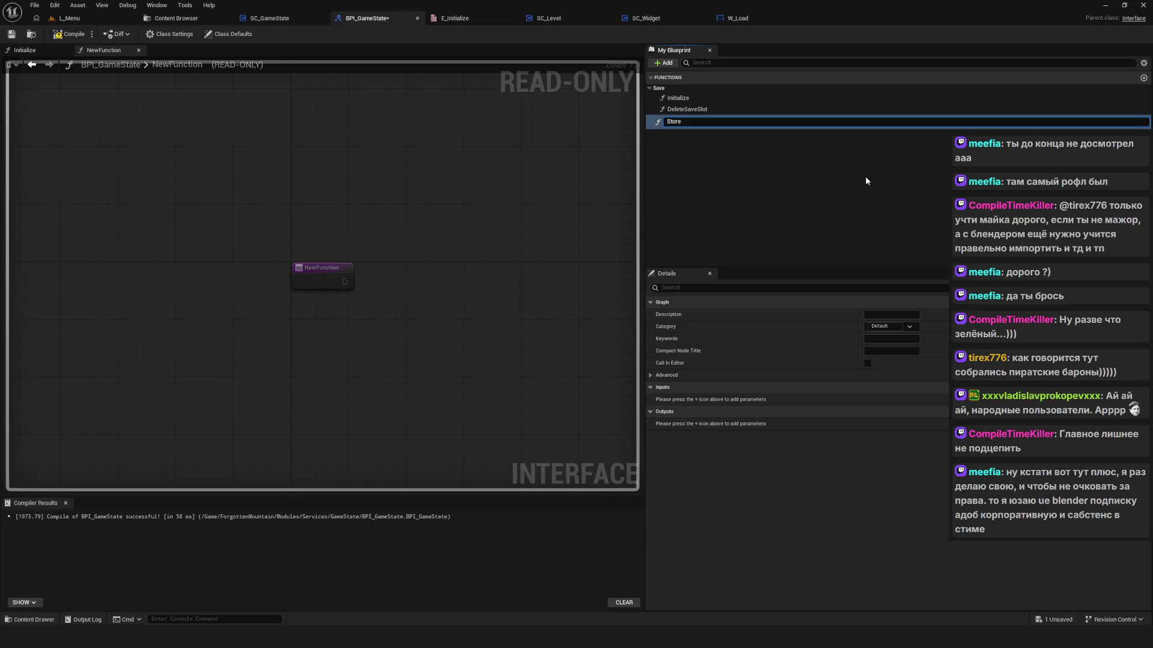
type("vveData")
key("Return")
Step: Duplicate it as a StoreCheckpointData function
key("ctrl+w")
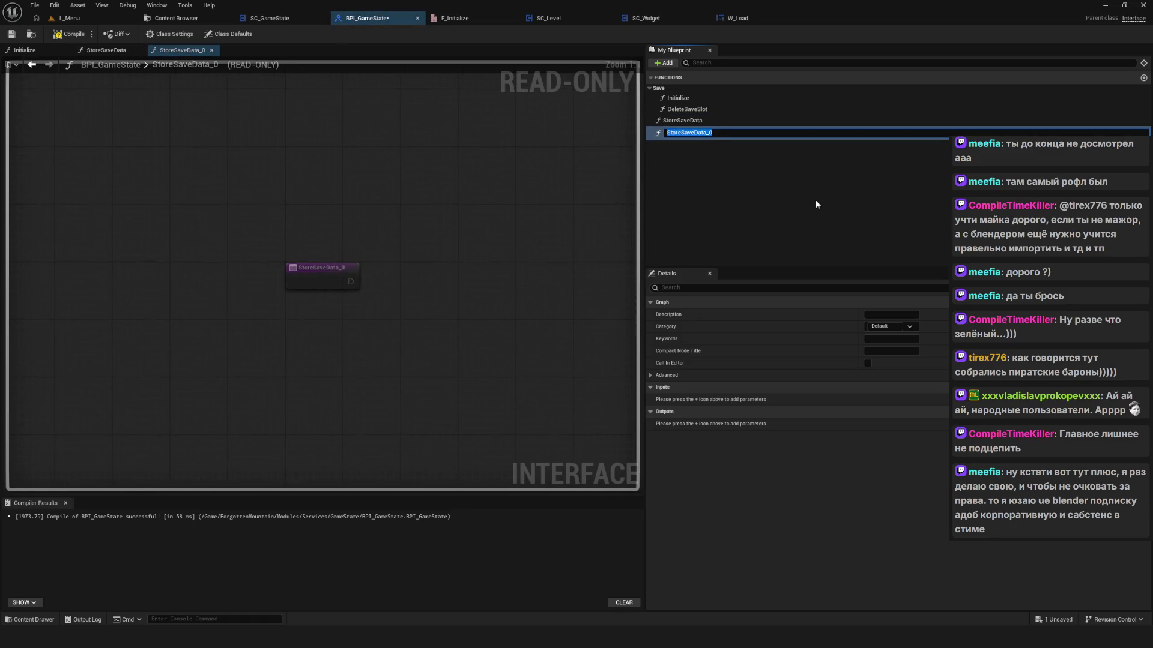
key("End")
key("BackSpace")
key("BackSpace")
key("BackSpace")
key("BackSpace")
key("BackSpace")
key("BackSpace")
type("CheckpointData")
key("Return")
Step: Duplicate again as StoreTransitionData, then compile and save the interface
key("ctrl+w")
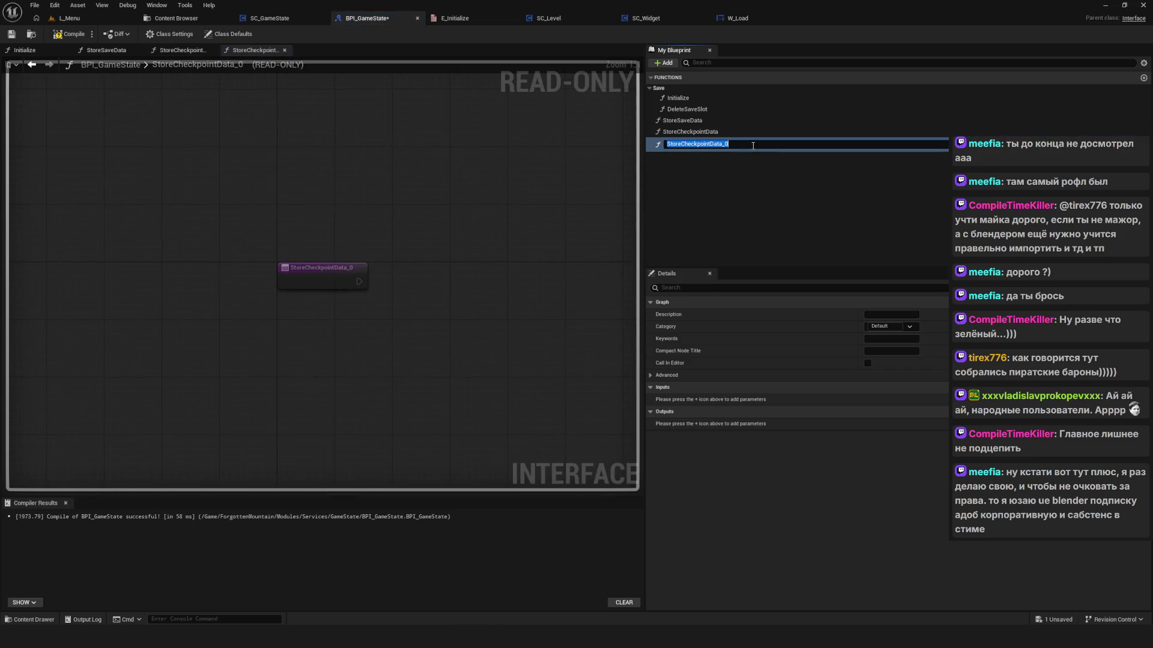
left_click_drag(732, 146, 683, 156)
type("Transiti")
key("Return")
left_click(70, 34)
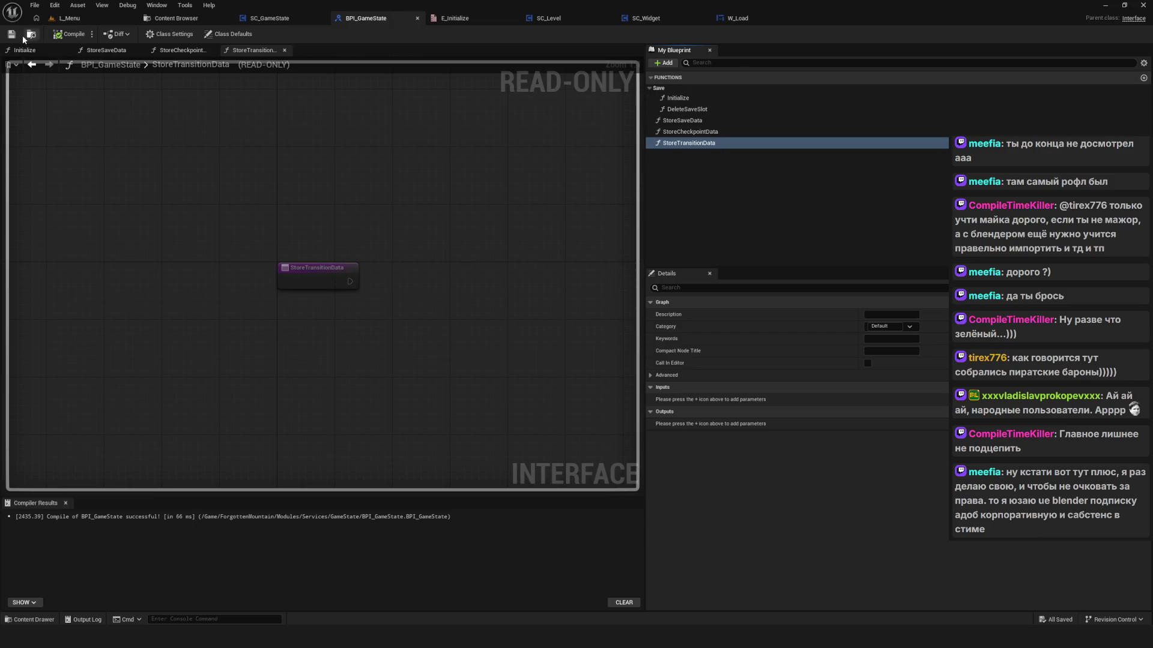
Step: Glance at the SC_GameState event graph and return to BPI_GameState
scroll(386, 214, "down", 2)
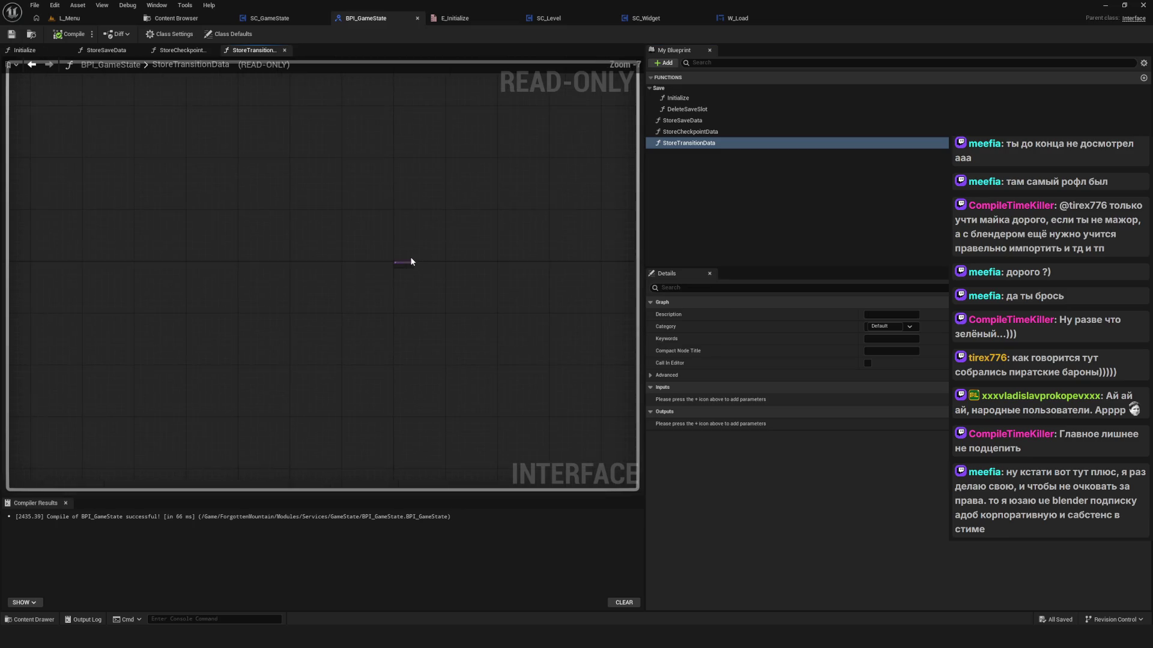
left_click_drag(349, 255, 352, 254)
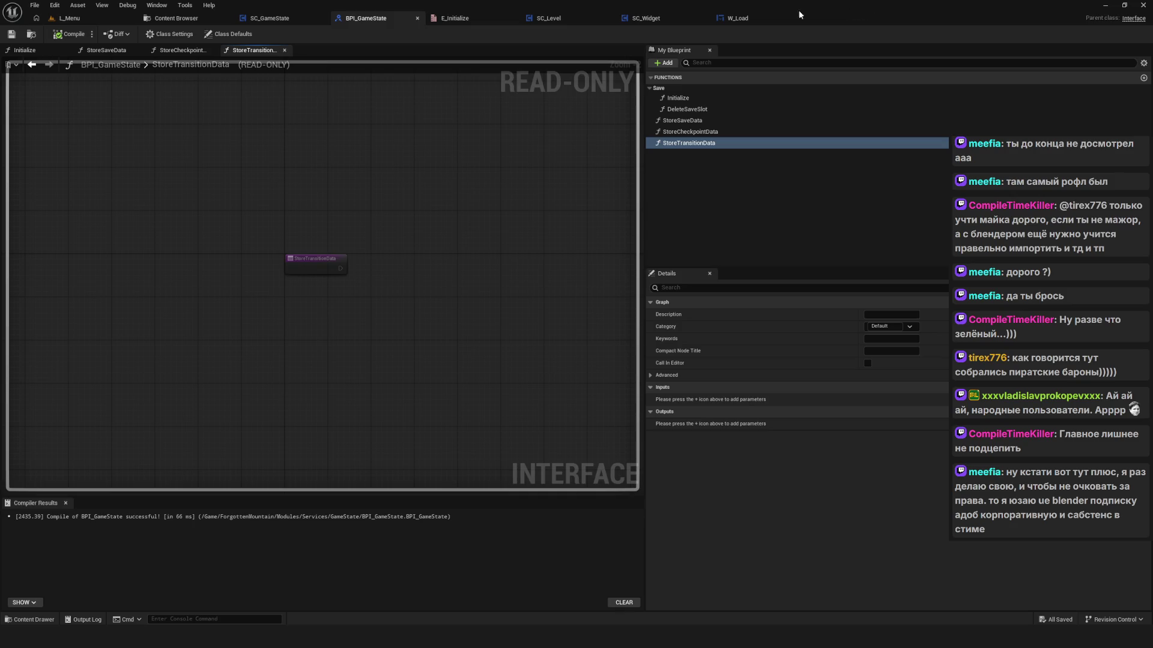
left_click(270, 18)
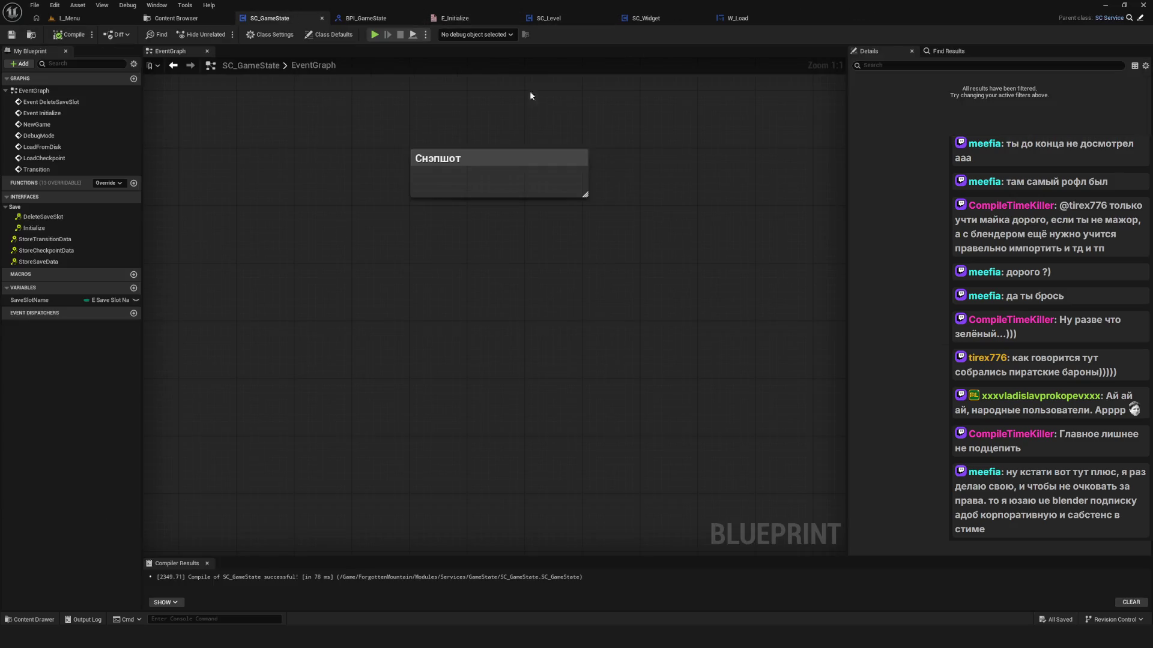
left_click_drag(489, 176, 467, 194)
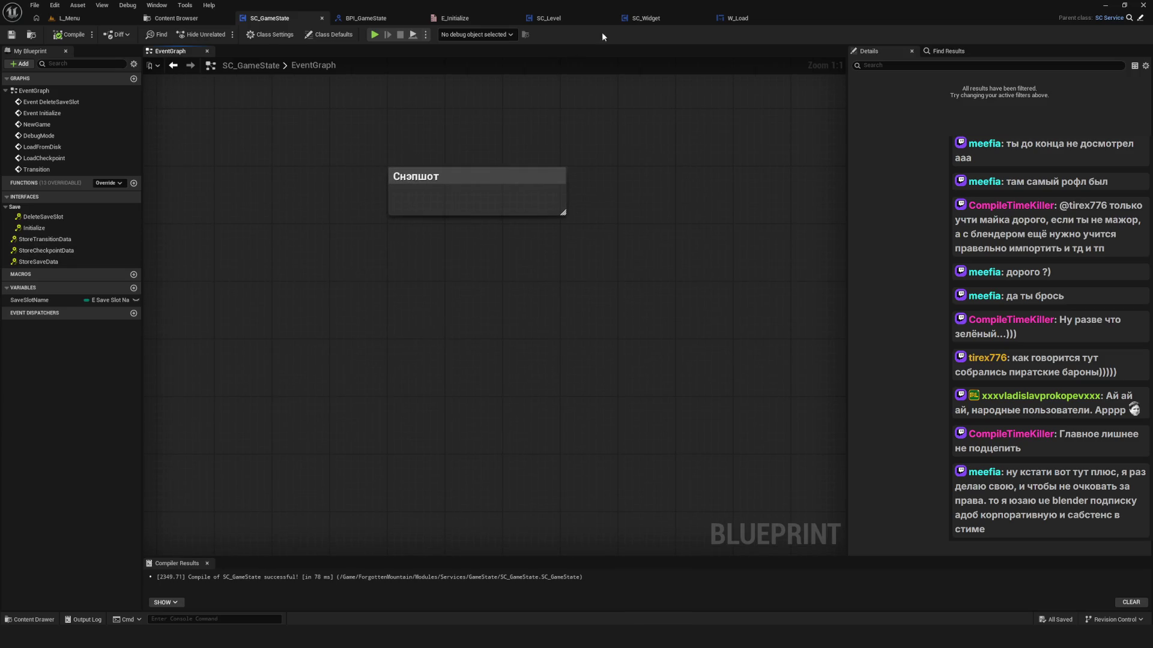
left_click(365, 18)
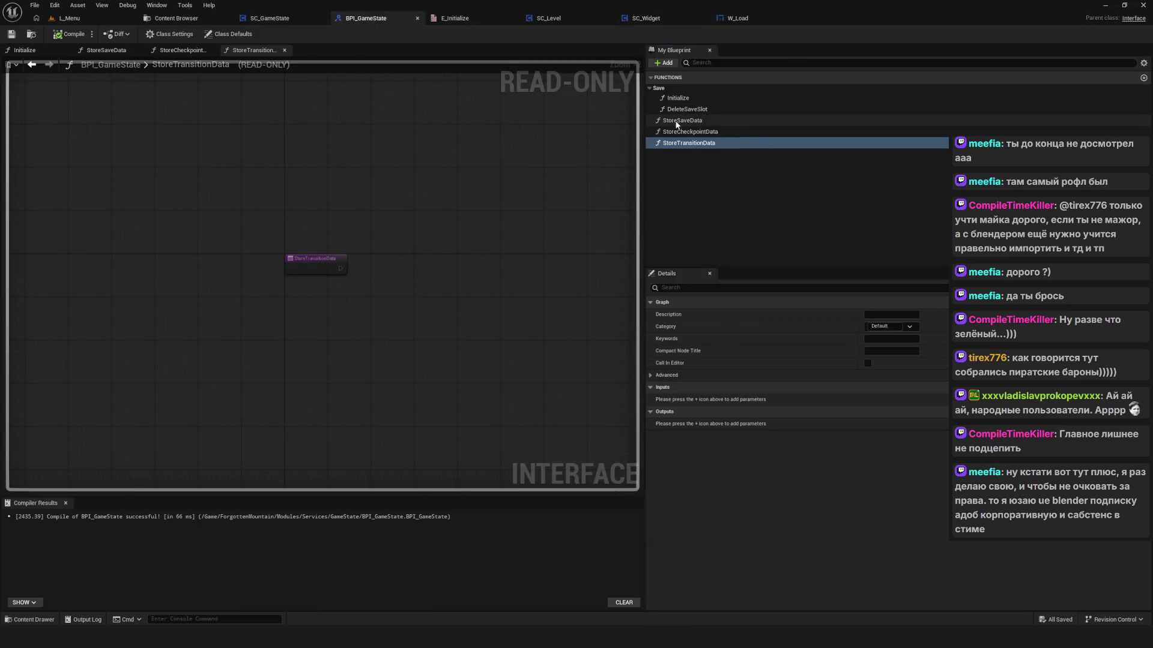
Step: File StoreSaveData, StoreCheckpointData and StoreTransitionData under the Save category, then compile and save BPI_GameState
left_click_drag(682, 120, 665, 87)
left_click_drag(690, 132, 667, 89)
left_click_drag(689, 143, 664, 89)
left_click(71, 34)
left_click(11, 35)
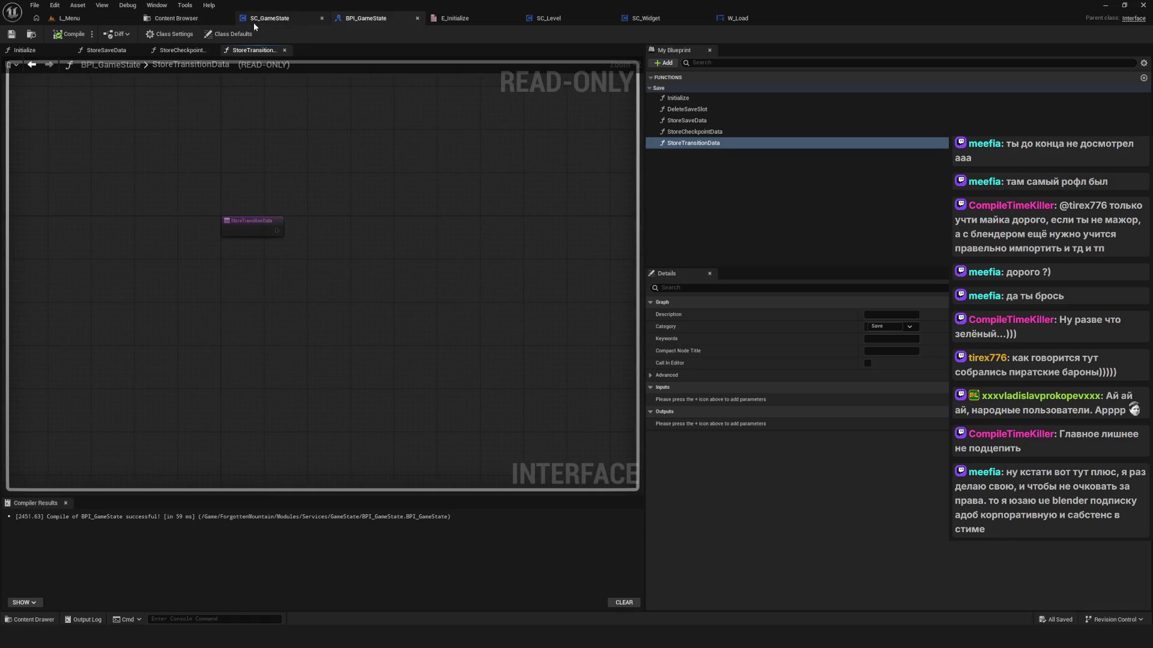
left_click(273, 20)
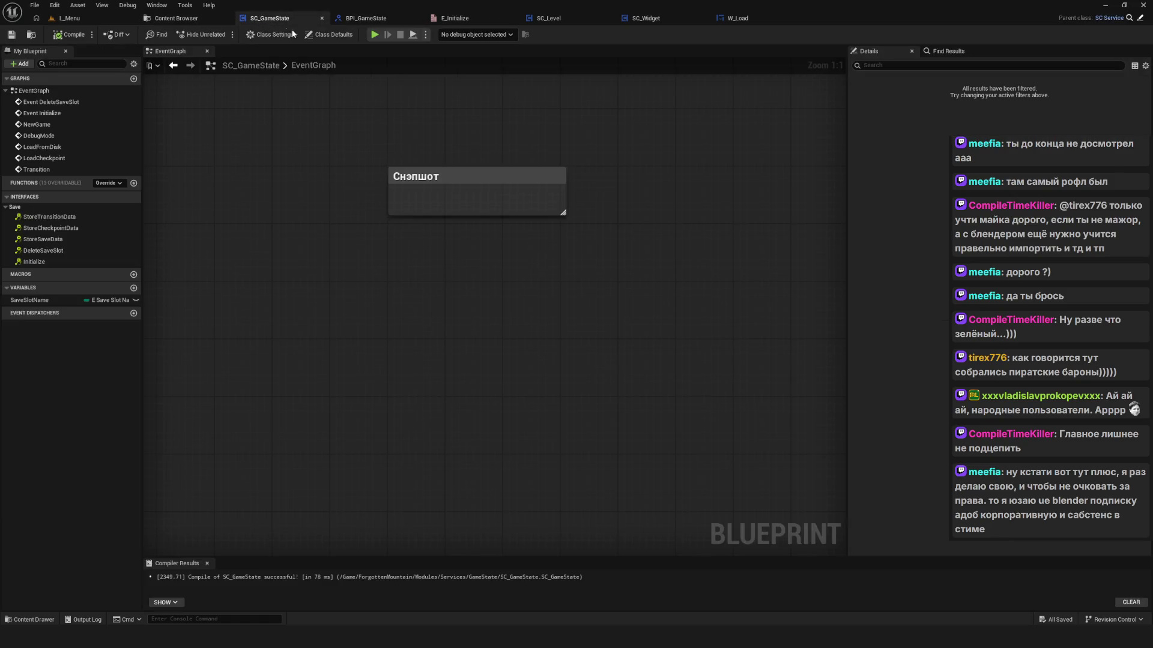
Step: Add StoreSaveData, StoreCheckpointData and StoreTransitionData interface events to the graph
double_click(67, 239)
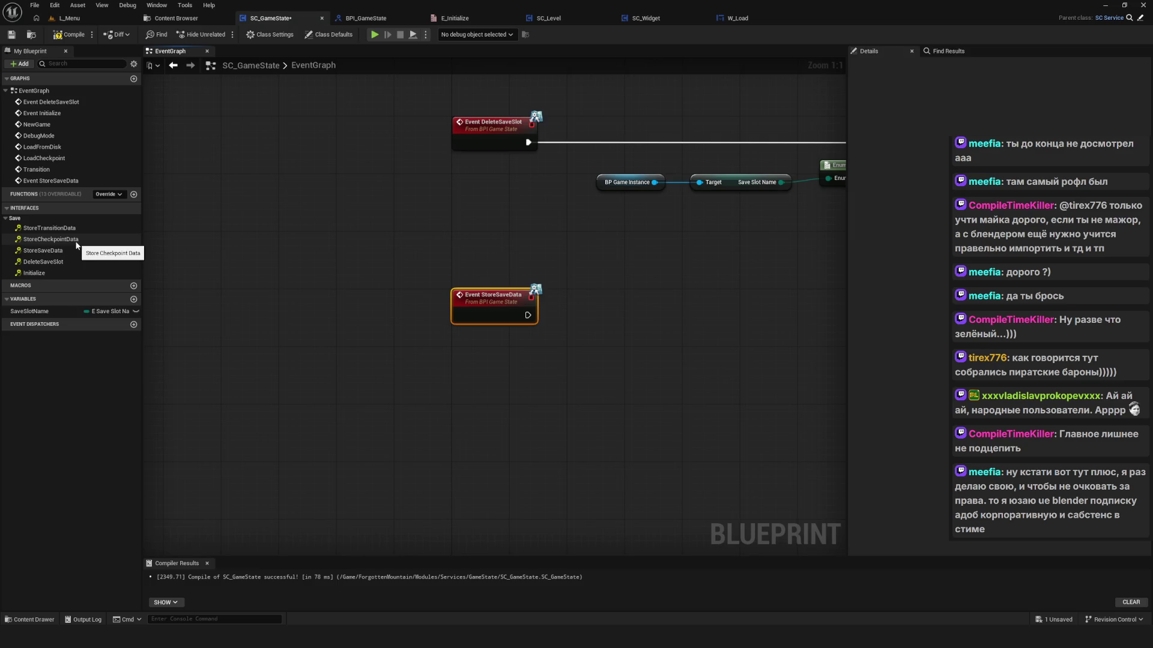
double_click(75, 240)
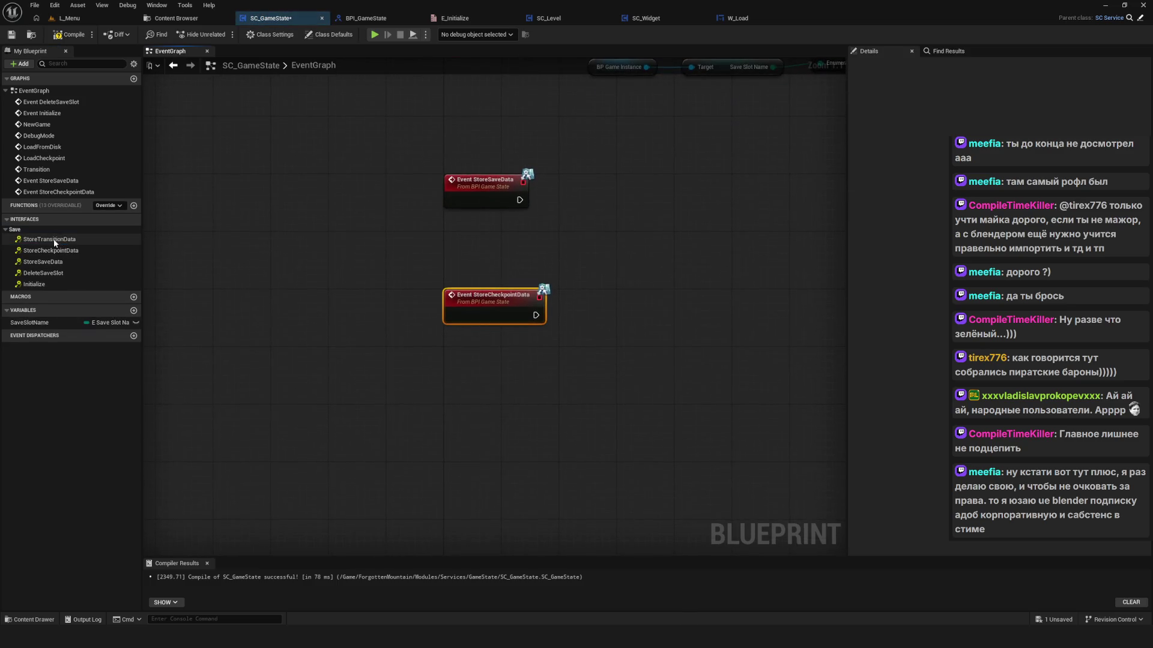
double_click(54, 239)
scroll(425, 276, "down", 6)
Step: Arrange the three store event nodes beneath the Снэпшот comment and frame them
left_click_drag(404, 239, 518, 340)
mouse_move(437, 245)
left_mouse_down()
mouse_move(455, 243)
mouse_move(440, 239)
left_mouse_up()
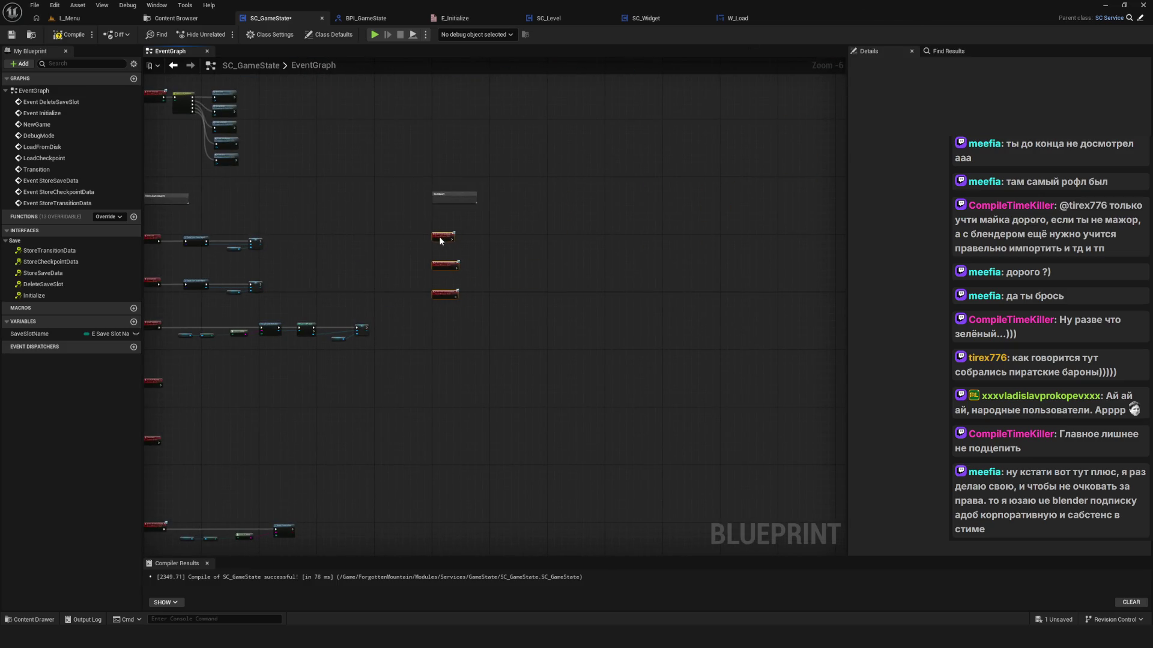
mouse_move(412, 160)
left_mouse_down()
mouse_move(478, 205)
mouse_move(578, 195)
mouse_move(557, 195)
left_mouse_up()
scroll(650, 279, "down", 5)
left_click(646, 283)
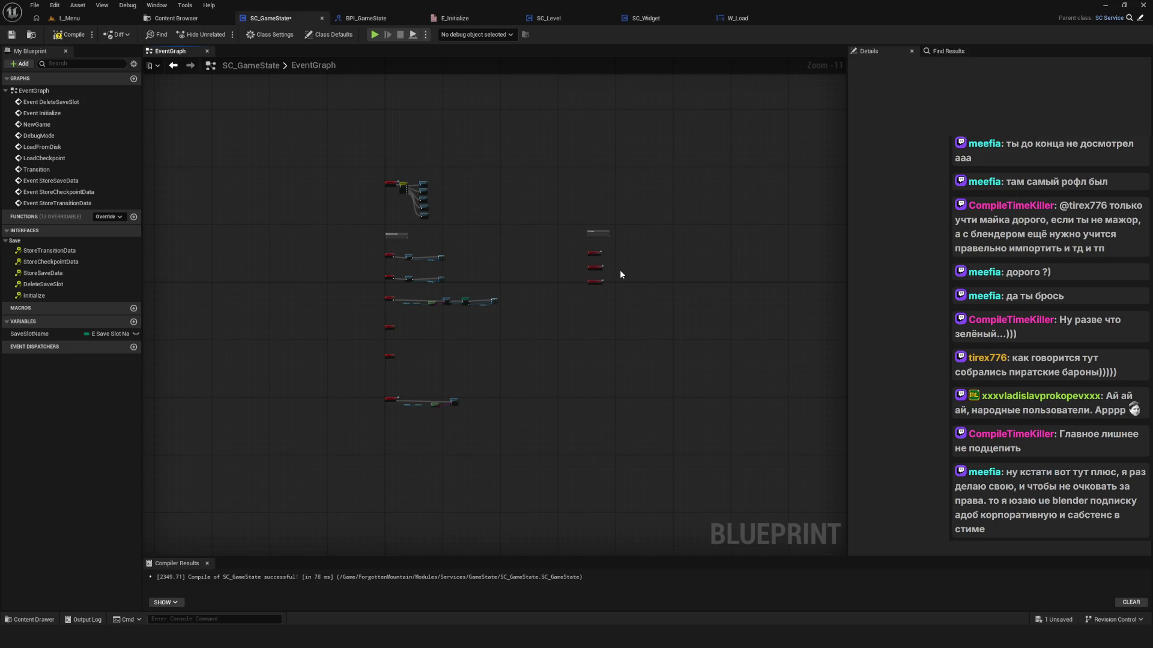
scroll(578, 288, "up", 5)
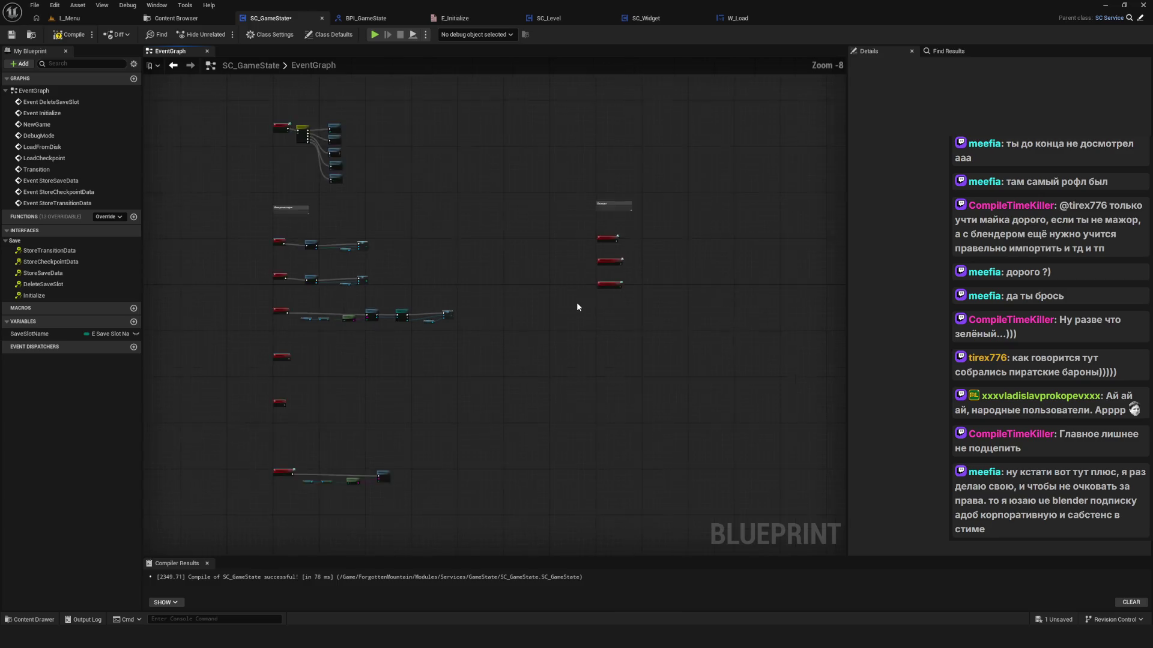
left_click_drag(549, 127, 723, 341)
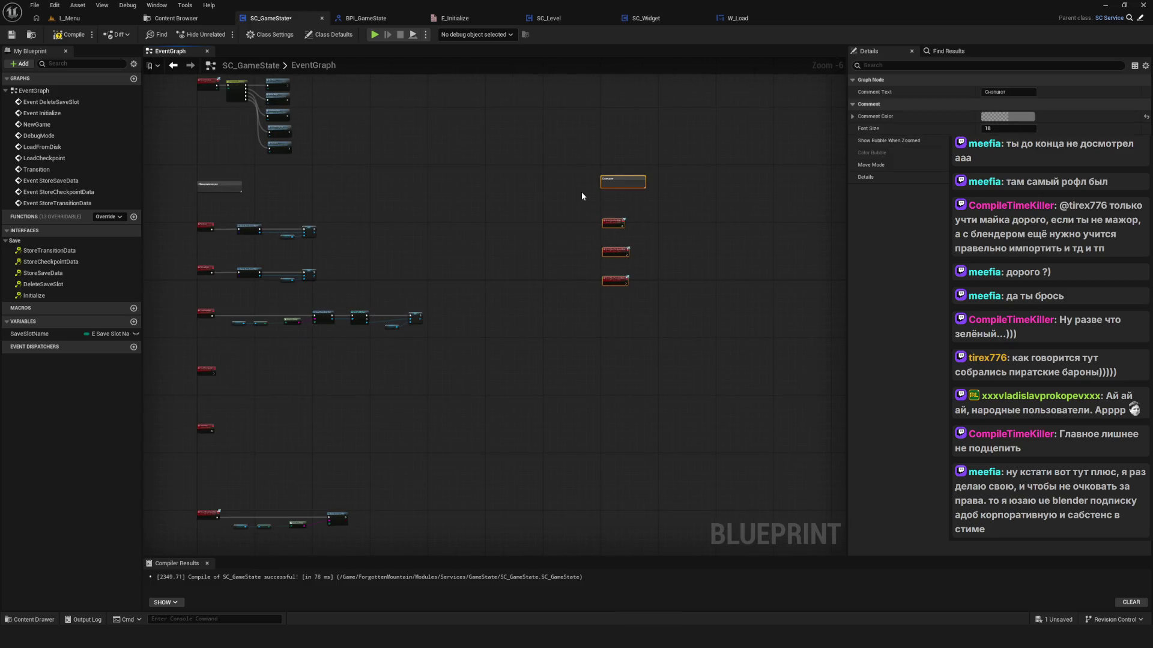
key("Home")
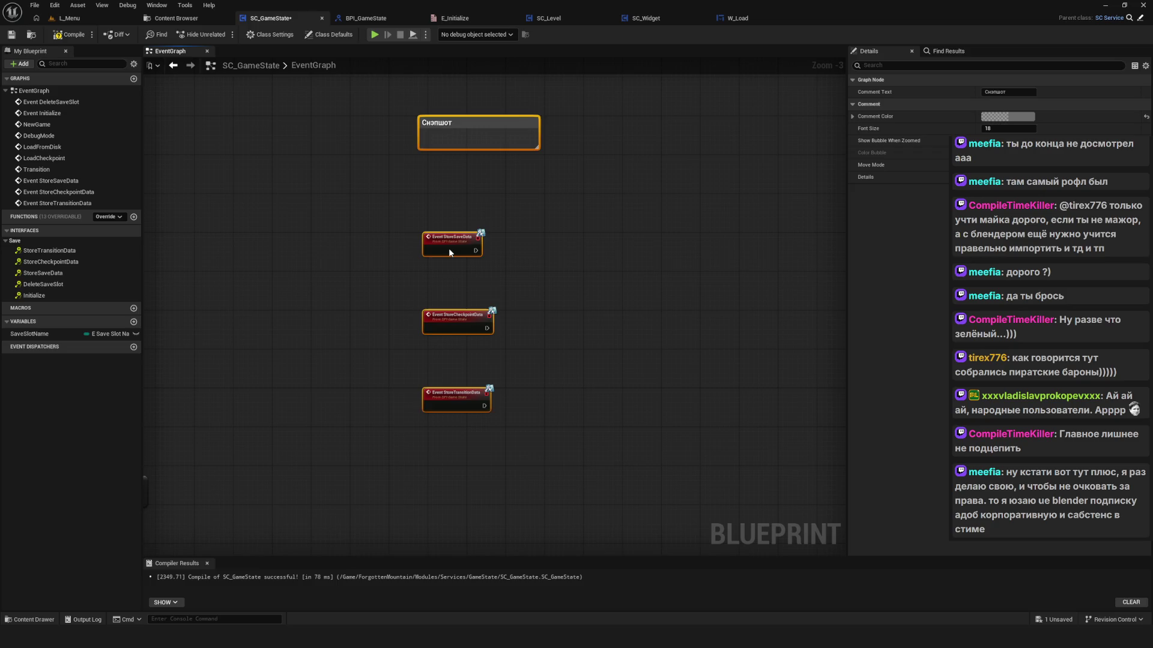
Step: Save and compile SC_GameState, briefly checking the planning diagram
key("ctrl+s")
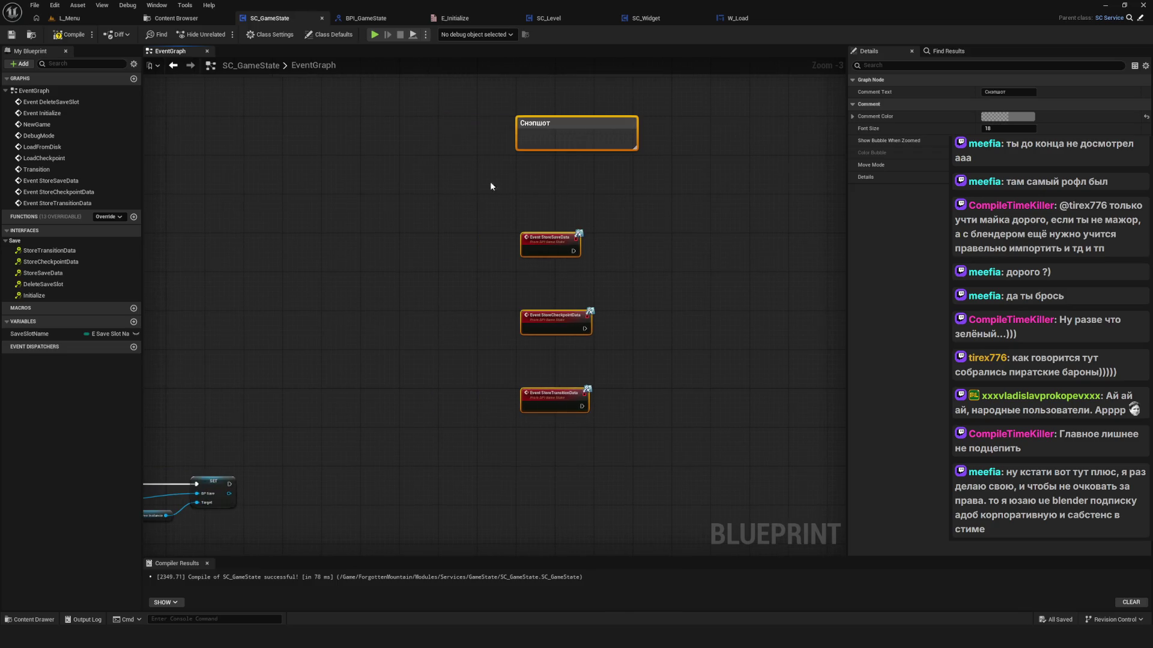
left_click(69, 34)
left_click(11, 34)
scroll(516, 258, "down", 6)
key("Home")
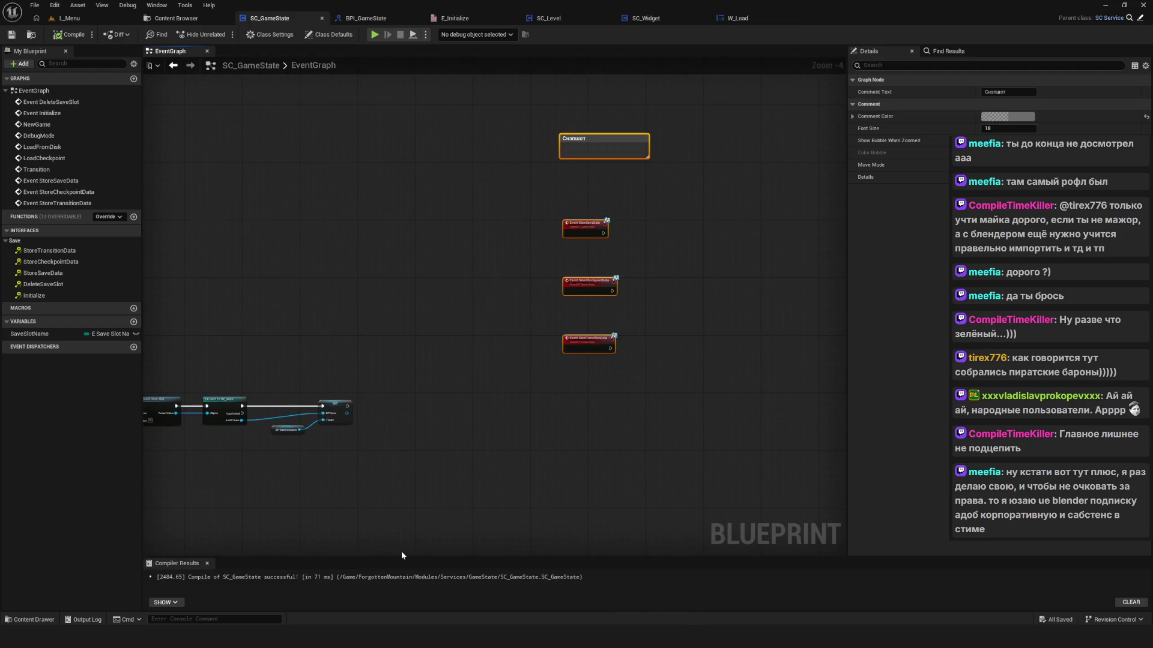
key("alt+Tab")
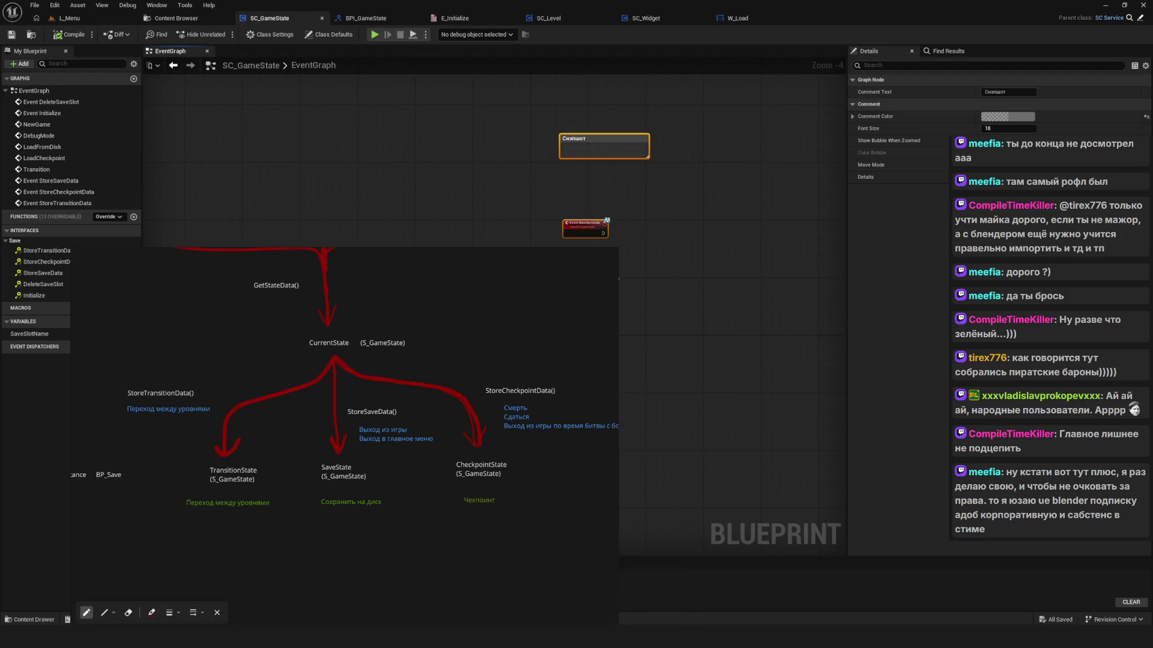
key("alt+Tab")
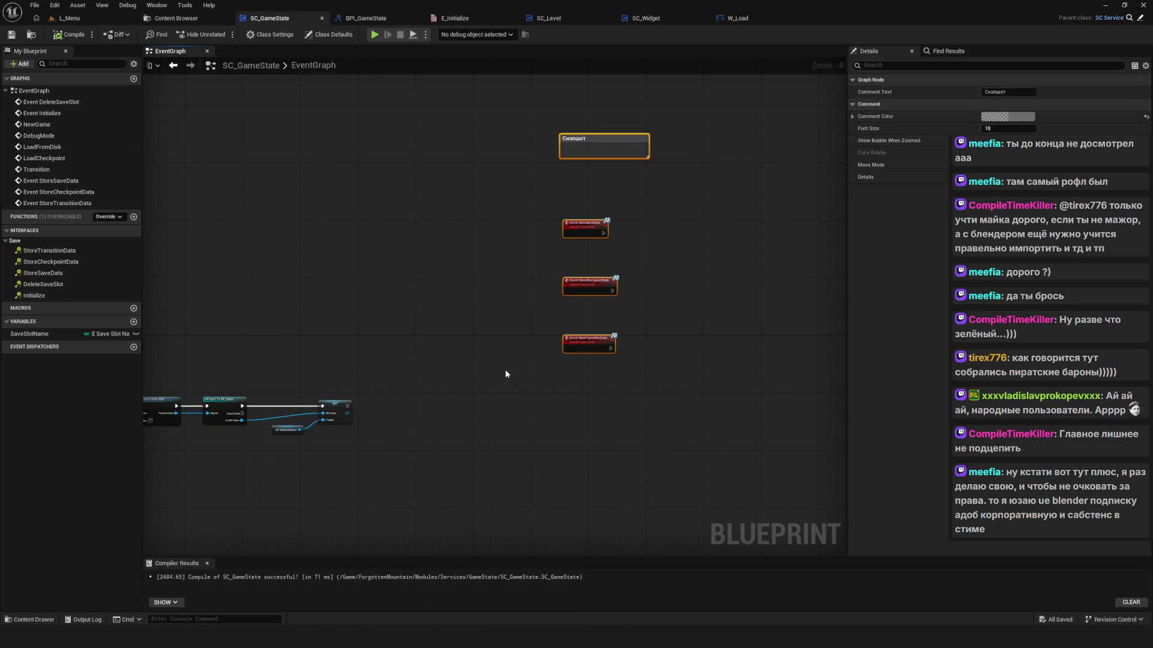
Step: Browse the Content Browser to Services > GameState > Structures, where S_SaveHeroStats sits
scroll(588, 332, "down", 2)
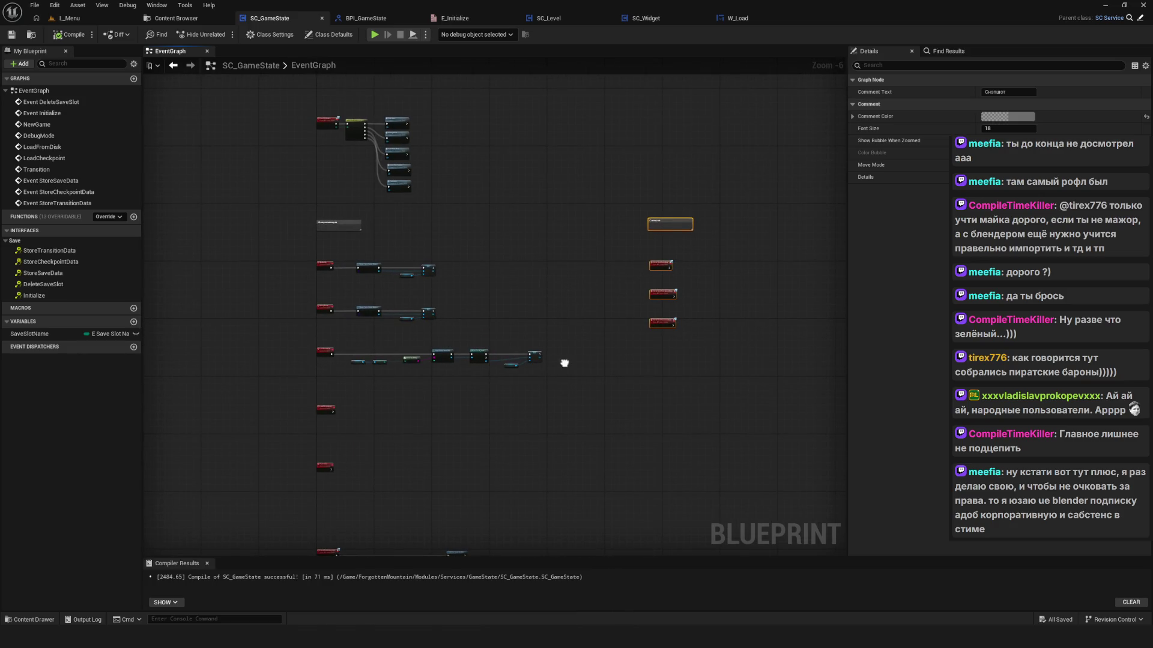
left_click_drag(552, 332, 577, 335)
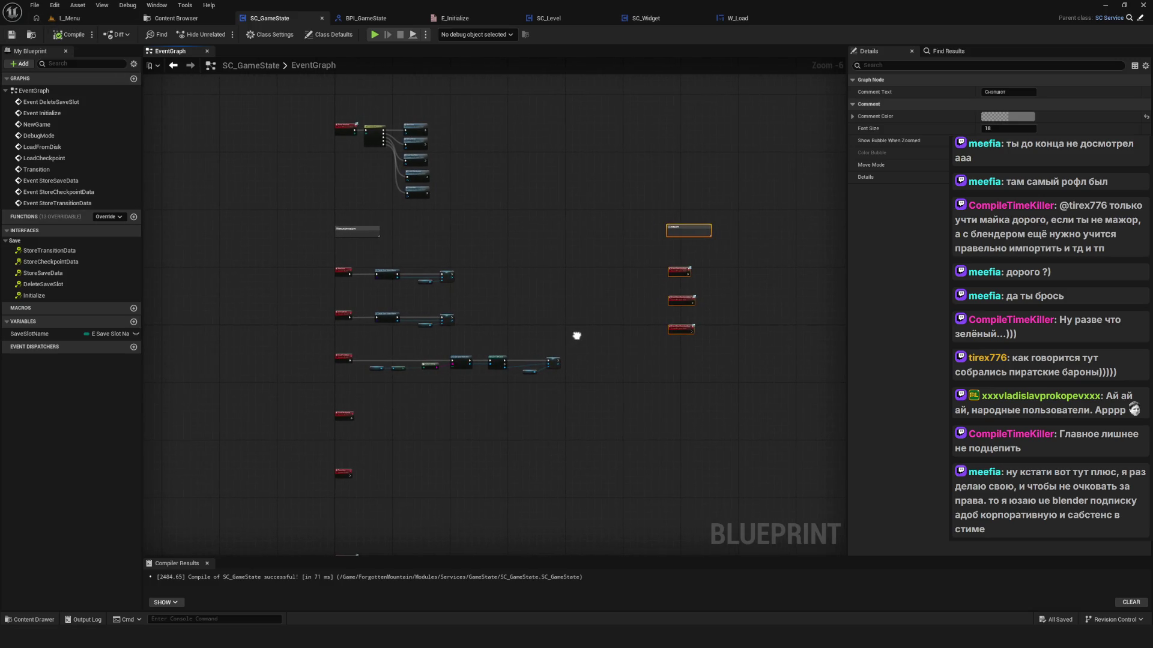
left_click(207, 20)
left_click(464, 241)
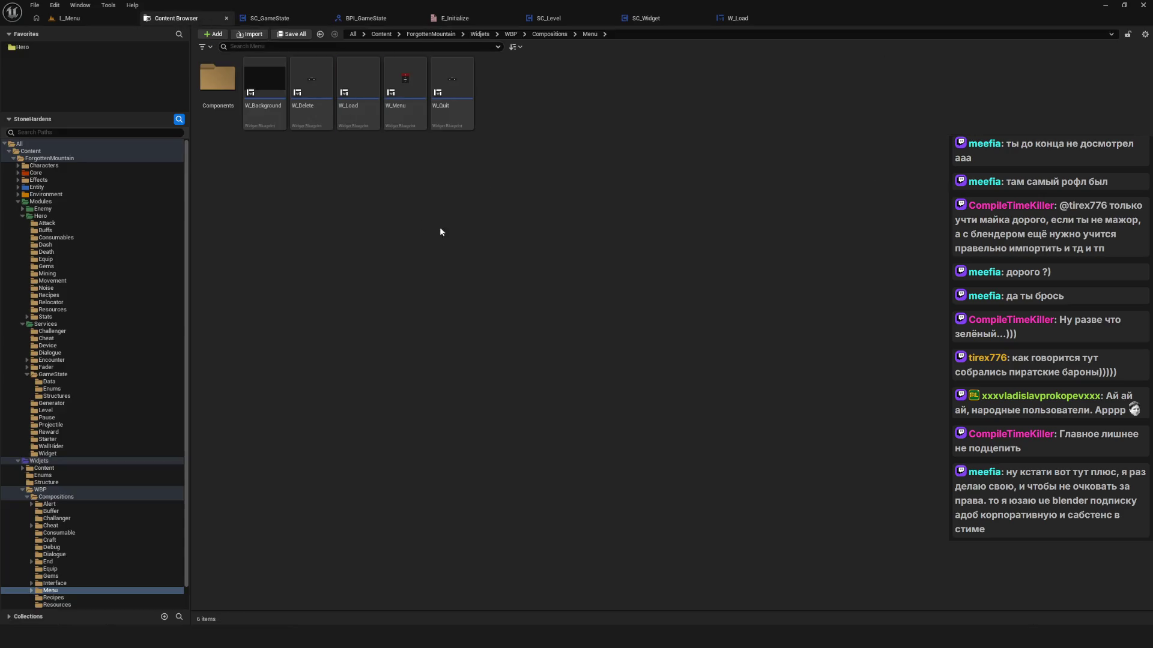
left_click(46, 325)
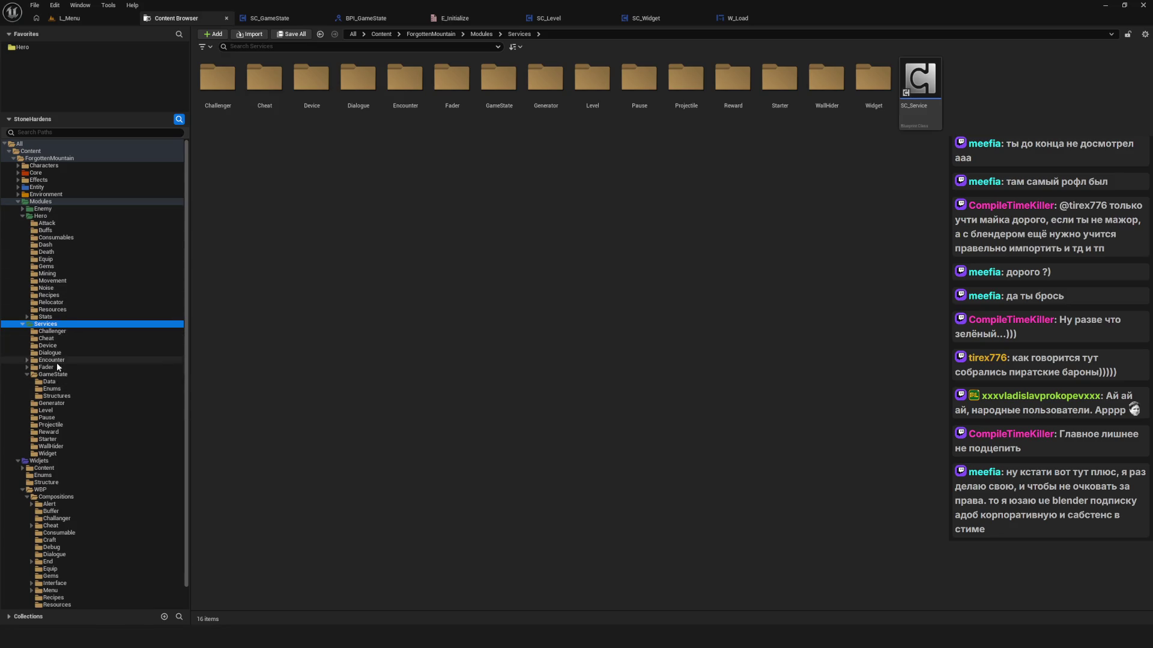
left_click(53, 375)
left_click(56, 396)
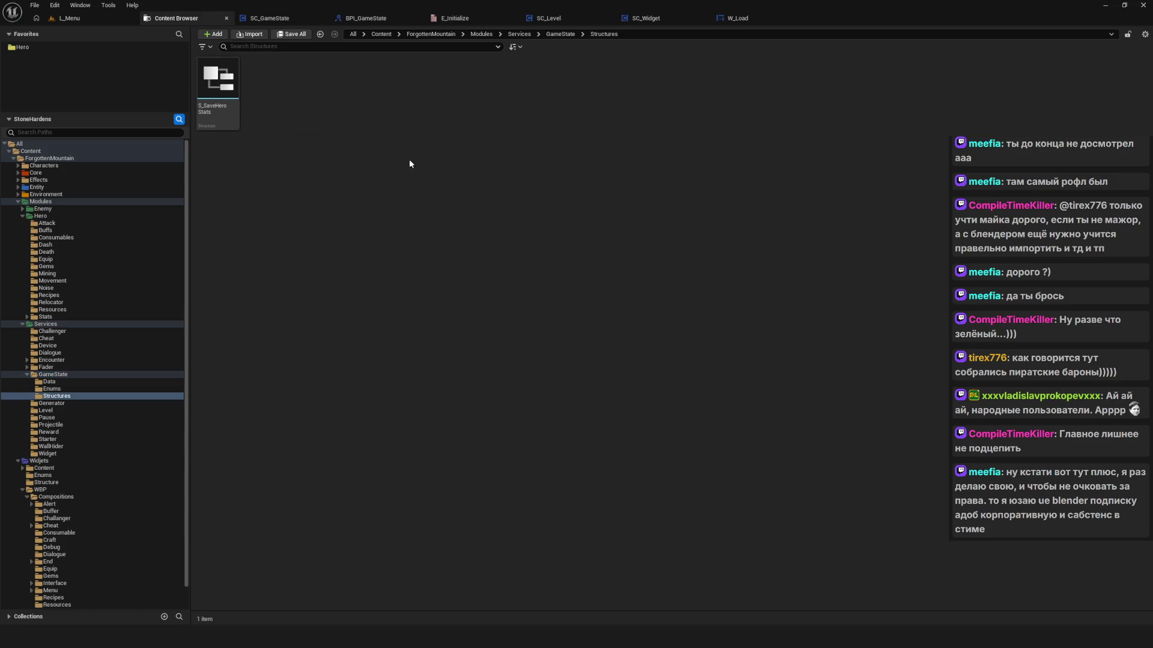
Step: Create a Blueprint Structure asset named S_GameState
right_click(364, 145)
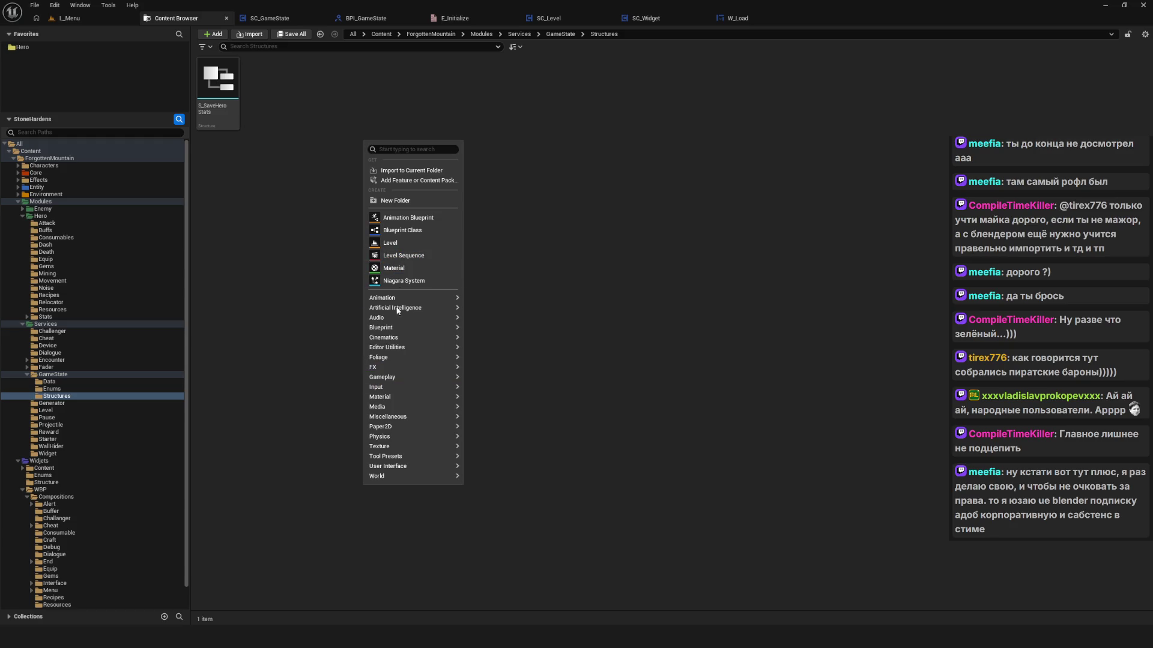
mouse_move(397, 387)
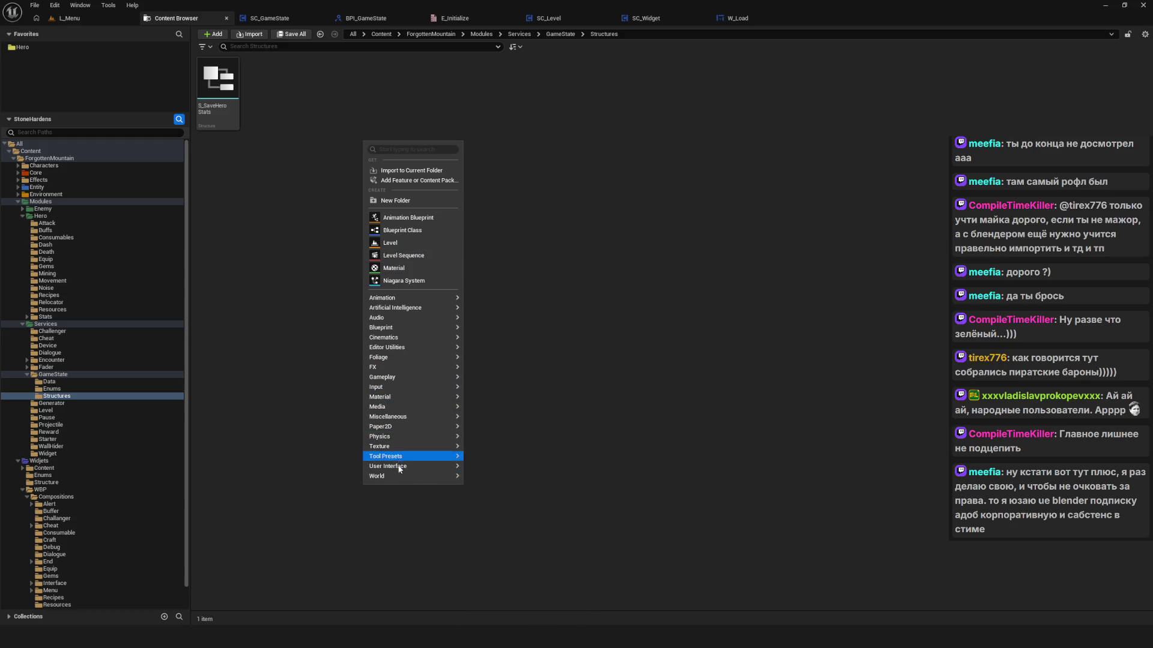
mouse_move(440, 334)
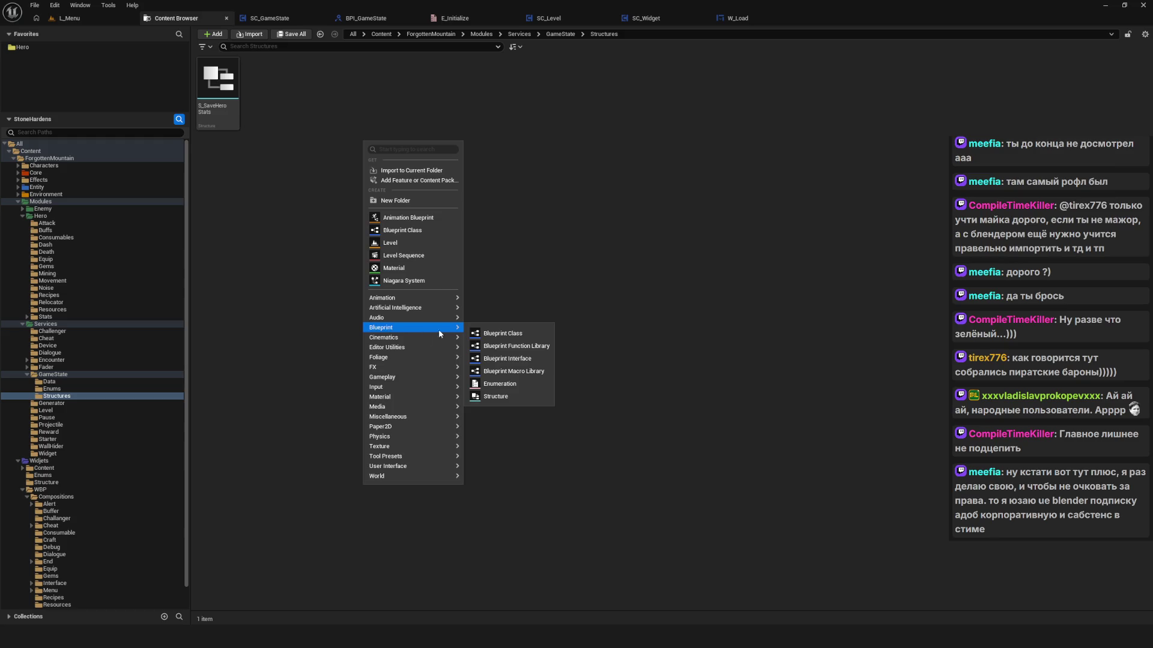
left_click(514, 396)
type("S_GameS")
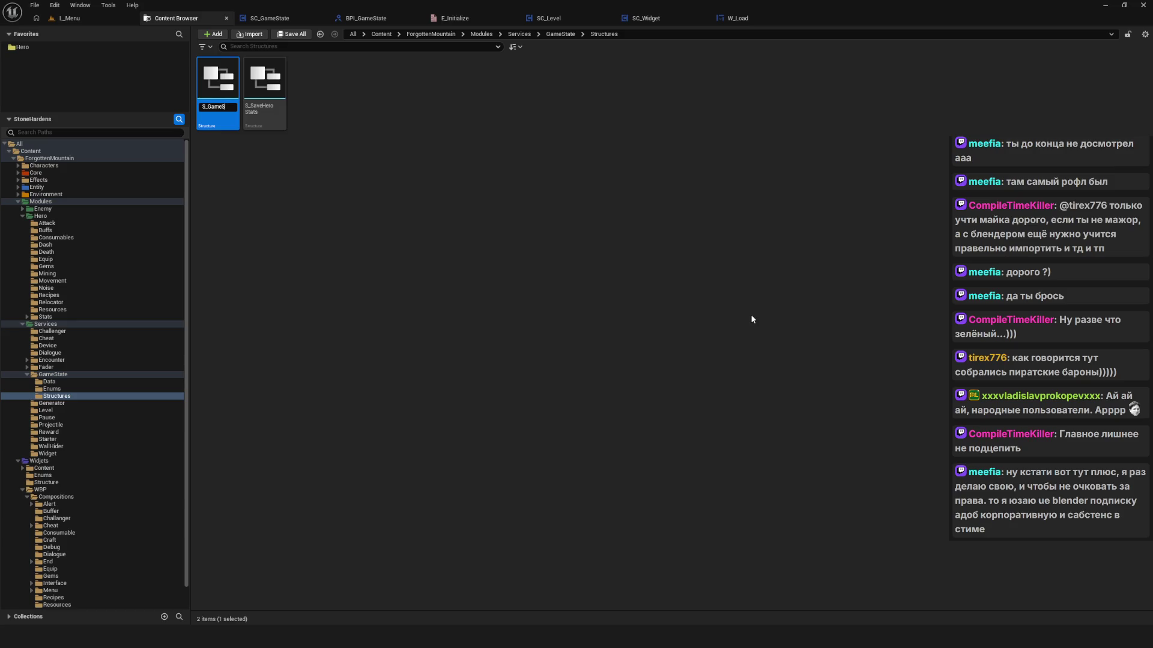
type("tate")
key("Return")
Step: Scroll through the Structures folder and close the planning diagram
scroll(465, 380, "up", 5)
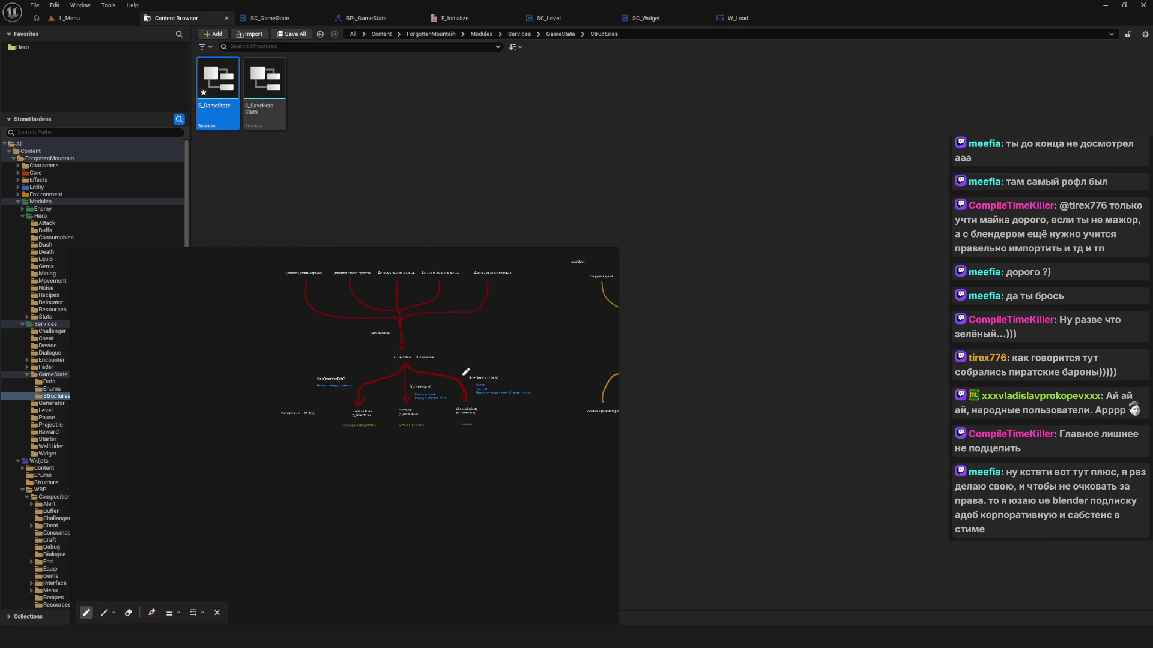
scroll(487, 325, "down", 1)
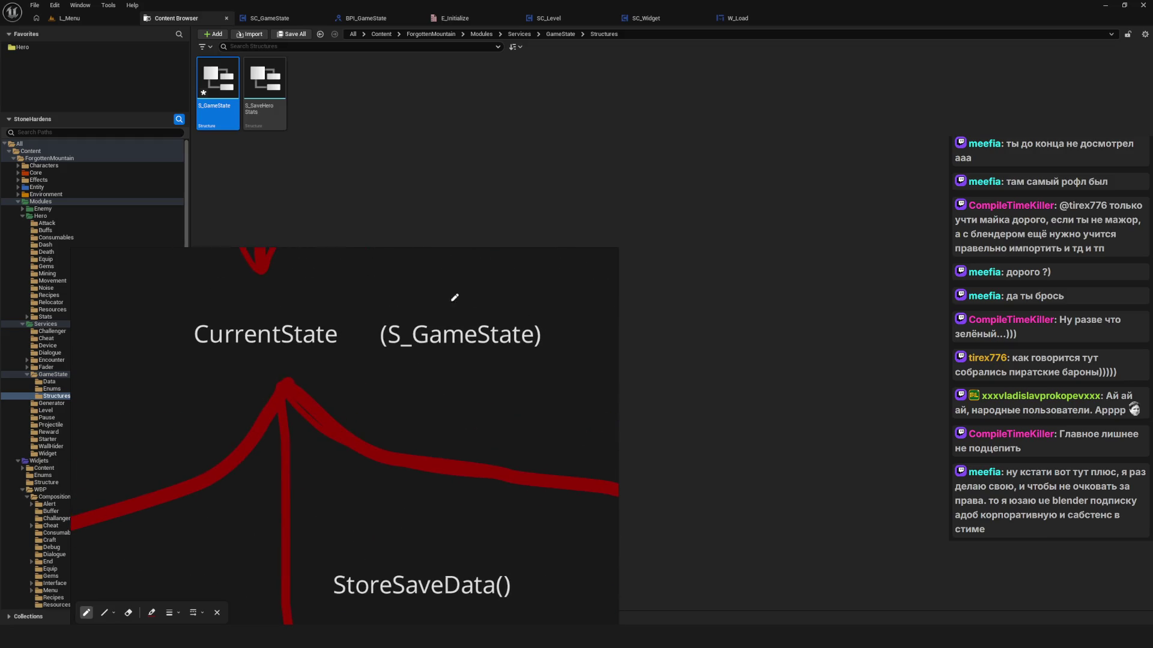
scroll(424, 393, "down", 5)
scroll(444, 393, "down", 3)
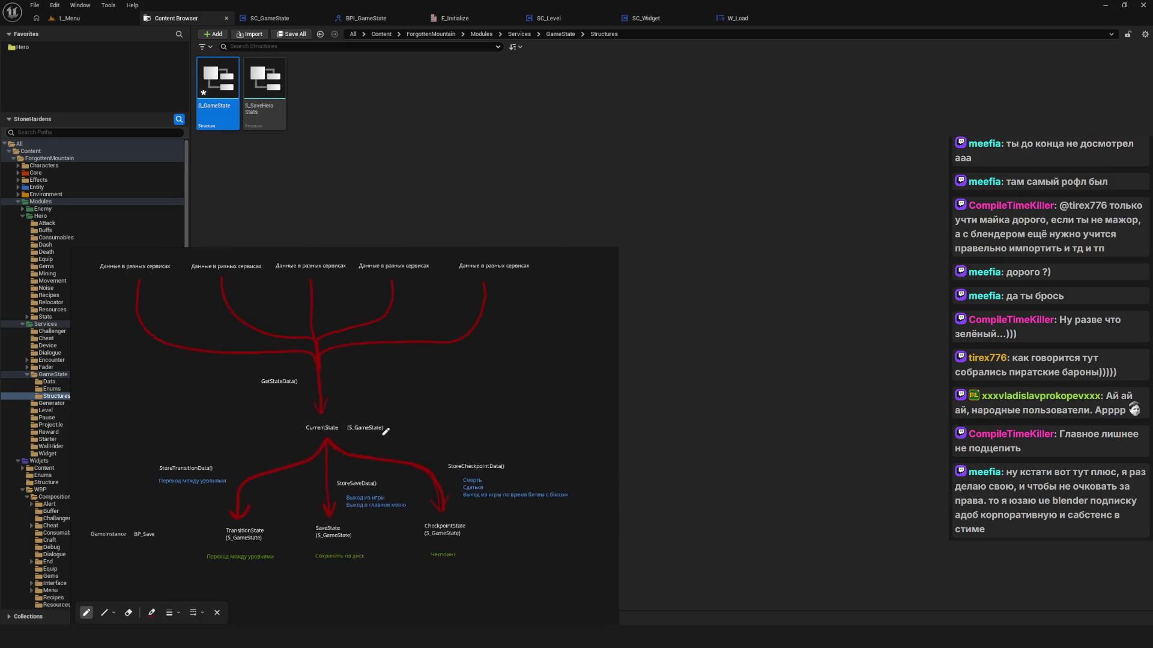
scroll(445, 394, "up", 8)
left_click(563, 254)
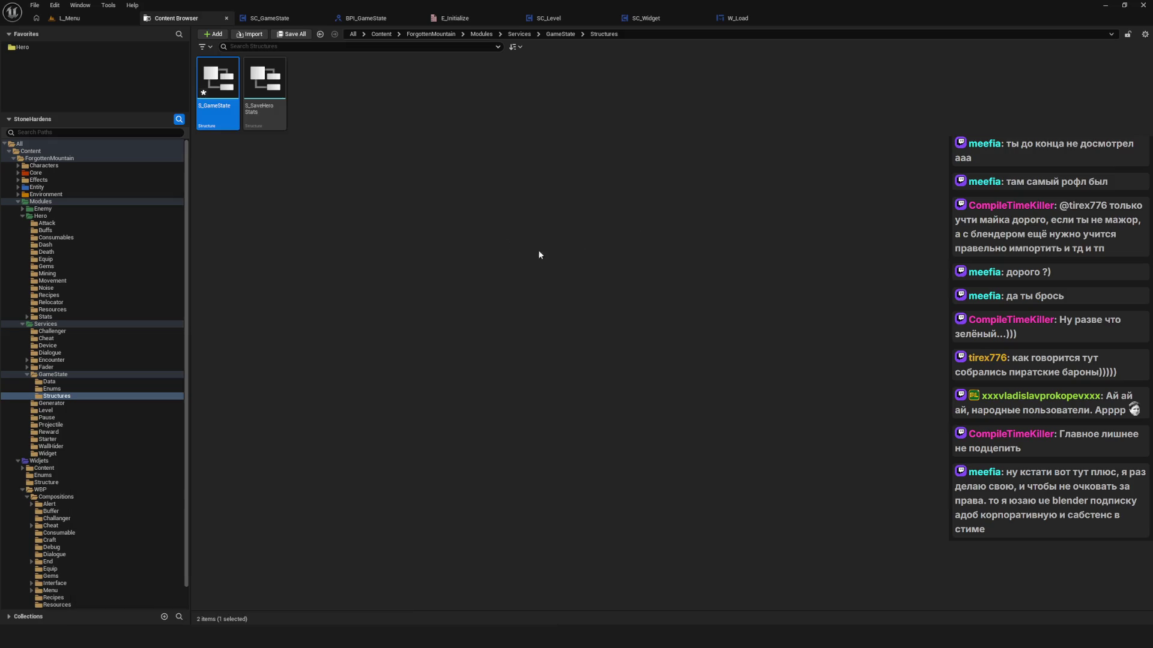
Step: Open S_GameState in the Structure editor, close it, and pan W_Load's StartGame graph to the branch
double_click(238, 105)
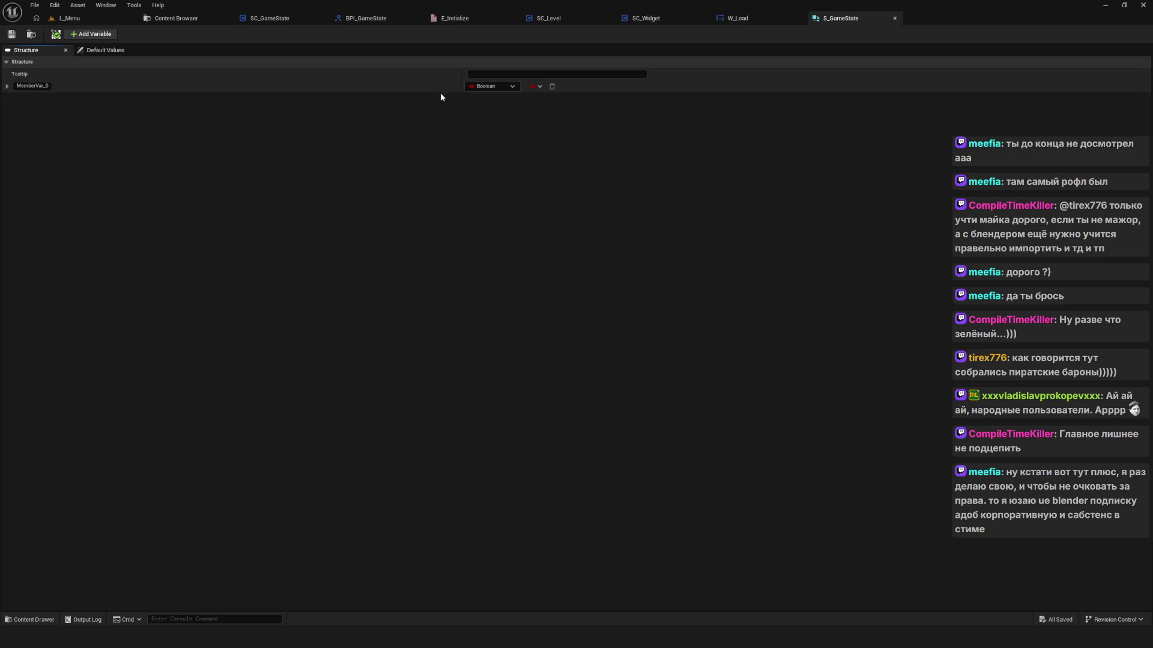
left_click(895, 20)
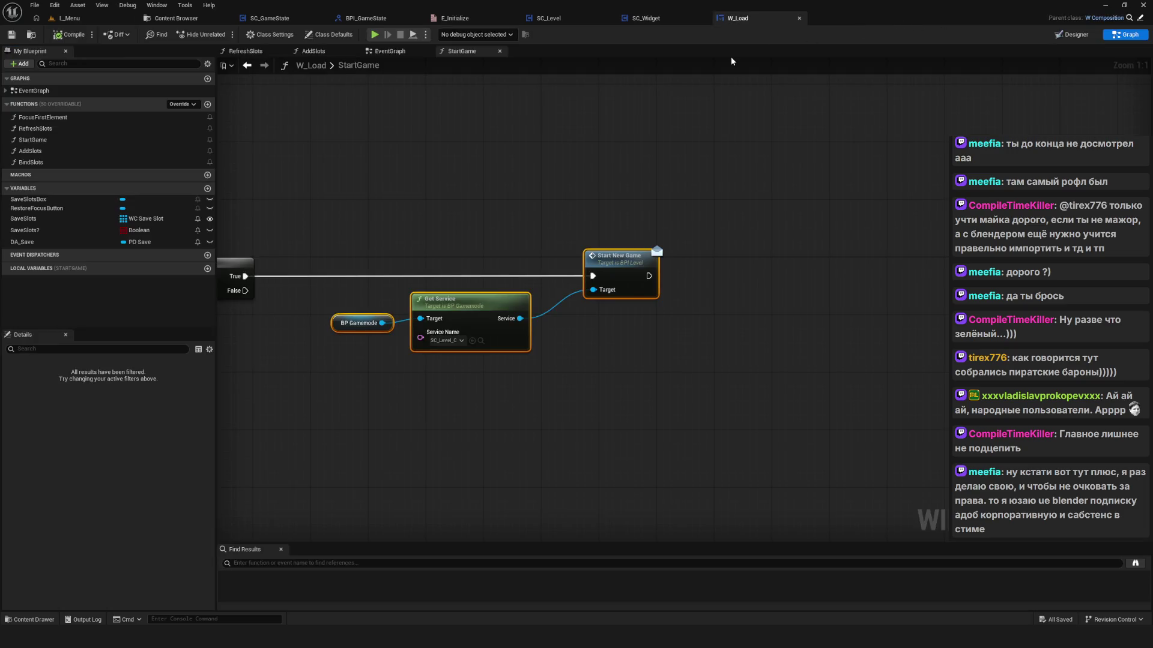
scroll(571, 224, "down", 5)
scroll(539, 237, "up", 4)
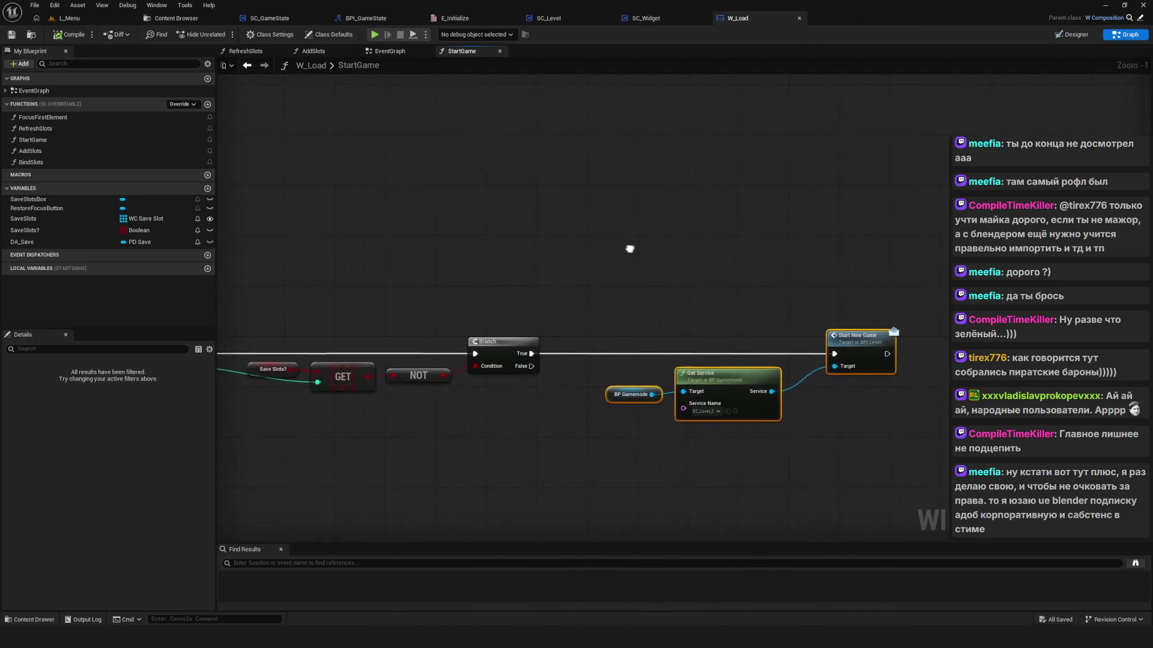
left_click_drag(311, 97, 630, 138)
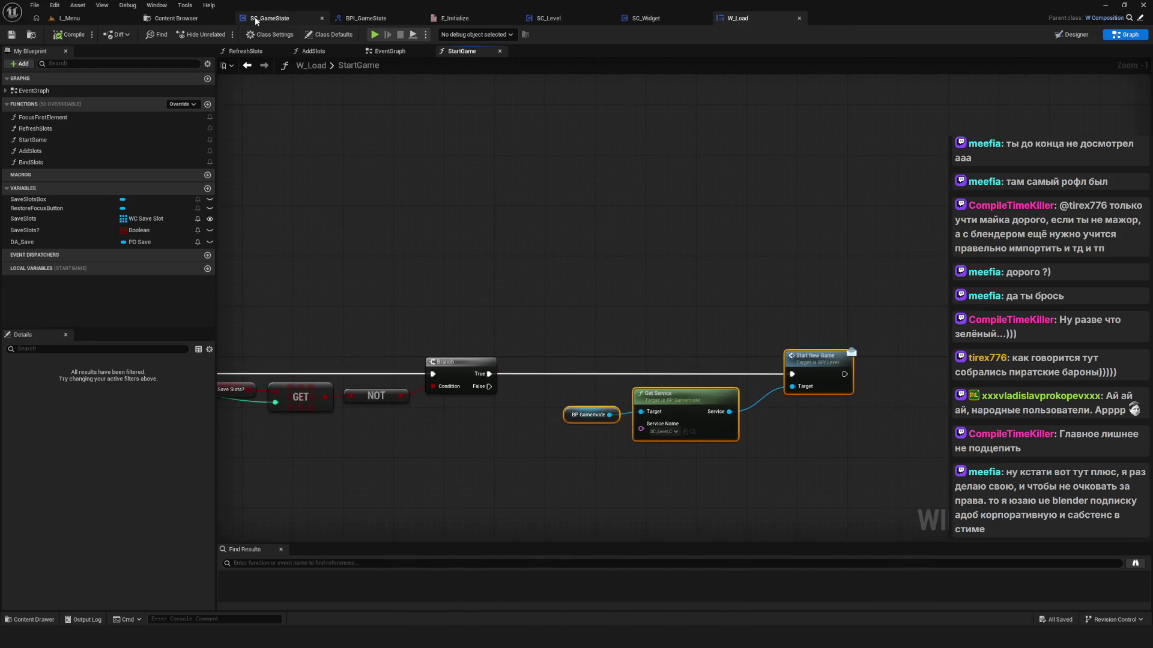
Step: Return to BPI_GameState's StoreTransitionData graph, widen the graph area, and centre its node
left_click(387, 24)
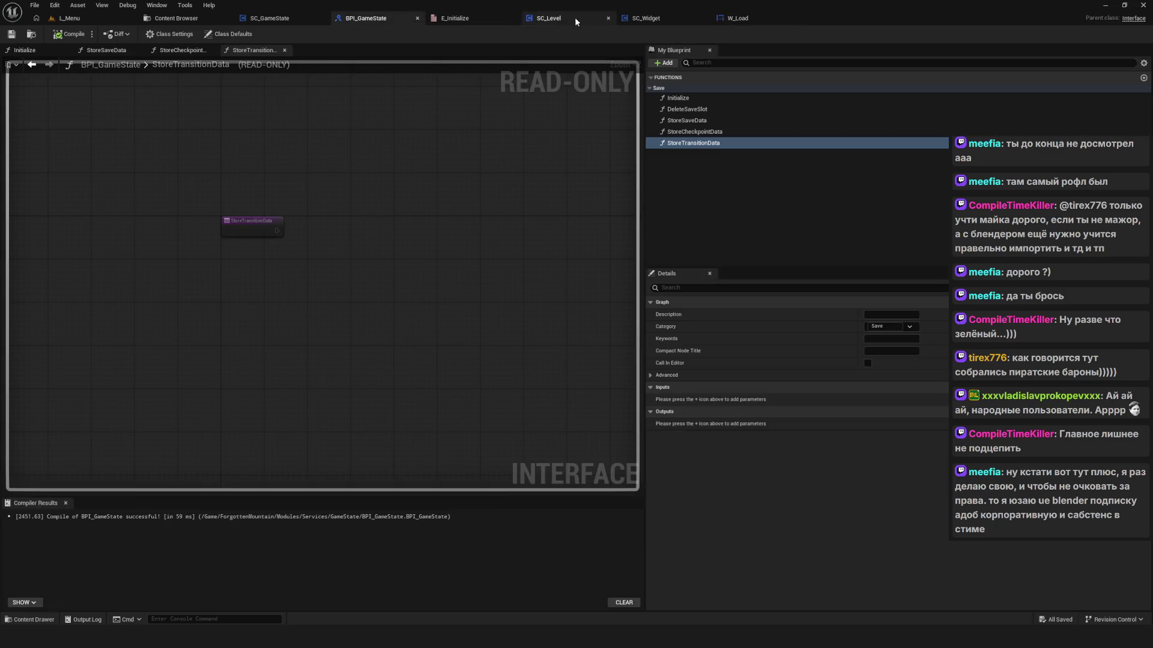
left_click(662, 20)
left_click(555, 18)
left_click(379, 22)
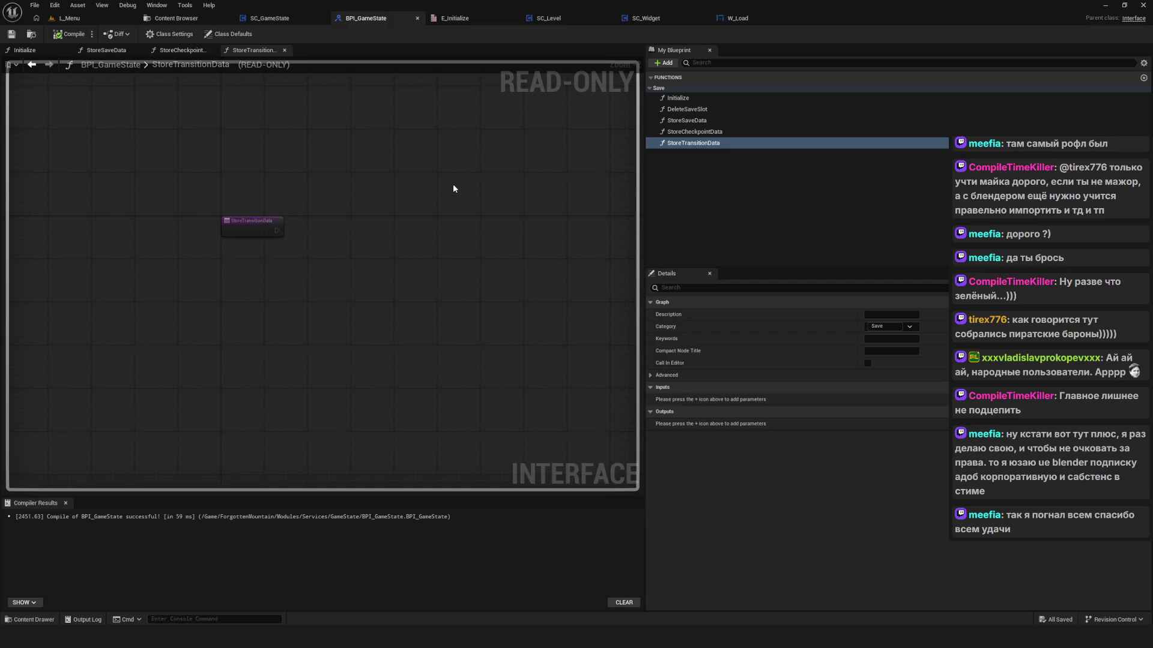
left_click_drag(642, 190, 715, 208)
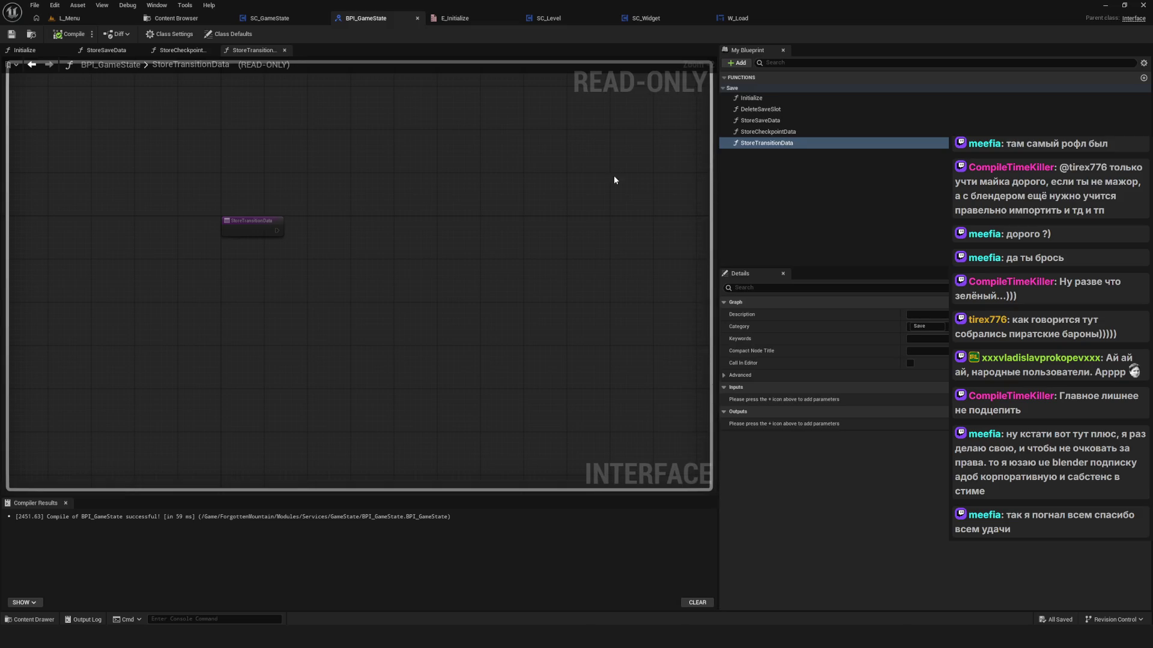
left_click_drag(306, 237, 537, 235)
key("Home")
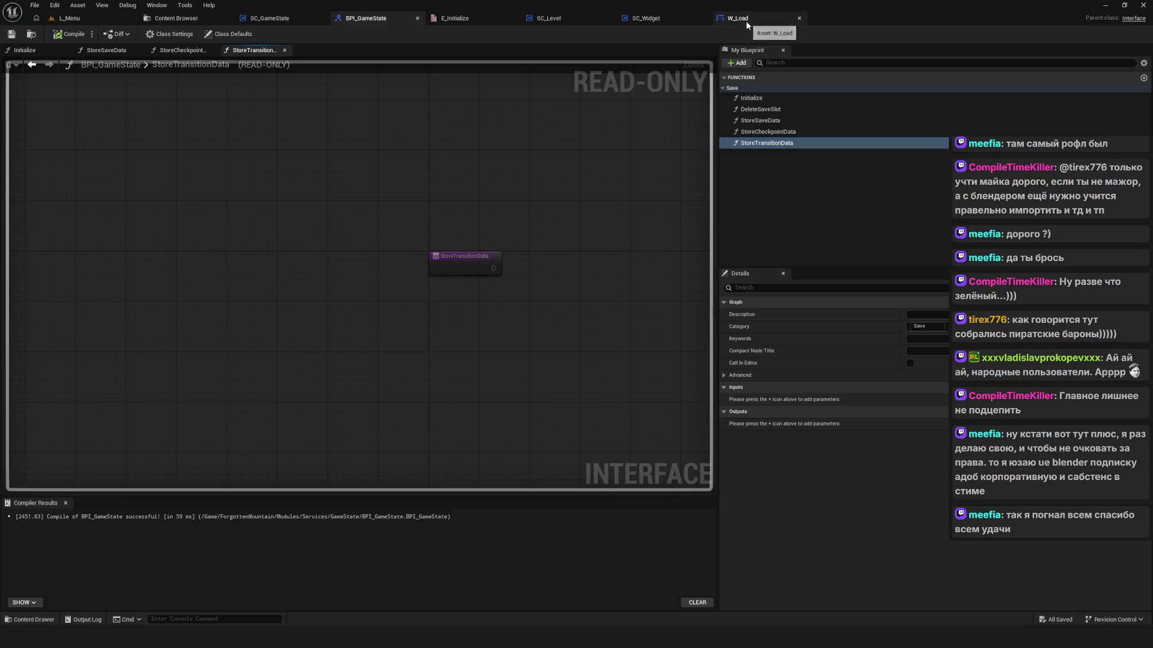
Step: Review every node of W_Load's StartGame function graph, then return to SC_GameState
left_click(745, 21)
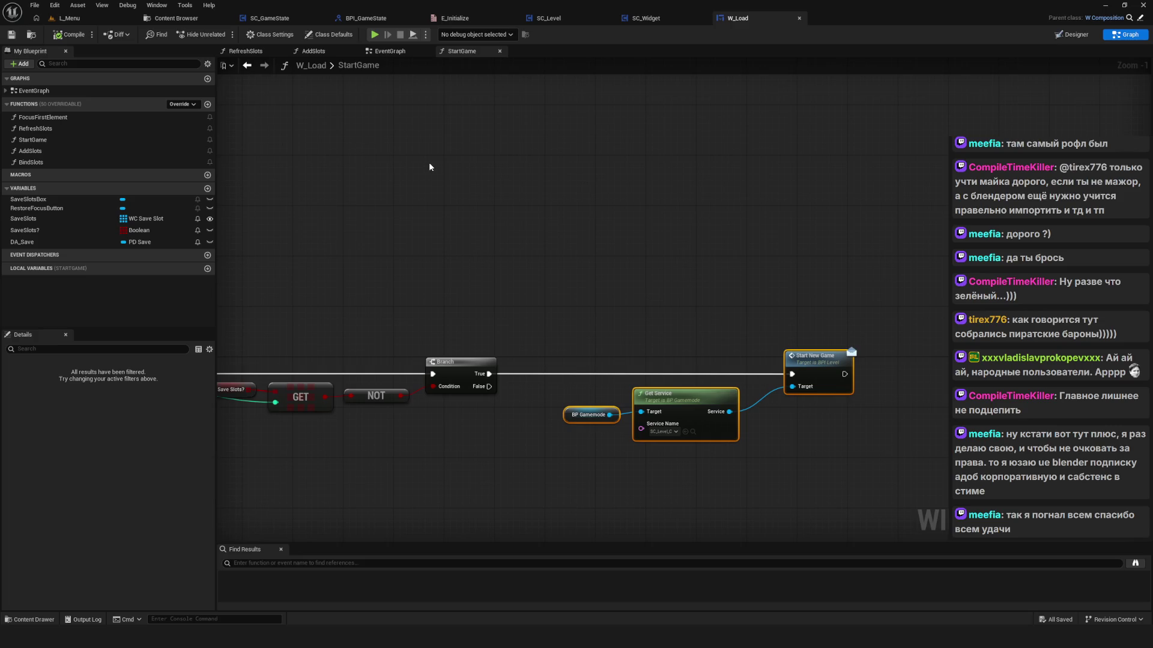
scroll(429, 167, "down", 5)
scroll(600, 277, "up", 4)
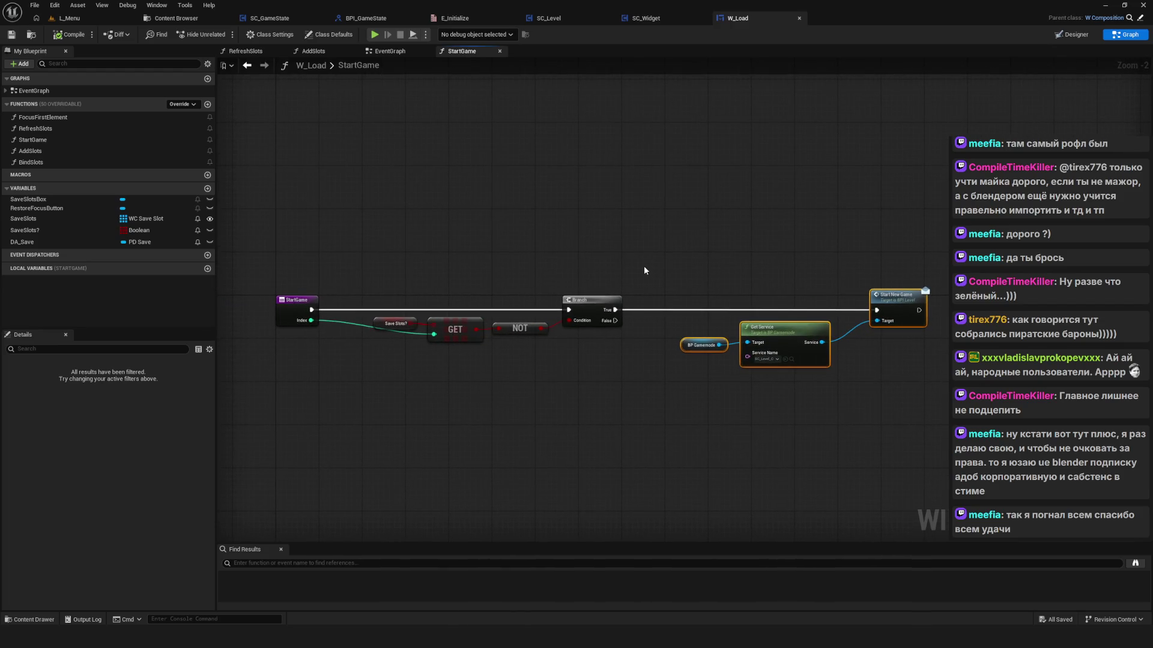
left_click_drag(633, 215, 689, 241)
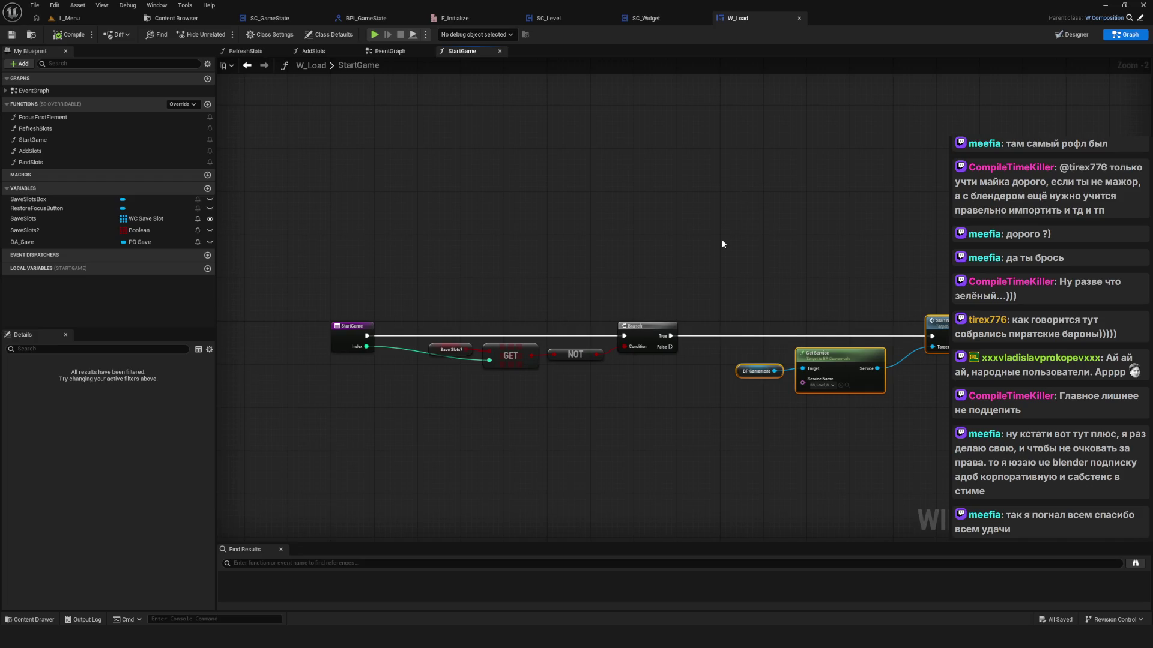
left_click(282, 18)
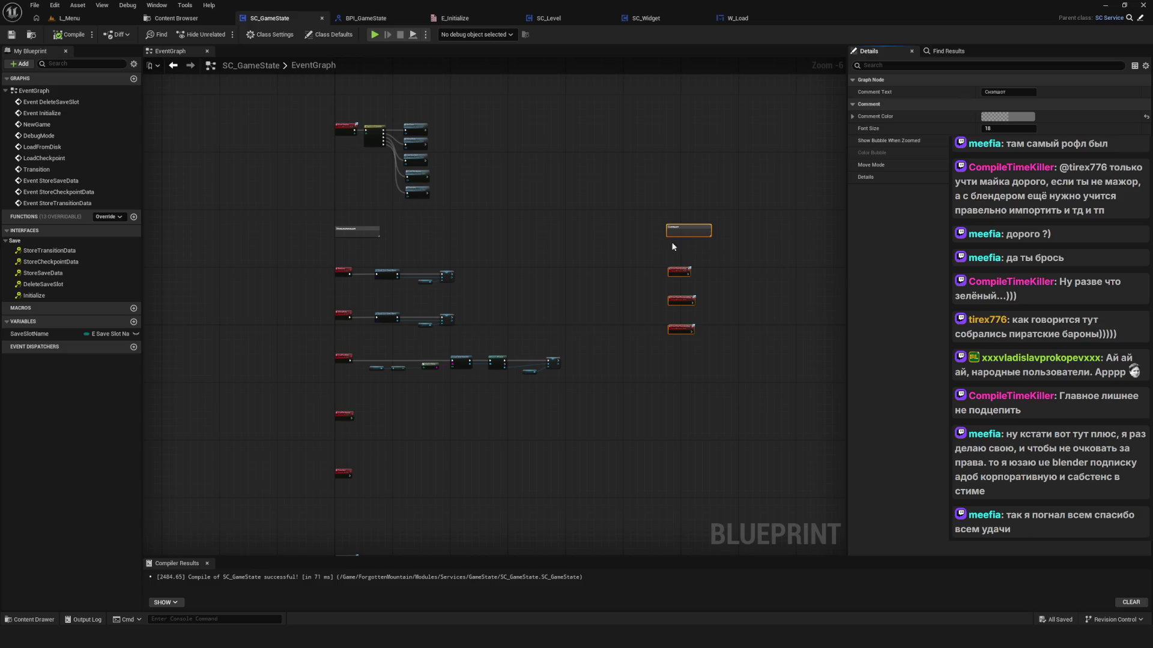
Step: Frame and nudge the save, checkpoint and transition Event Store nodes, then add a new variable
scroll(633, 278, "up", 6)
left_click_drag(592, 243, 513, 222)
left_click_drag(263, 100, 583, 479)
left_click_drag(372, 267, 365, 267)
scroll(690, 289, "down", 8)
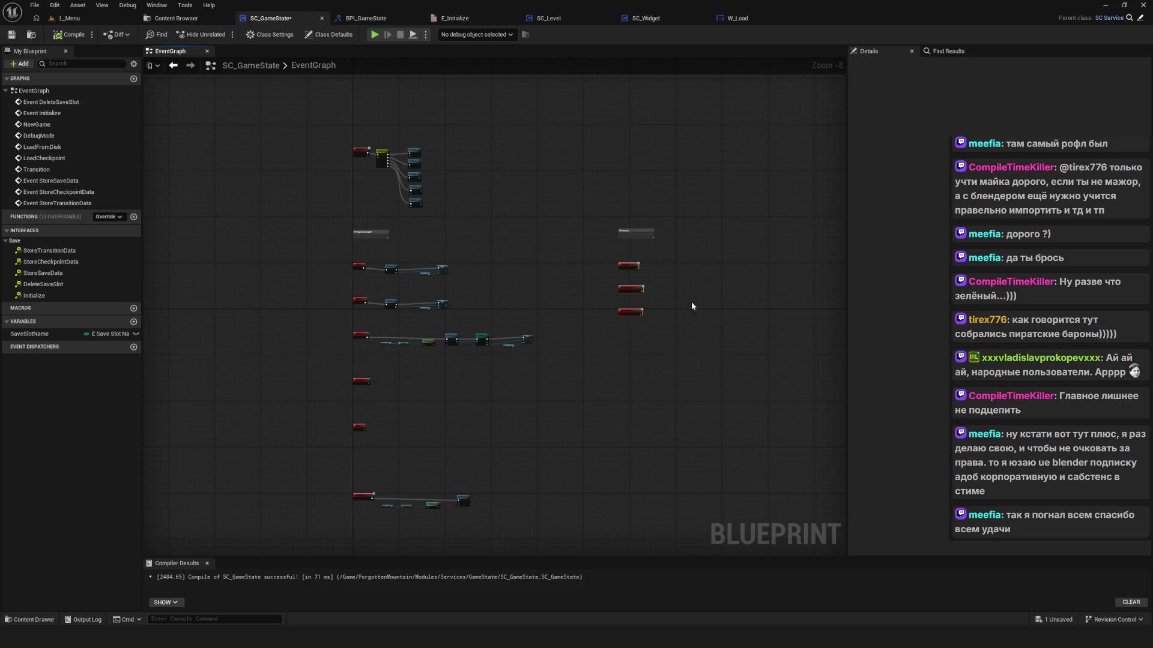
left_click_drag(689, 301, 555, 308)
scroll(503, 289, "up", 8)
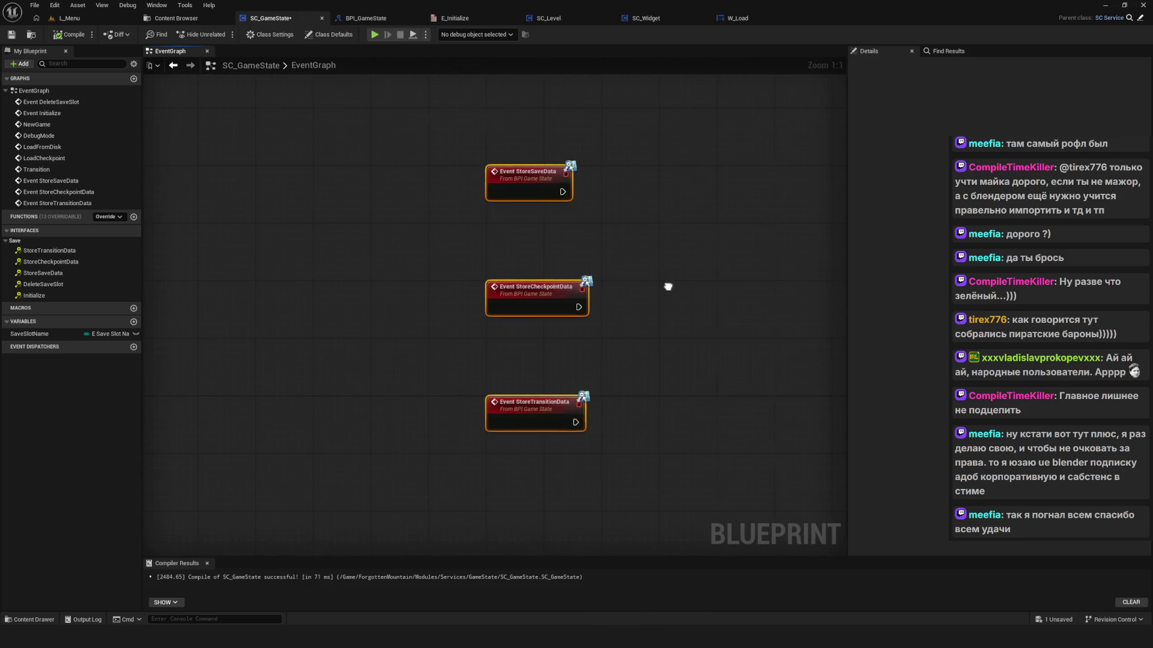
left_click(133, 322)
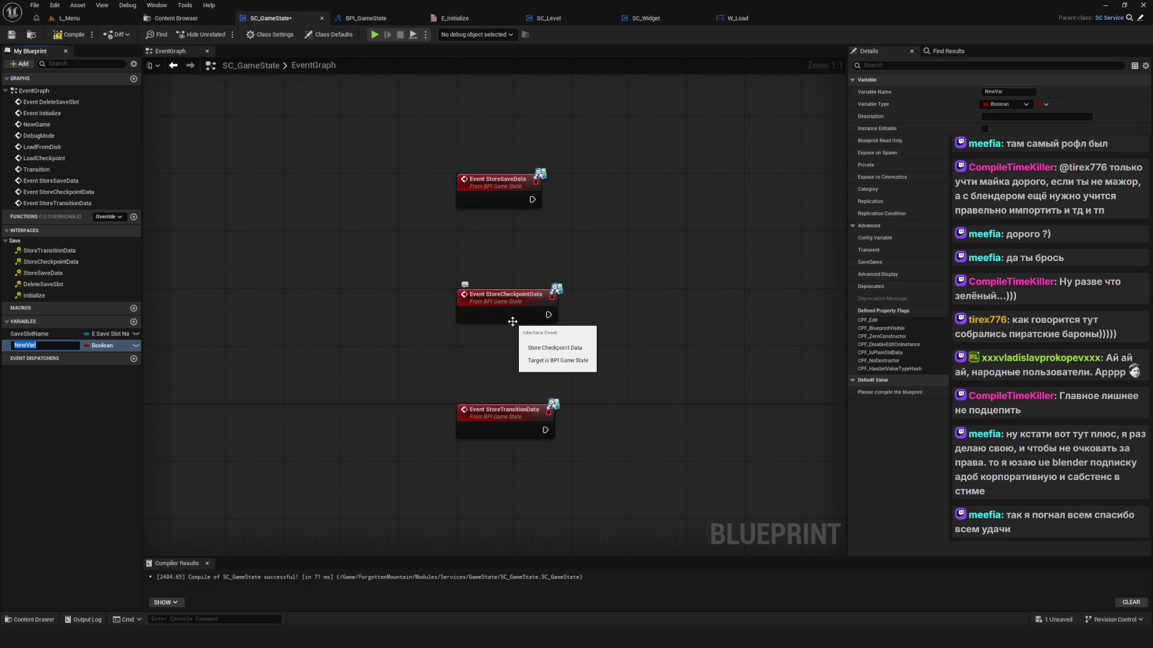
Step: Name the new Boolean variable CurrentState and bring up the hand-drawn state-flow diagram
type("CurrentState")
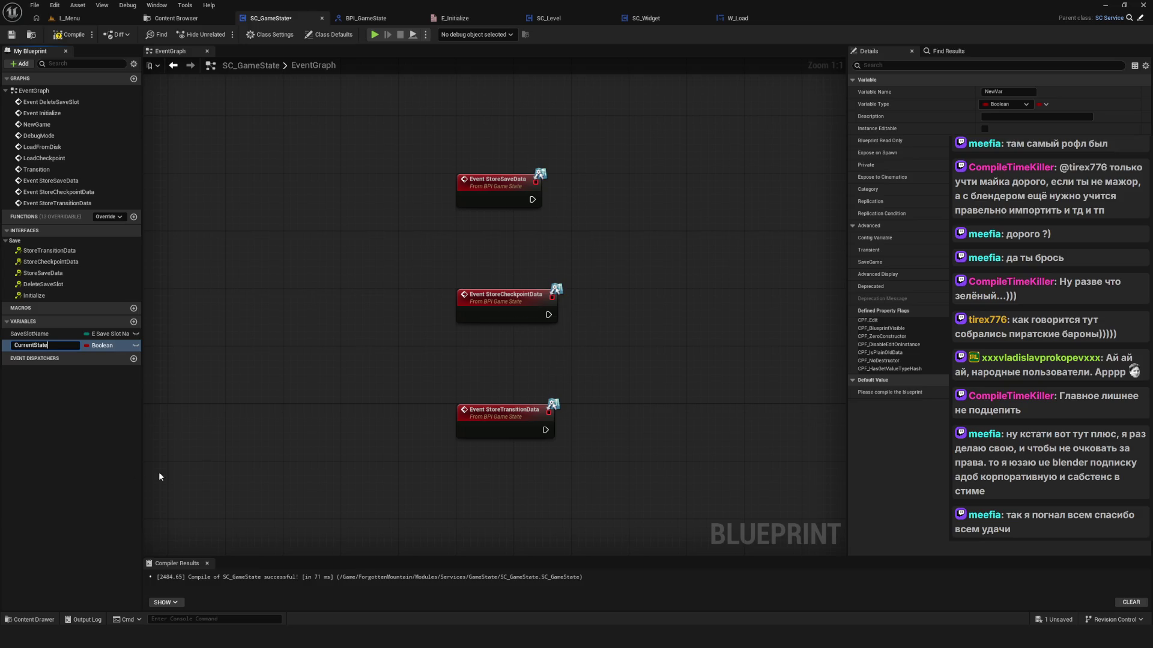
key("Return")
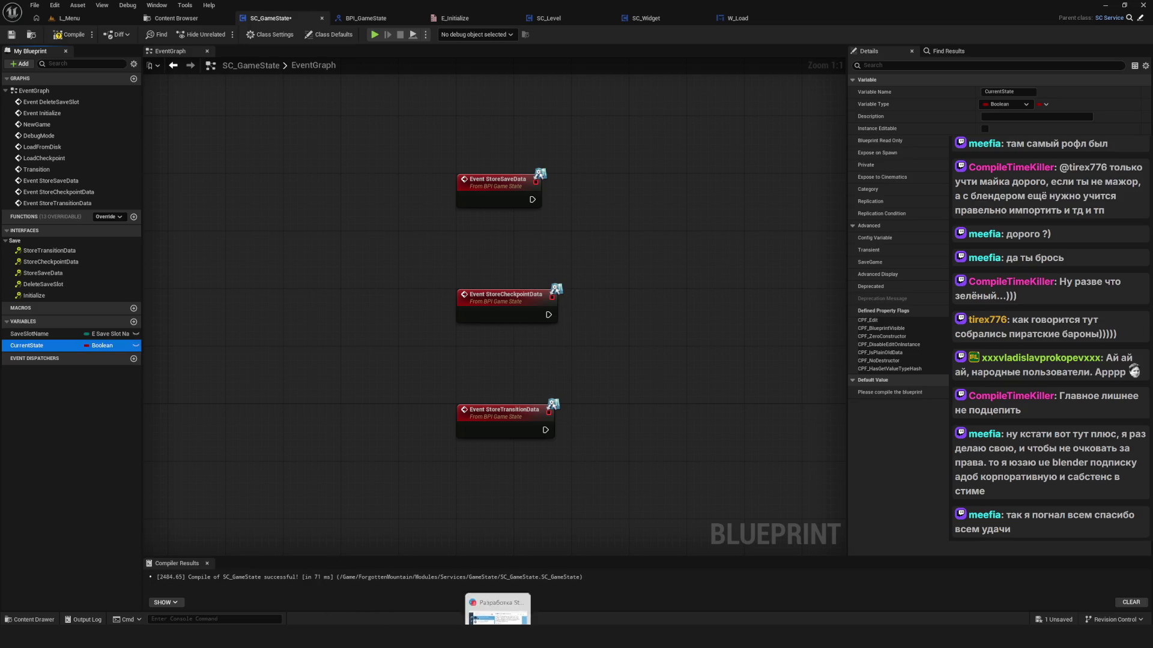
key("alt+Tab")
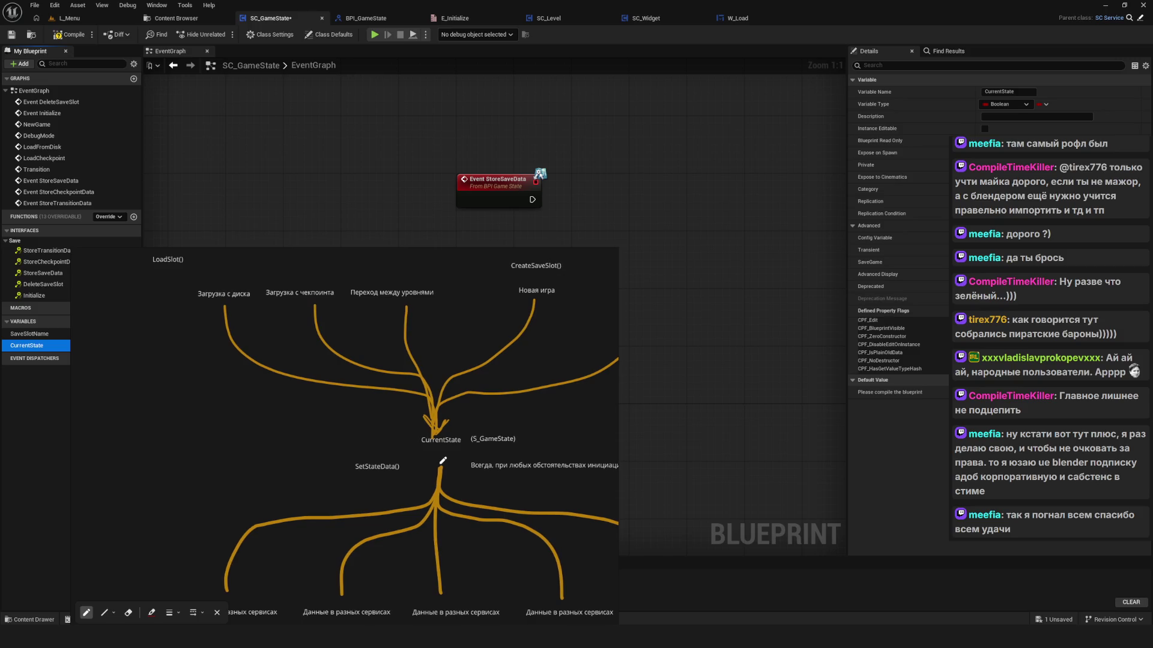
scroll(415, 447, "down", 5)
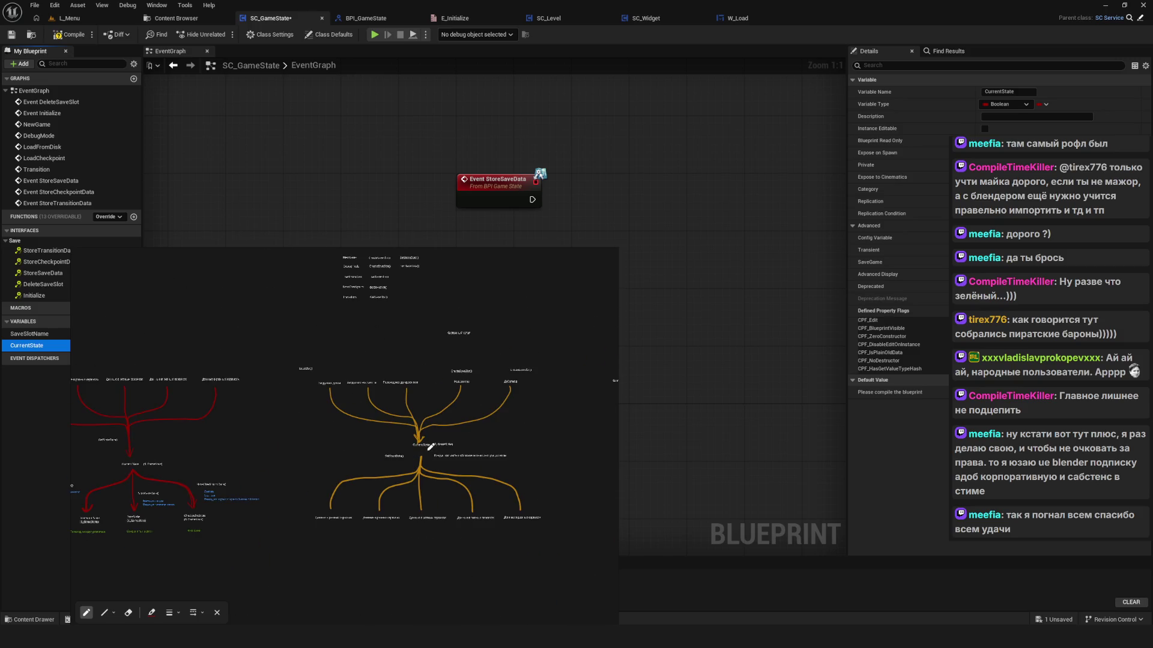
Step: Change CurrentState's type to the S_GameState structure and save SC_GameState
left_click(592, 254)
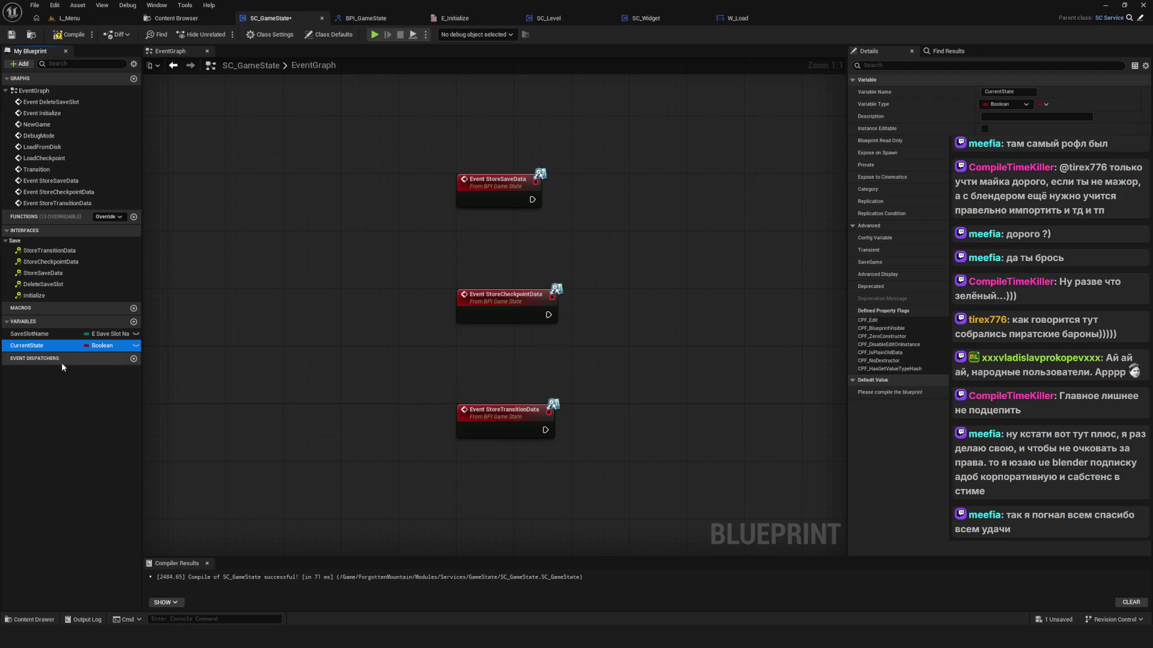
left_click(114, 347)
type("sGame")
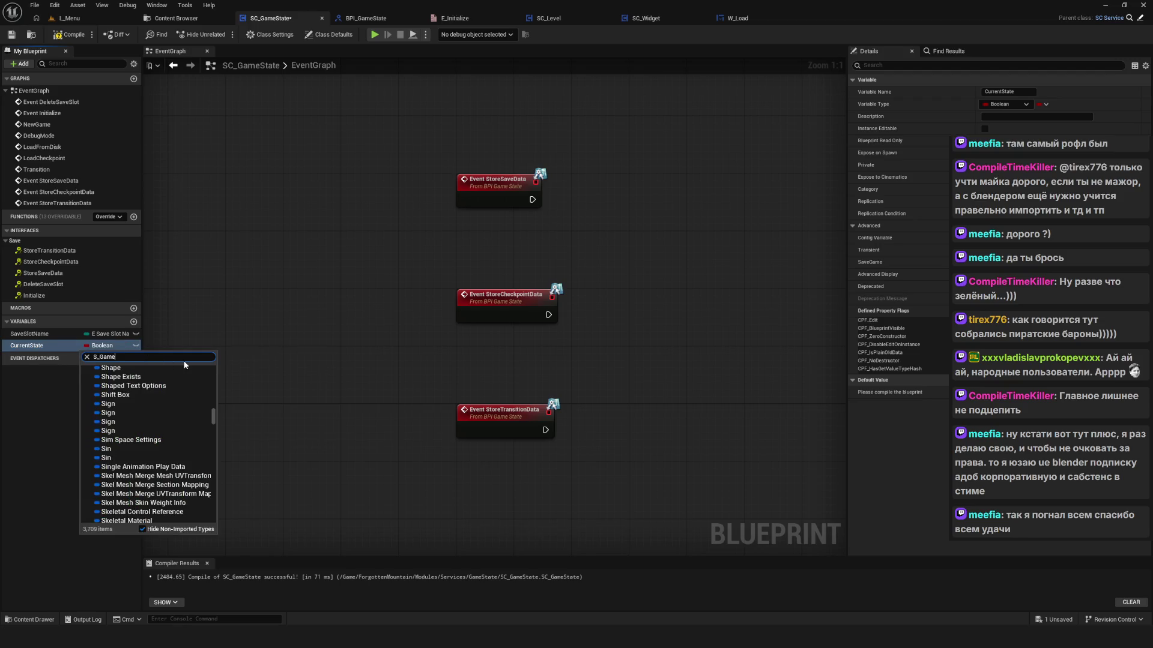
left_click(164, 378)
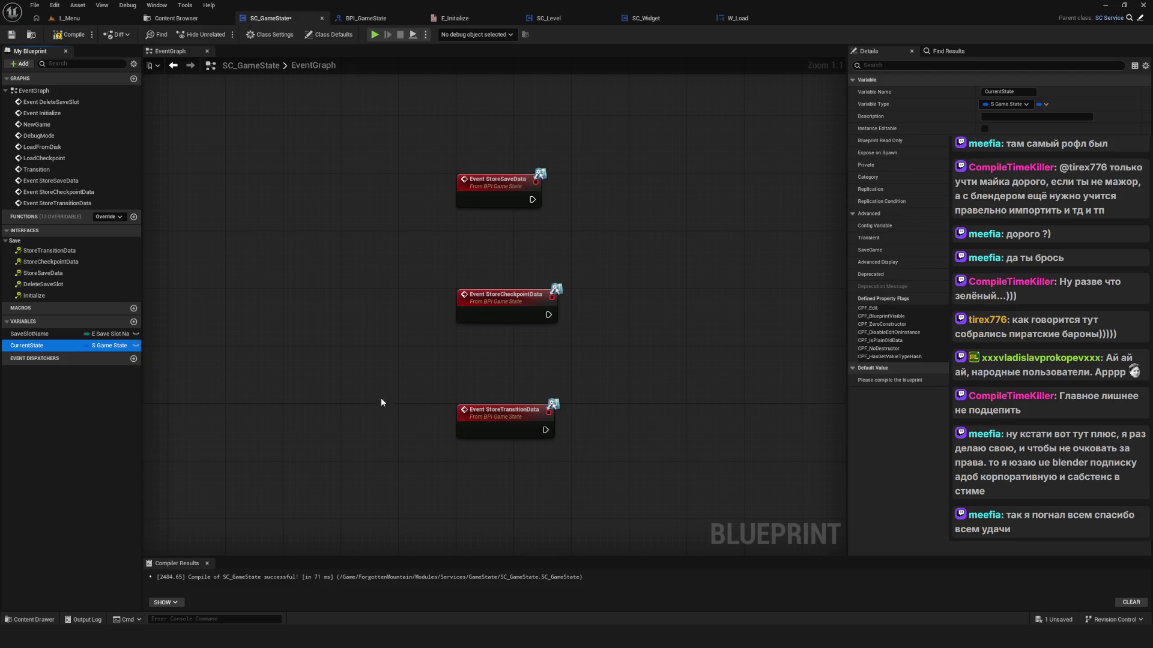
key("ctrl+s")
Step: Rename the variable from CurrentState to GameState and compile the blueprint
scroll(424, 339, "down", 1)
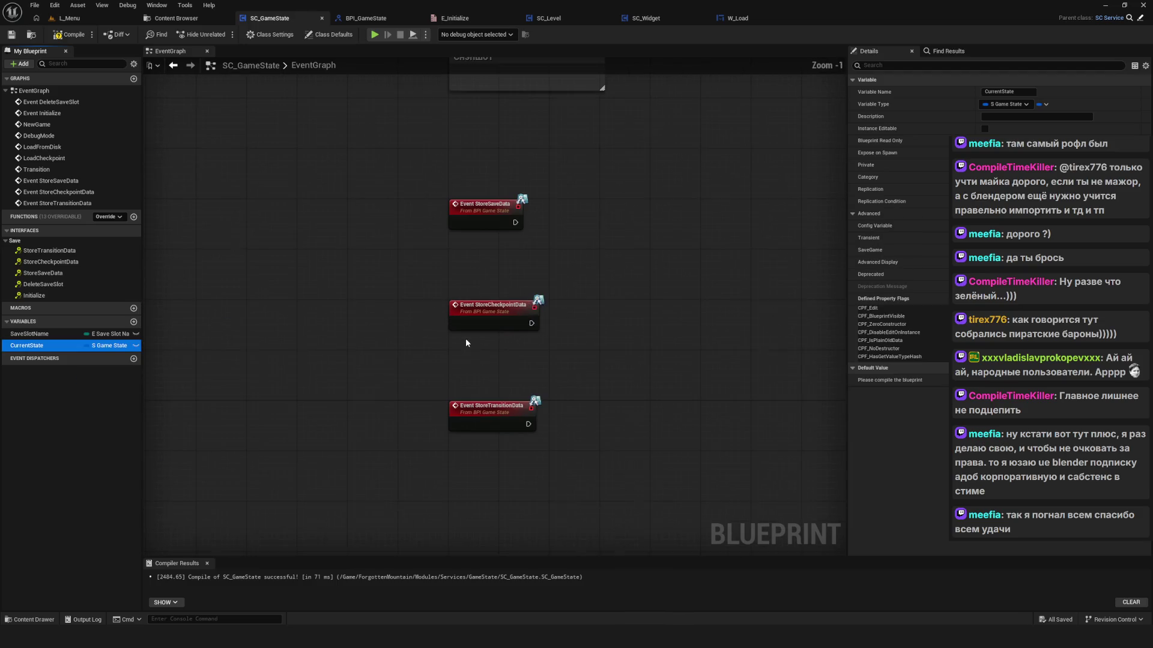
left_click(36, 346)
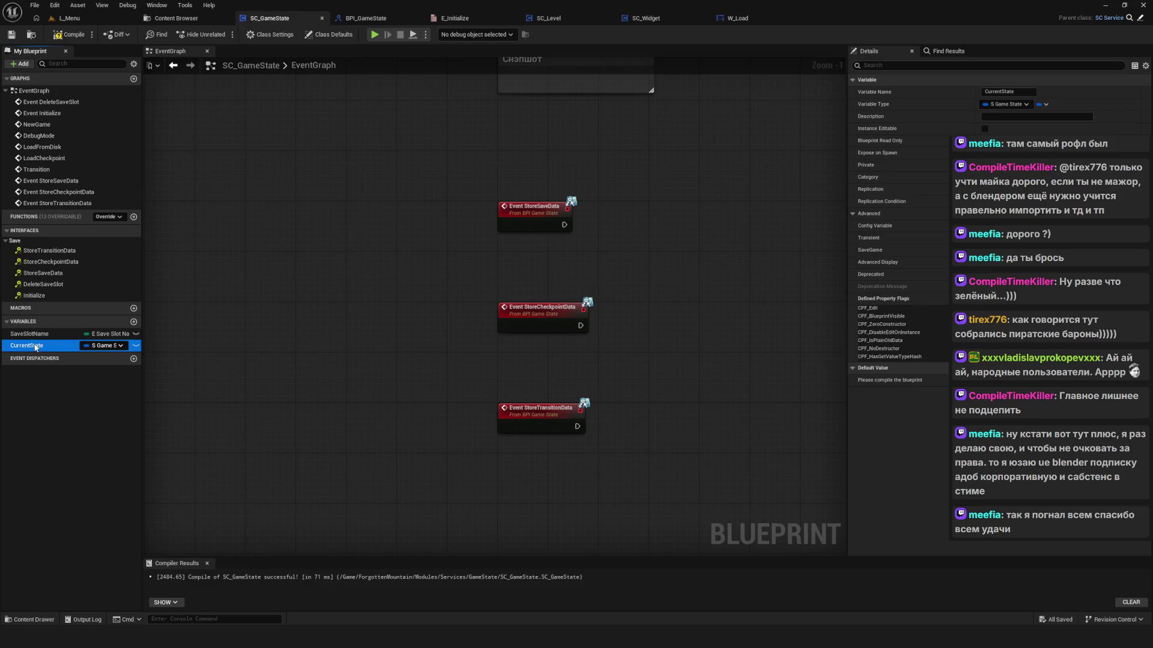
left_click(36, 347)
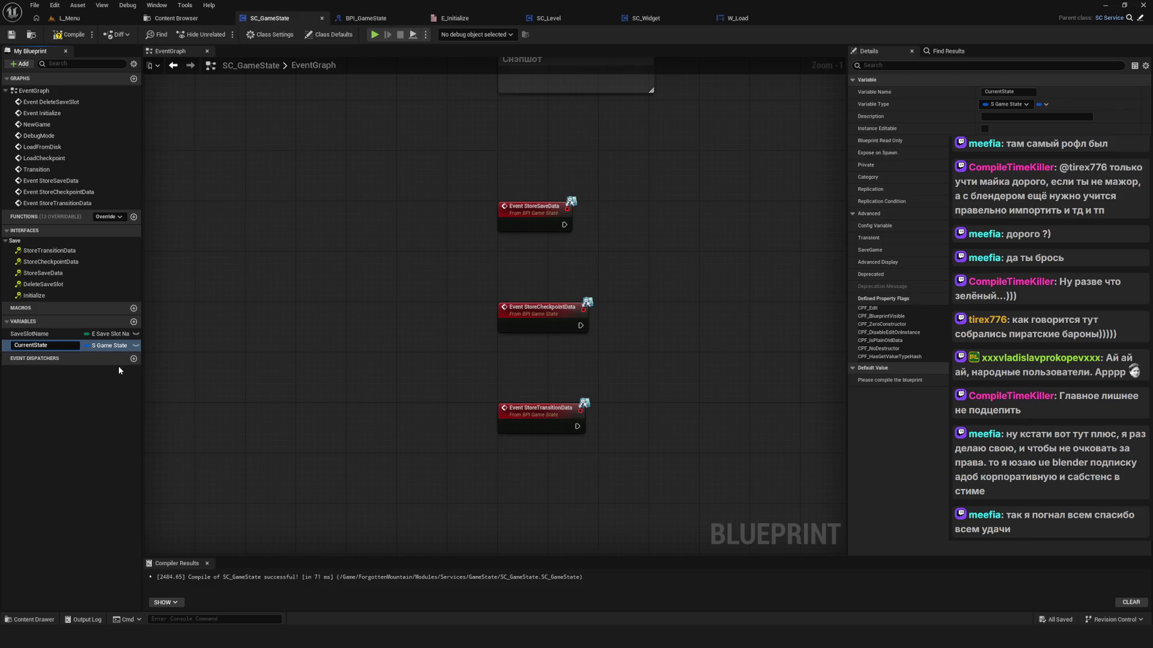
key("BackSpace")
key("BackSpace")
key("BackSpace")
type("GameSta")
key("BackSpace")
key("BackSpace")
key("BackSpace")
key("Return")
scroll(444, 327, "up", 1)
left_click(71, 35)
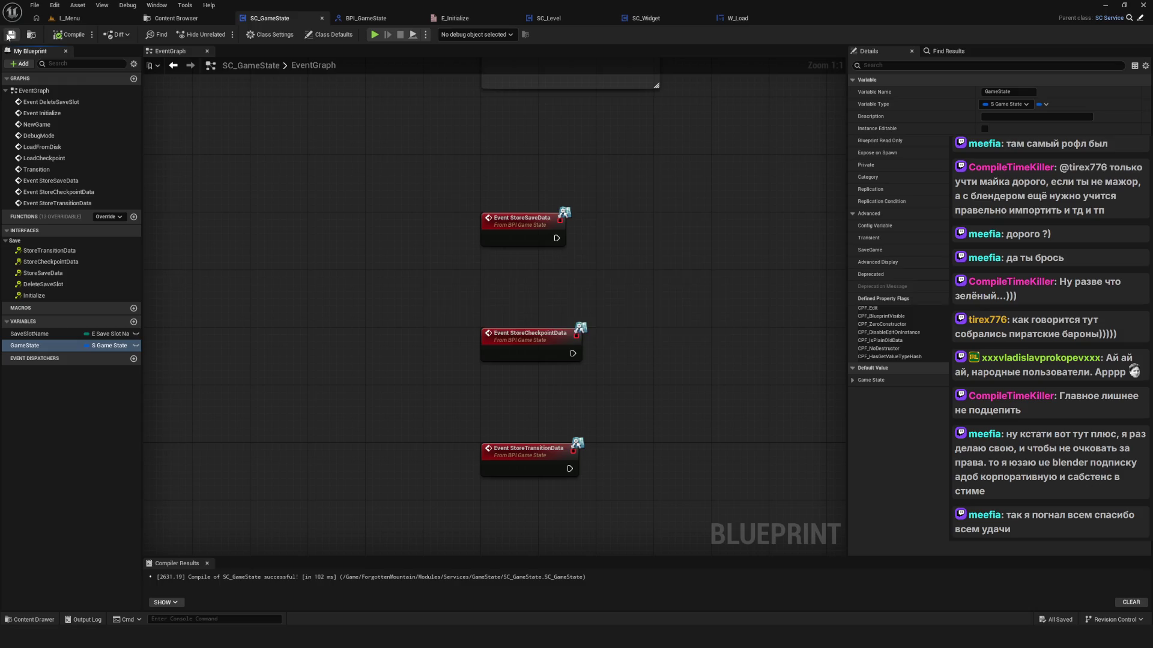
Step: Prefix the GameState variable with 'Current' to make CurrentGameState, then save SC_GameState
scroll(573, 283, "down", 5)
scroll(484, 269, "up", 3)
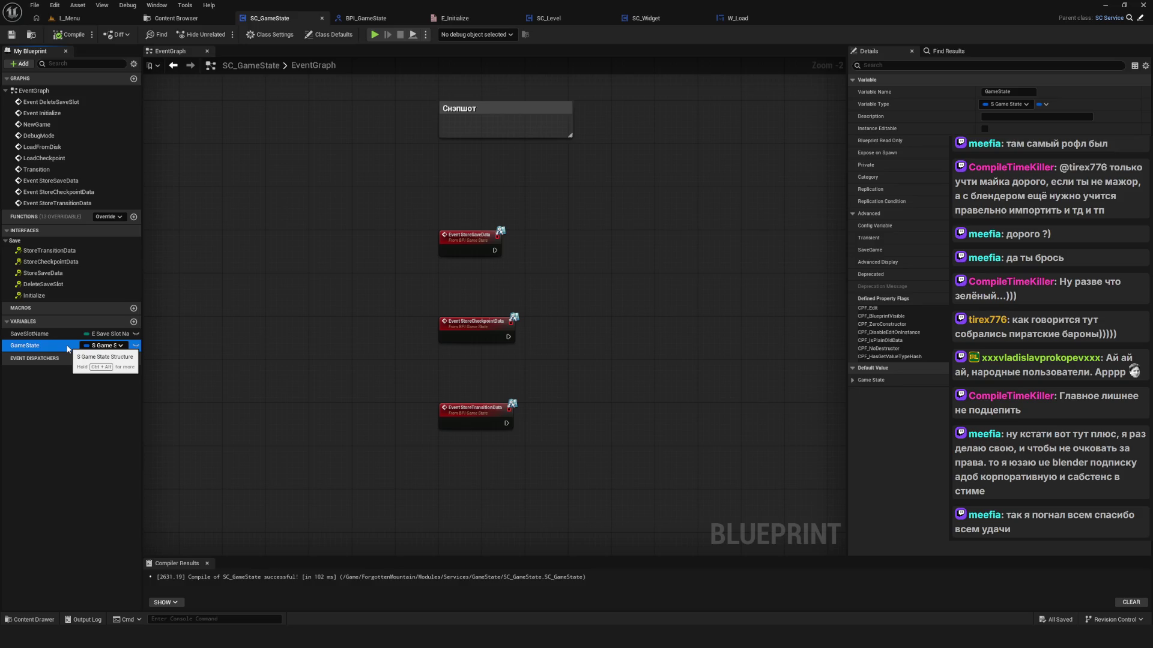
left_click(27, 348)
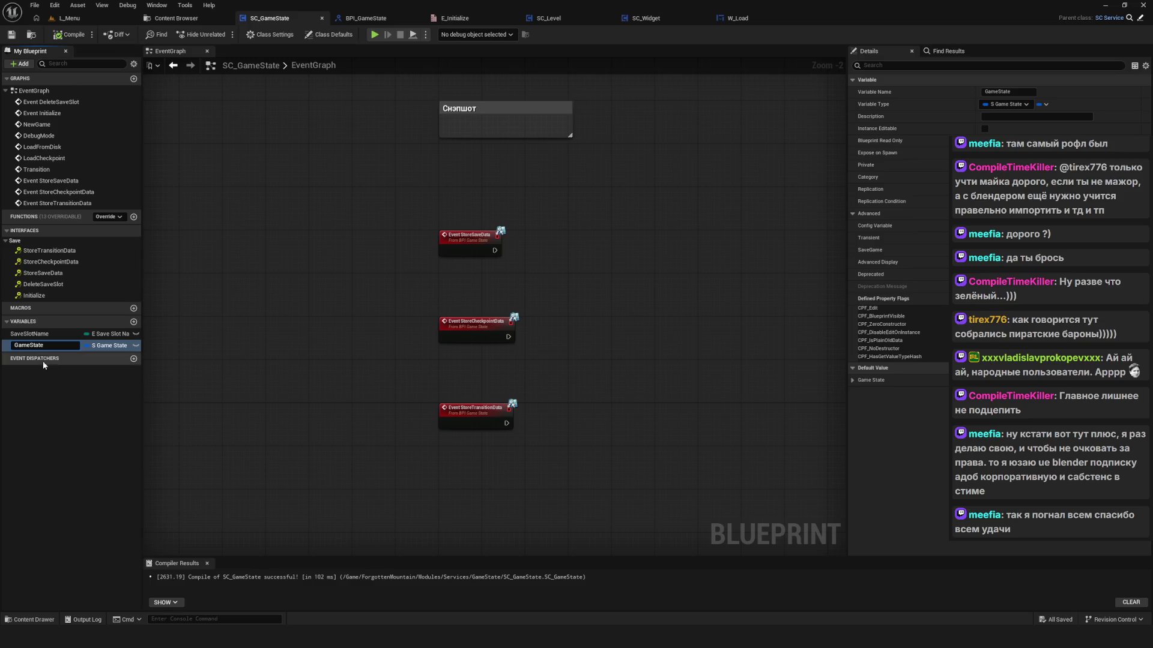
type("Current")
key("Return")
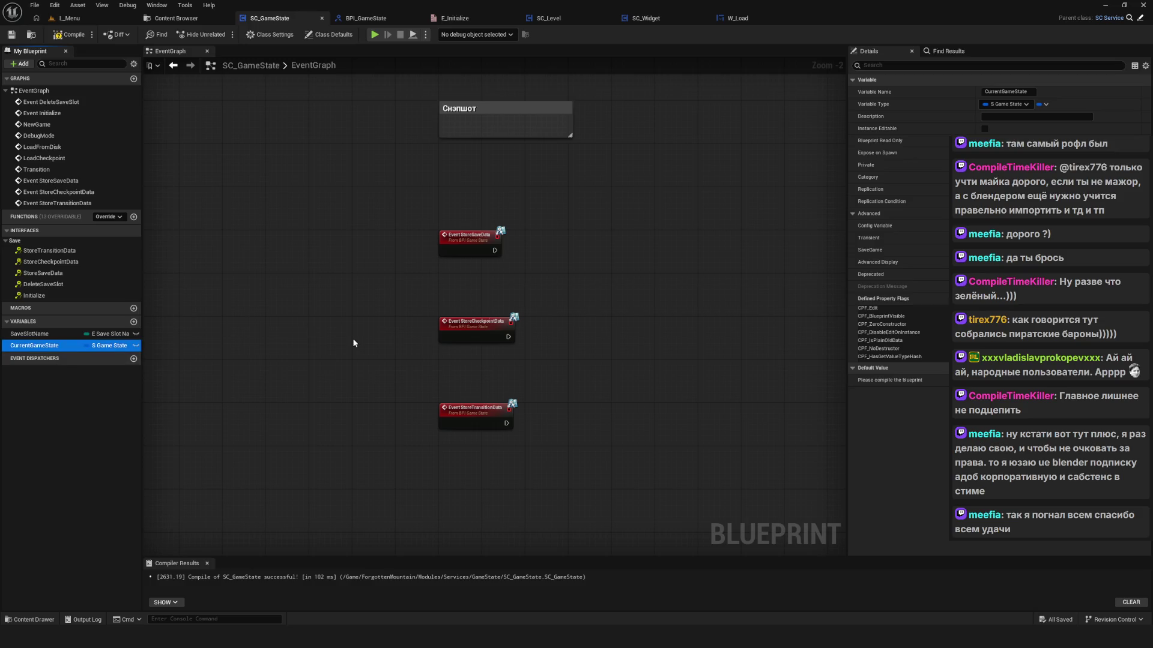
key("ctrl+s")
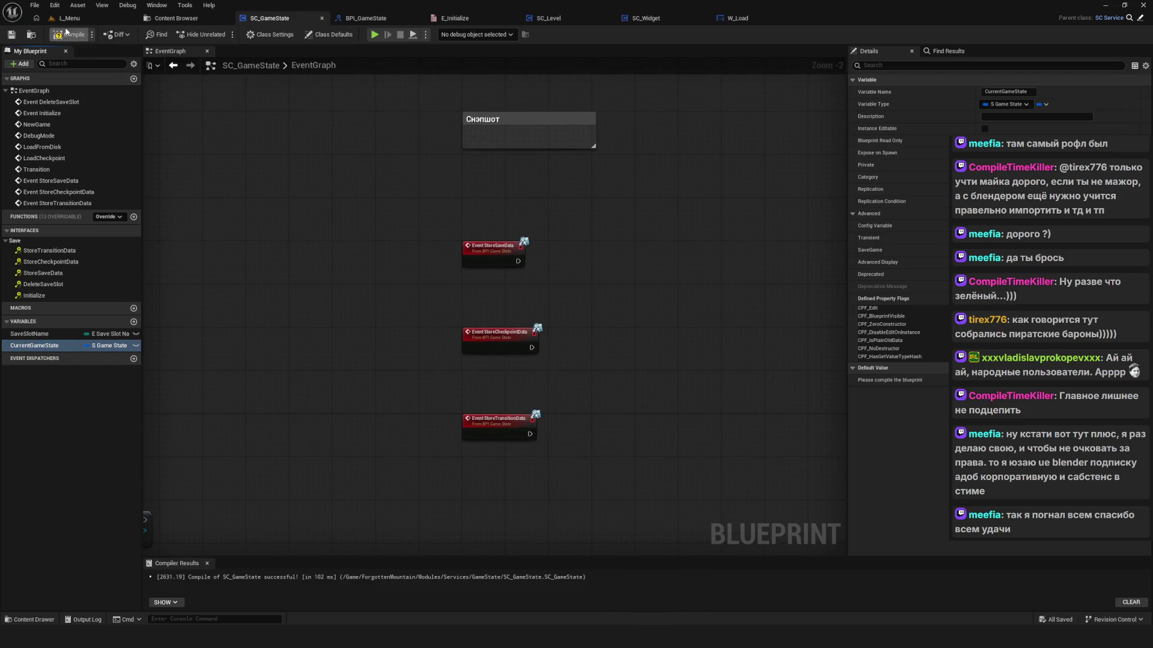
Step: Compile SC_GameState, centre the three event nodes, and show the GameState/Structures folder
left_click(67, 34)
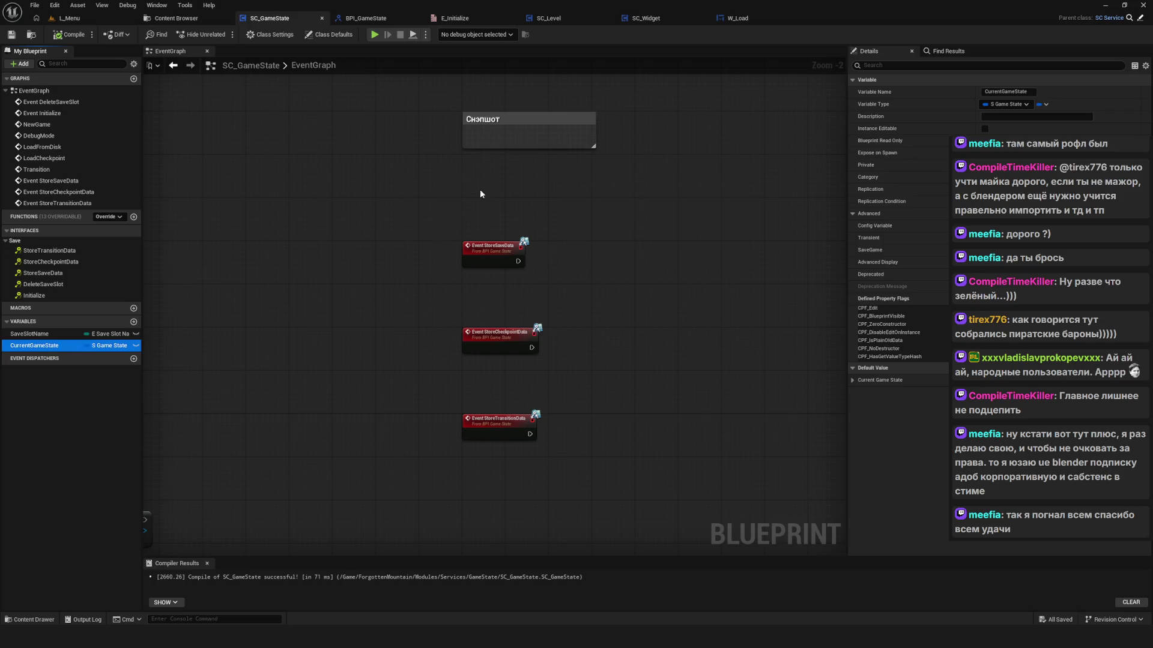
scroll(502, 164, "down", 2)
scroll(710, 194, "up", 4)
left_click_drag(715, 189, 351, 189)
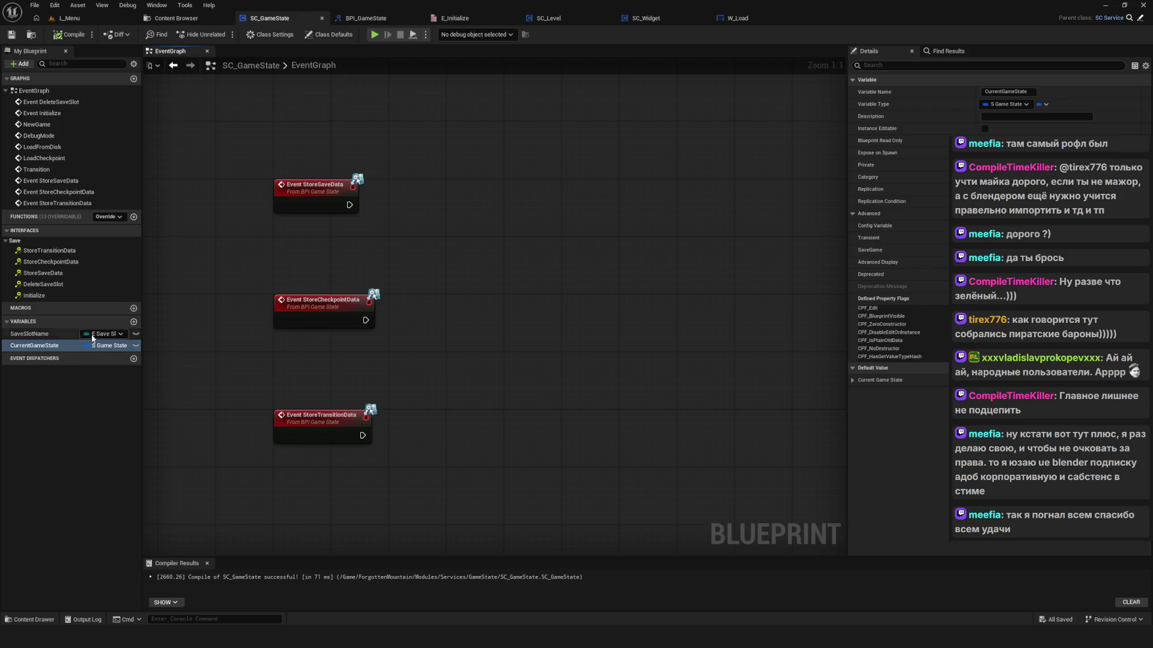
left_click_drag(468, 291, 631, 288)
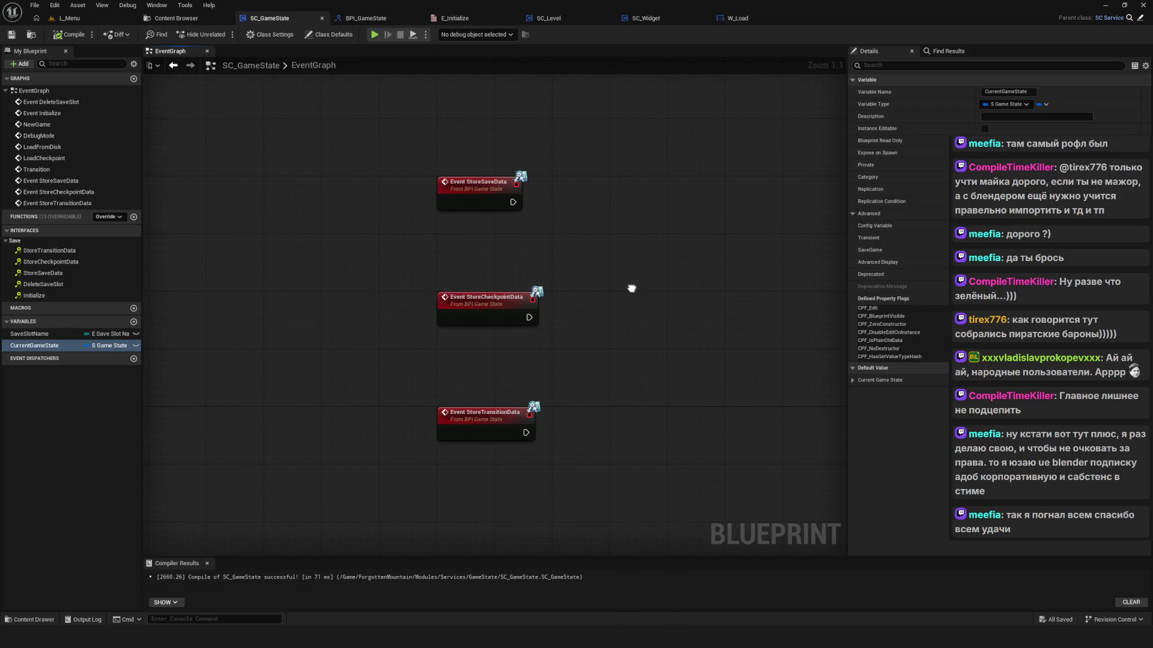
scroll(502, 253, "down", 3)
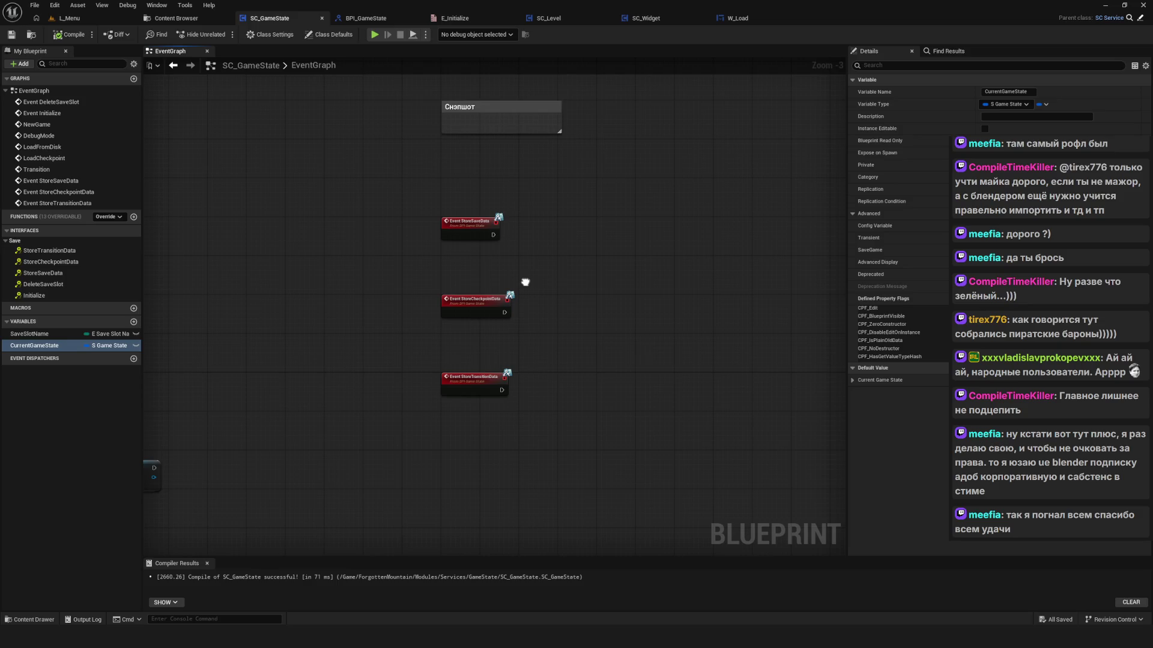
left_click(223, 17)
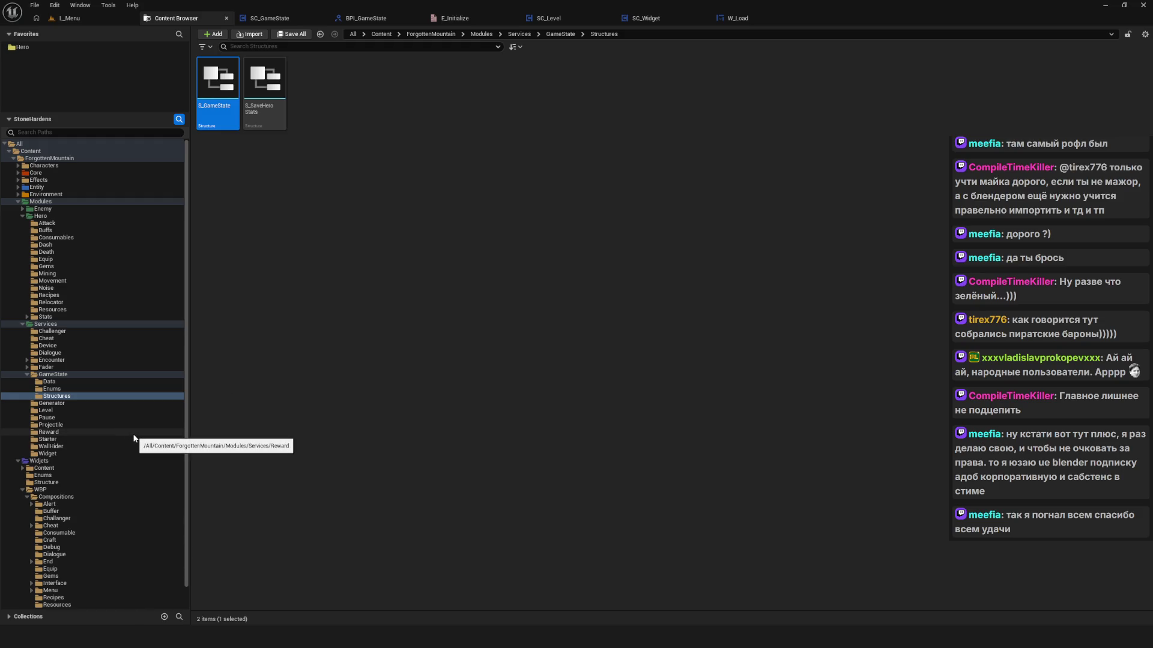
Step: Open BP_Save in the full blueprint editor and add a variable typed S_GameState
left_click(144, 374)
double_click(358, 79)
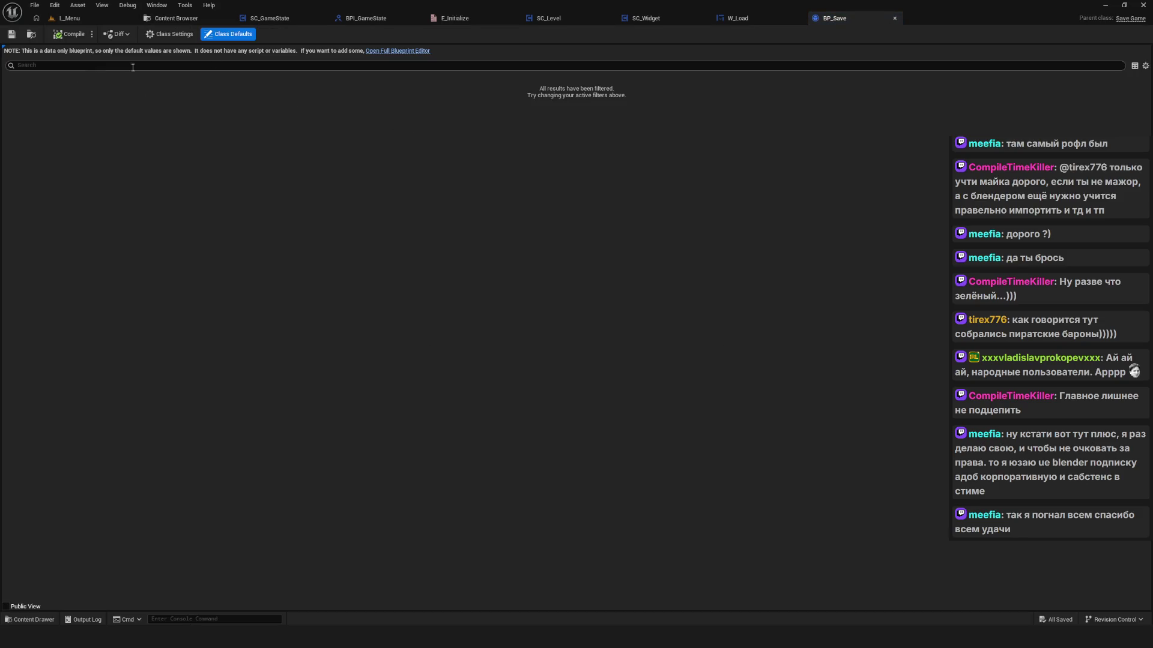
left_click(385, 51)
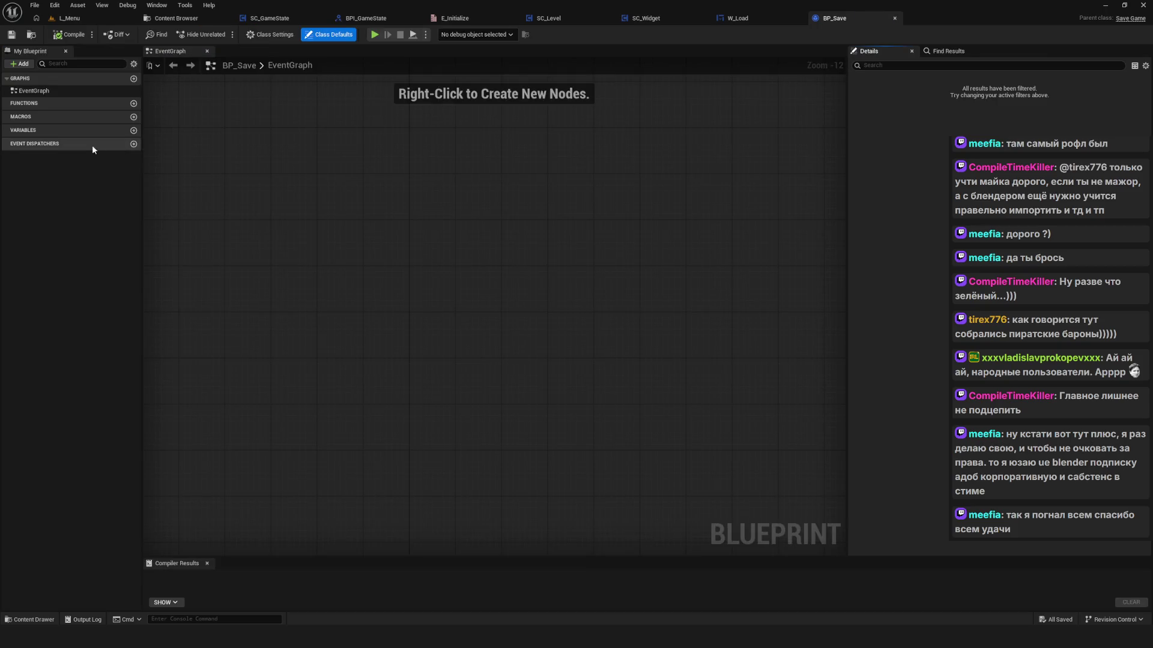
left_click(134, 131)
left_click(117, 144)
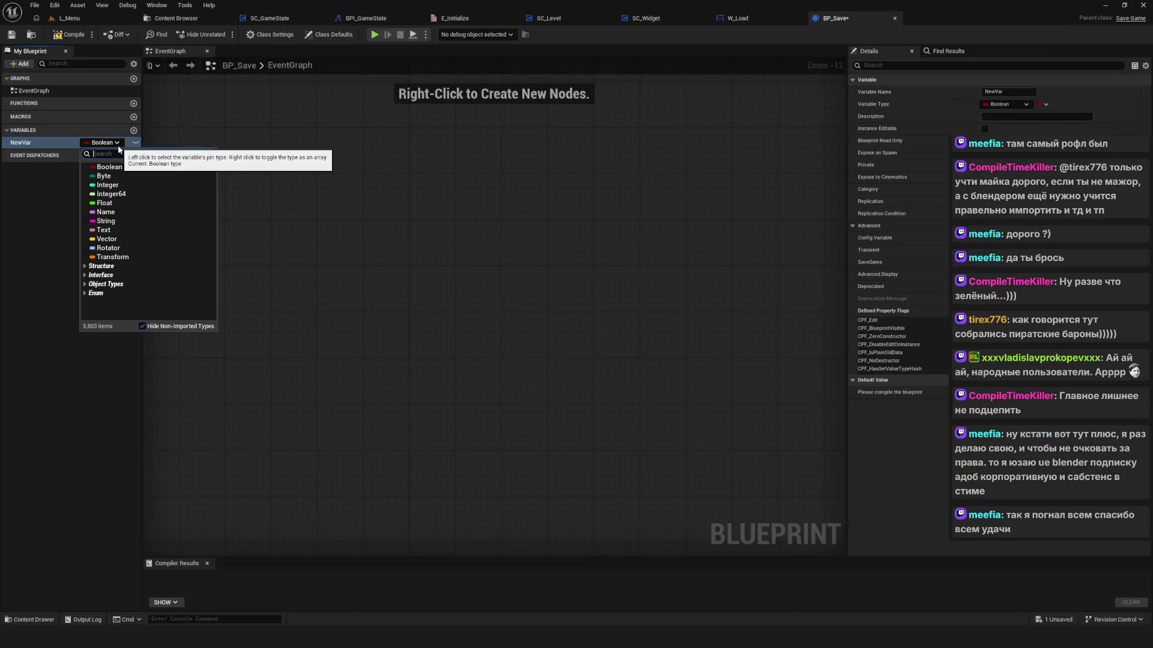
type("S_G")
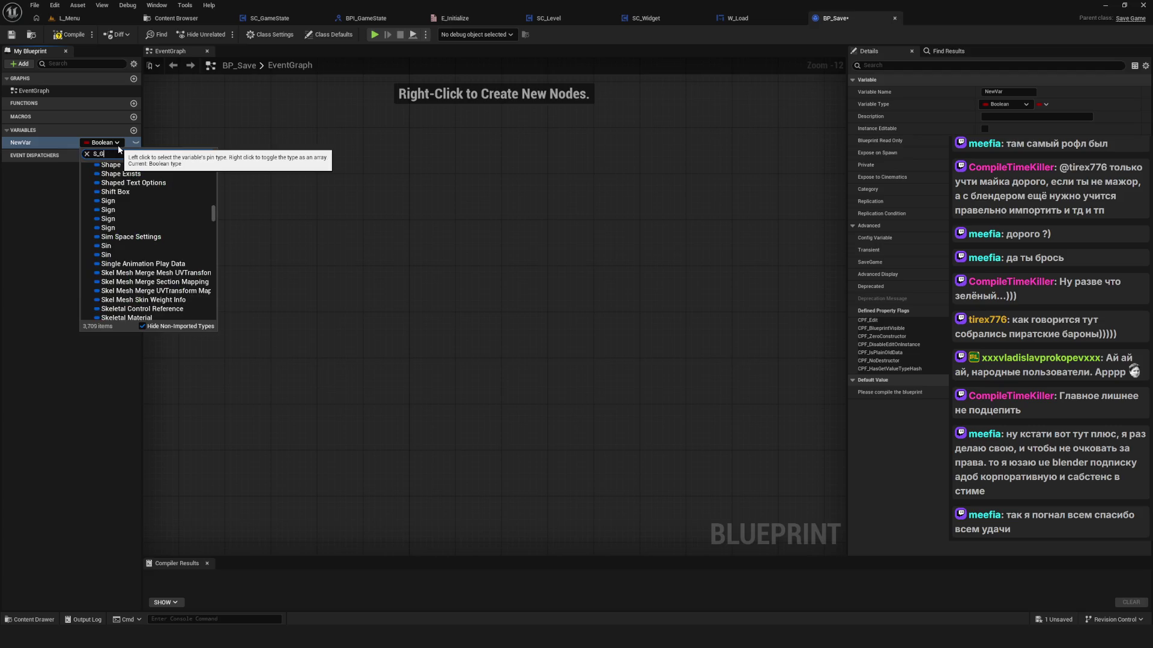
type("ame")
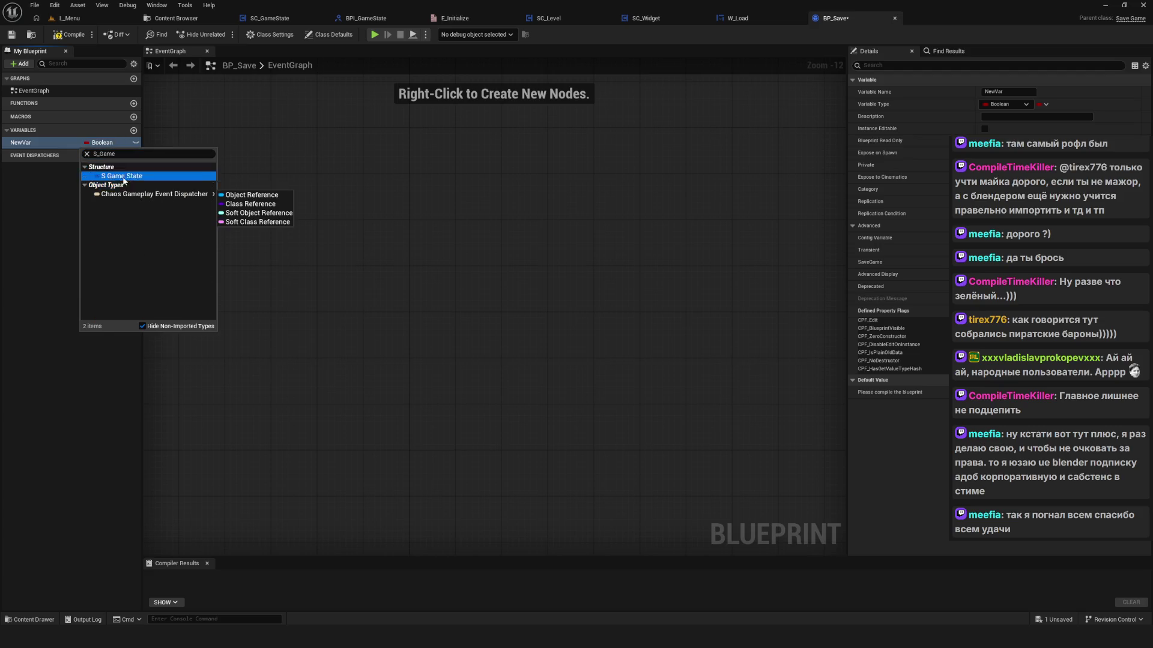
left_click(122, 176)
Step: Widen the members panel, duplicate the variable into two copies, and consult the state-flow diagram
mouse_move(142, 174)
left_mouse_down()
mouse_move(270, 171)
mouse_move(240, 171)
left_mouse_up()
left_click(41, 142)
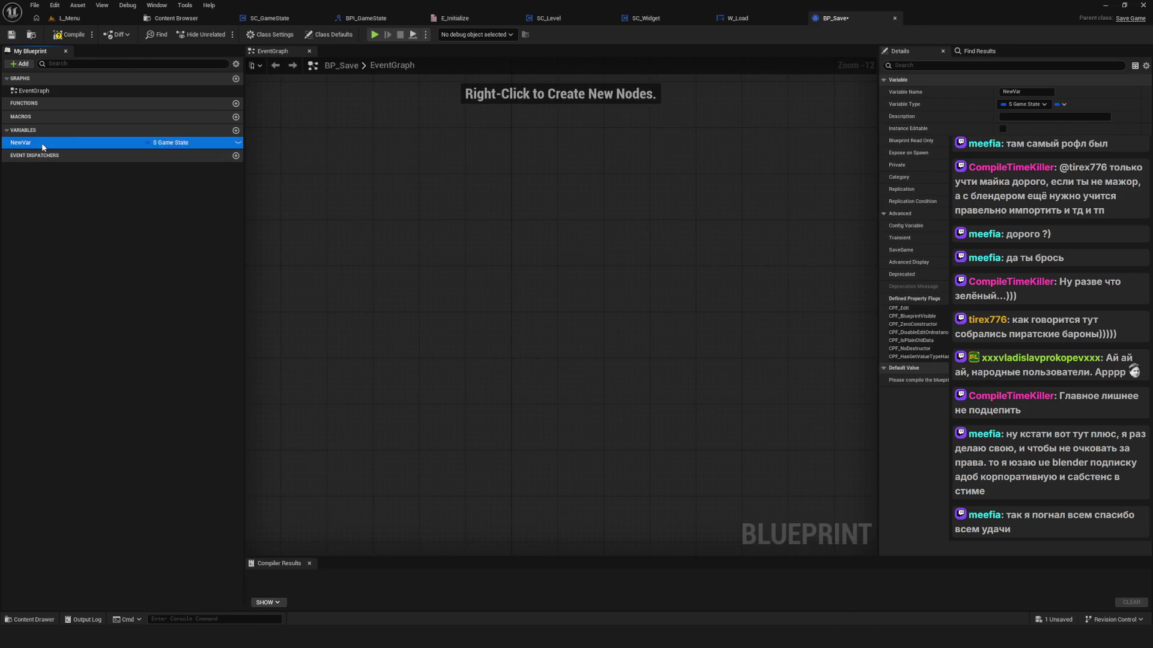
key("ctrl+w")
key("ctrl+w")
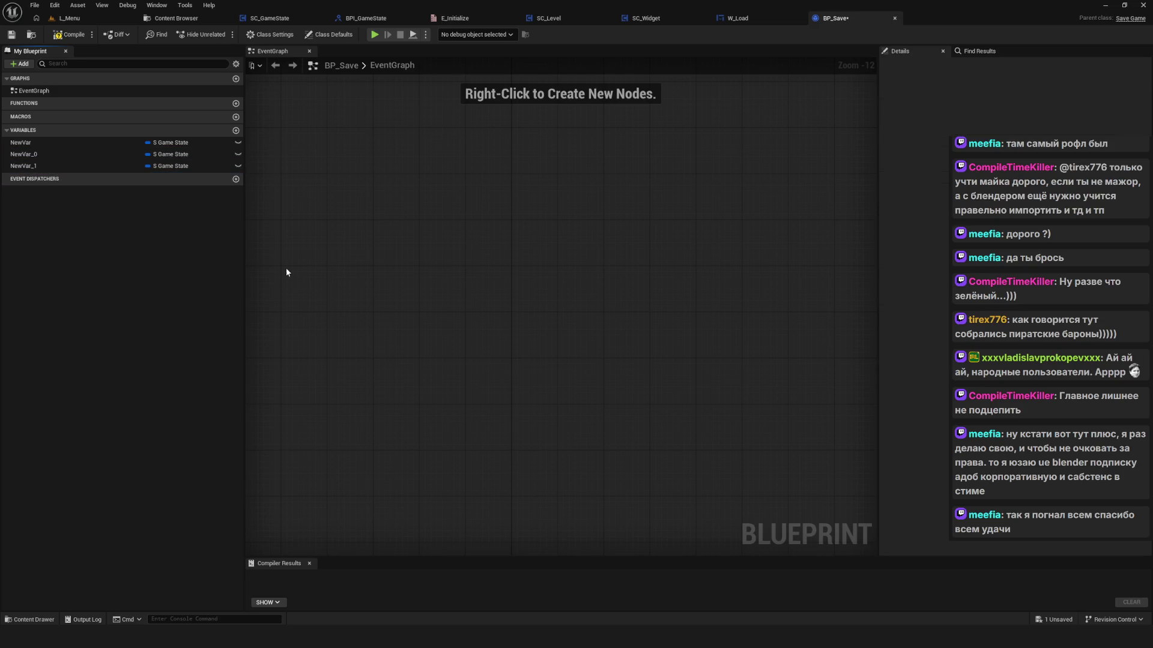
key("alt+Tab")
scroll(332, 447, "up", 5)
scroll(425, 391, "left", 3)
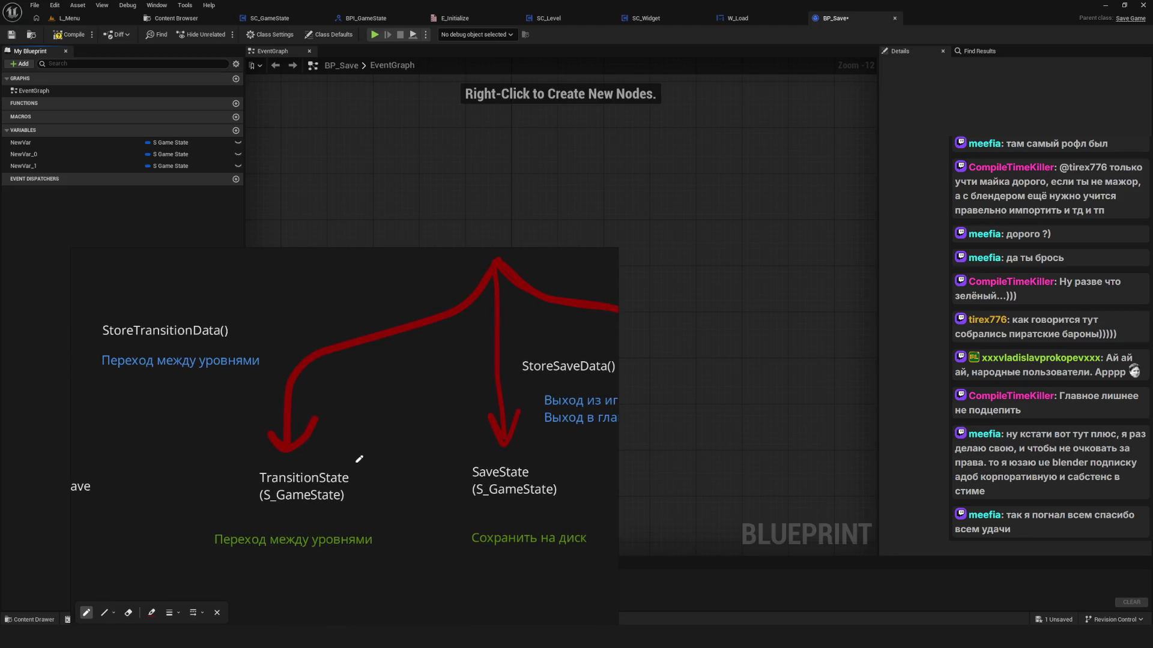
scroll(328, 458, "down", 3)
scroll(332, 459, "right", 1)
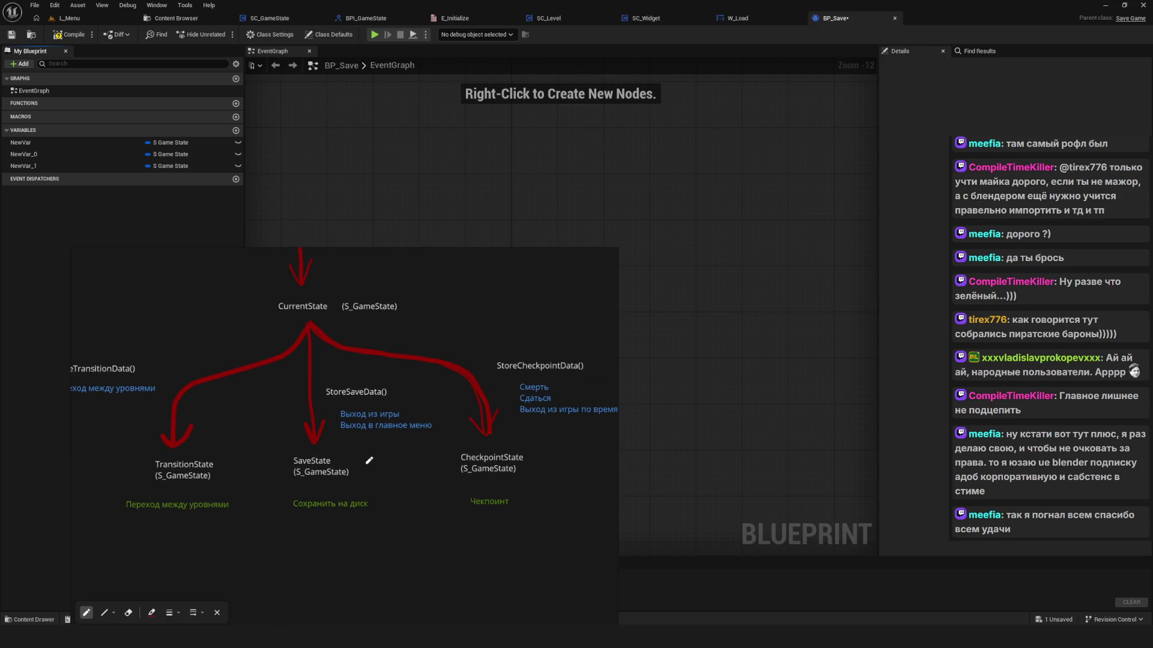
key("Escape")
Step: Rename NewVar to SaveState and NewVar_0 to CheckpointState
left_click(46, 142)
left_click(46, 143)
type("Sav")
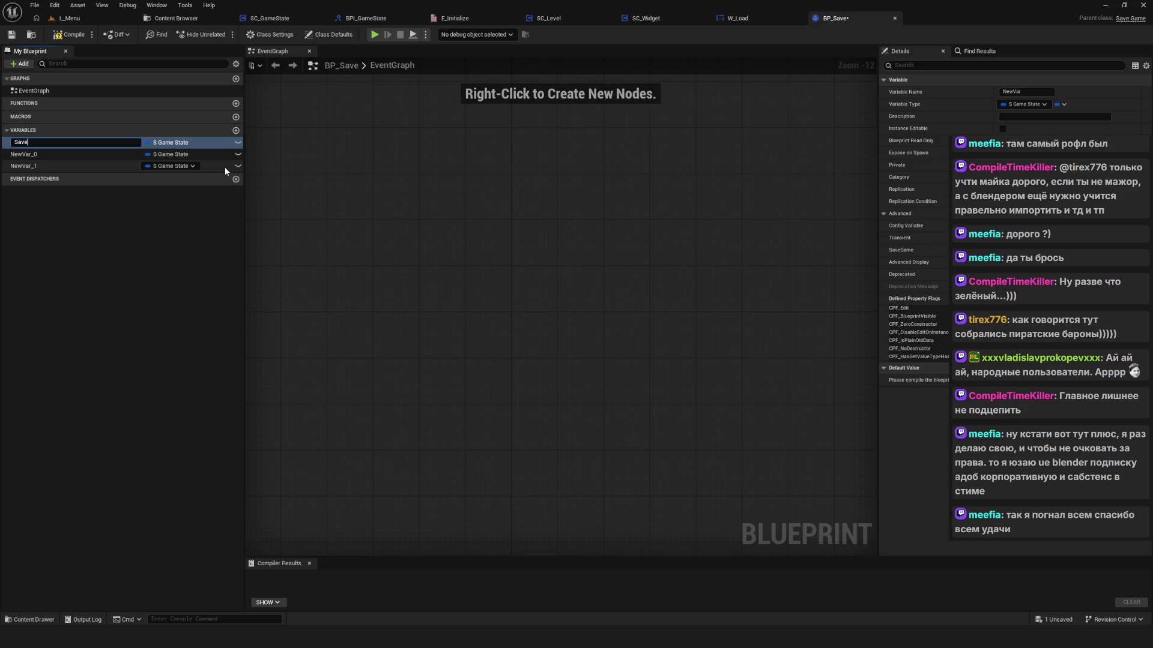
type("e")
key("Return")
left_click(33, 154)
type("CheckpointS")
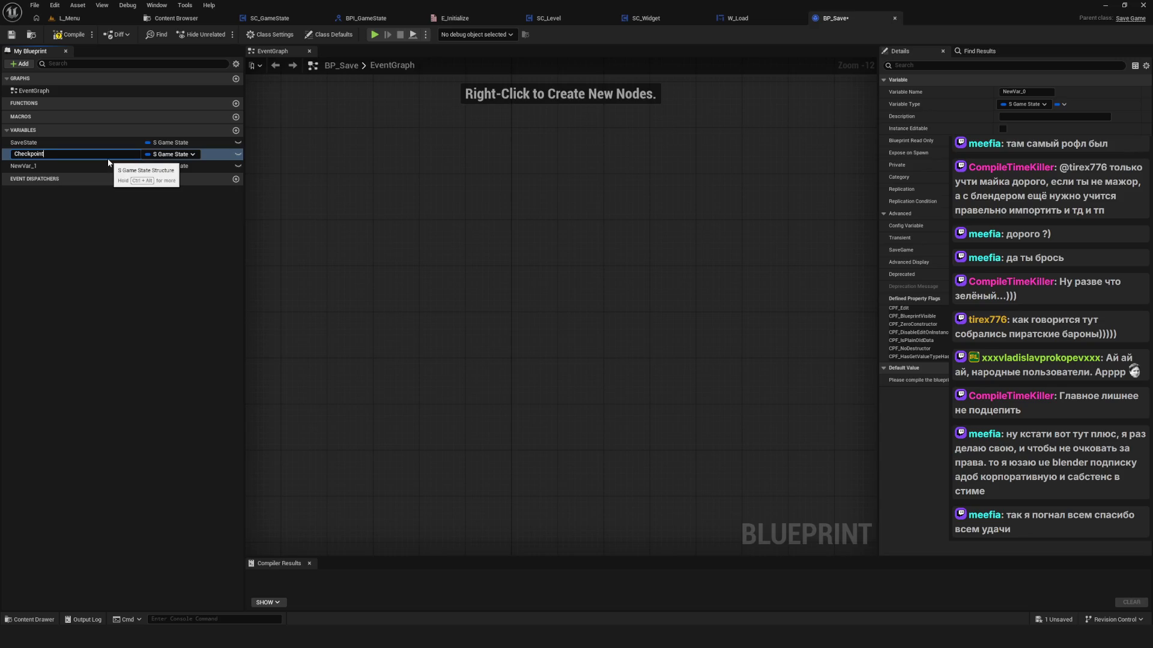
type("tate")
key("Return")
Step: Rename NewVar_1 to TransitionState, then compile and save BP_Save
left_click(109, 163)
key("F2")
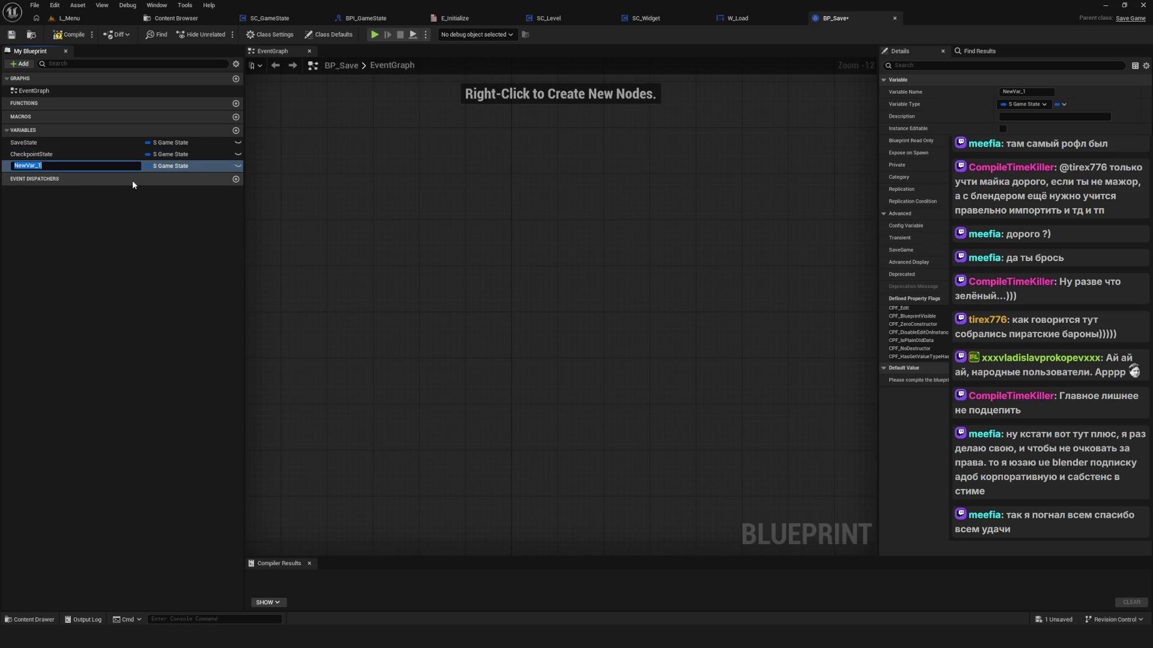
type("Trans")
type("itionState")
key("Return")
key("ctrl+s")
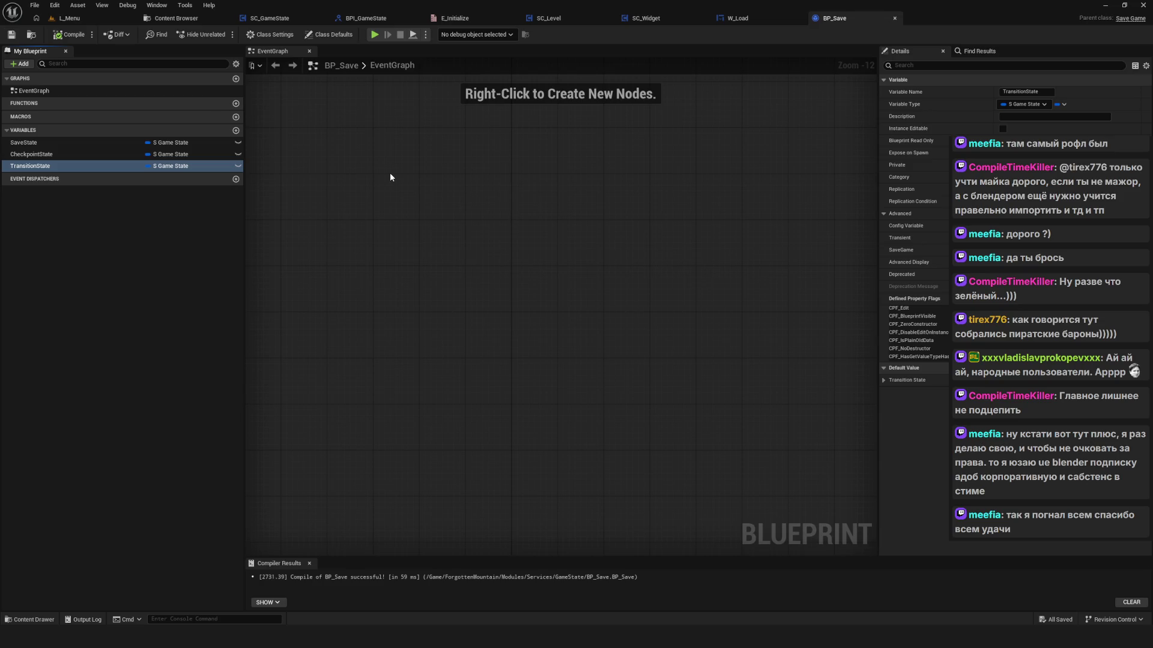
left_click_drag(548, 161, 522, 196)
Step: Close the BP_Save editor and open SC_GameState from the Content Browser
left_click(894, 18)
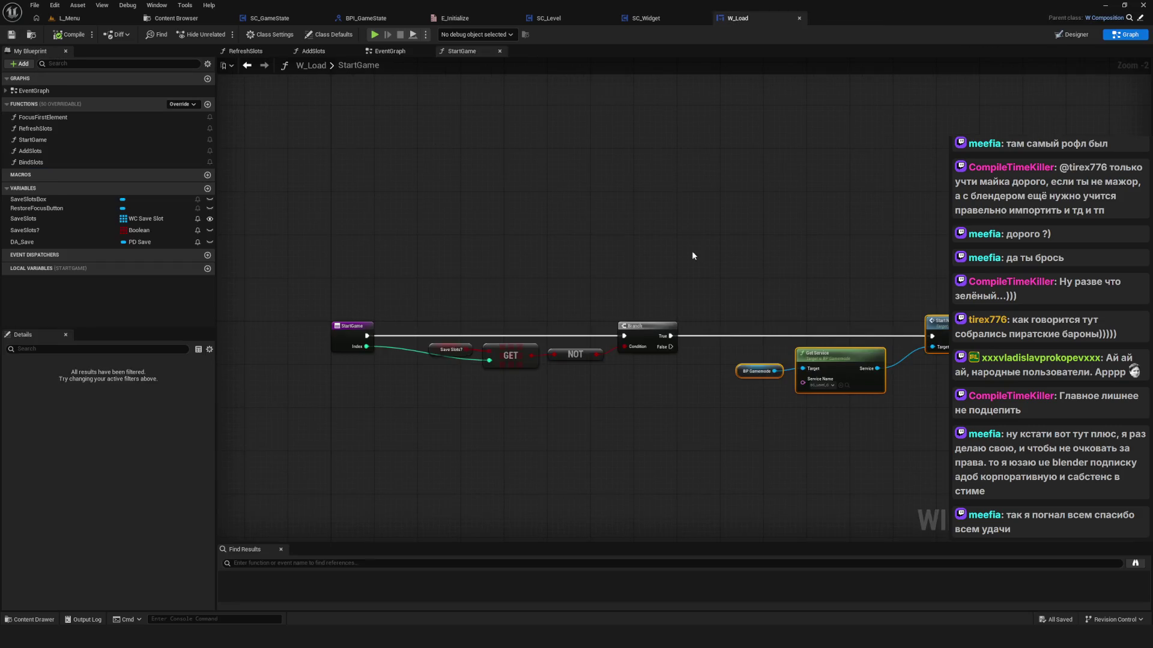
scroll(496, 225, "down", 8)
scroll(478, 228, "up", 6)
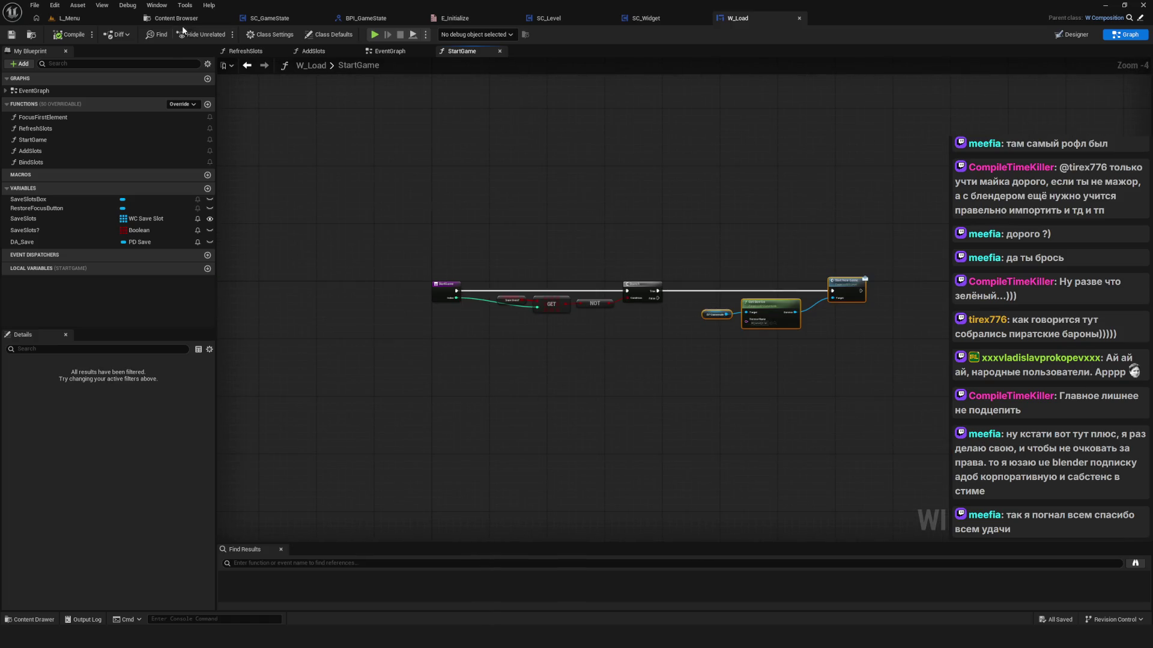
left_click(182, 19)
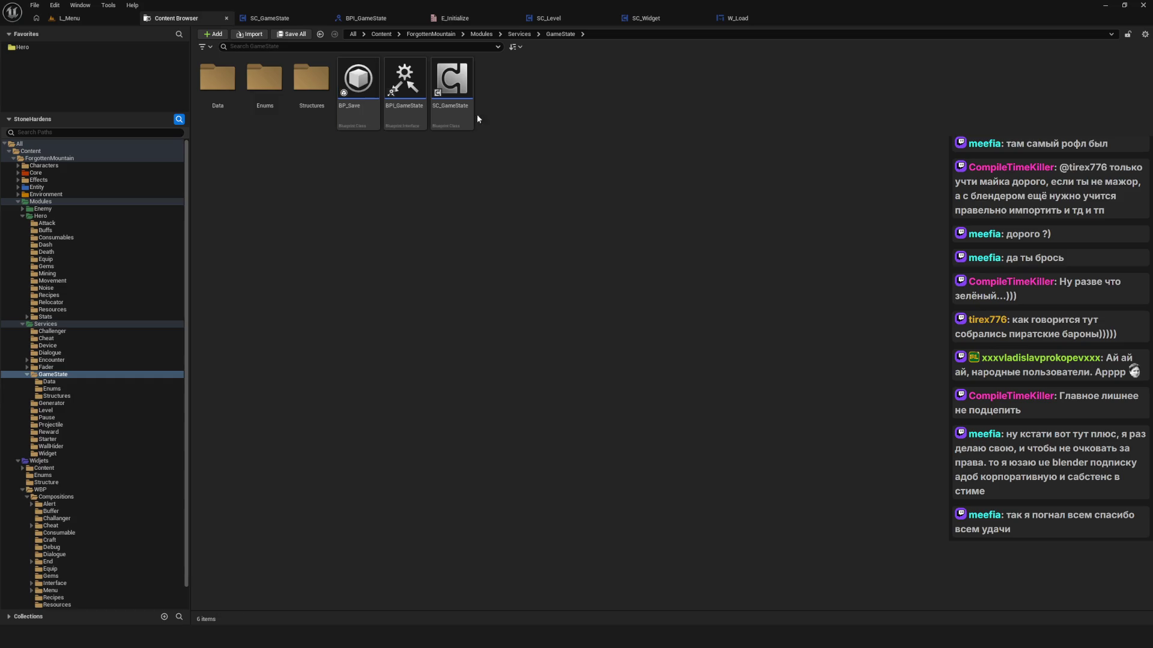
double_click(462, 94)
Step: Pan the event graph past the NewGame and LoadFromDisk chains to the Store events
mouse_move(619, 196)
left_mouse_down()
mouse_move(751, 199)
mouse_move(186, 191)
left_mouse_up()
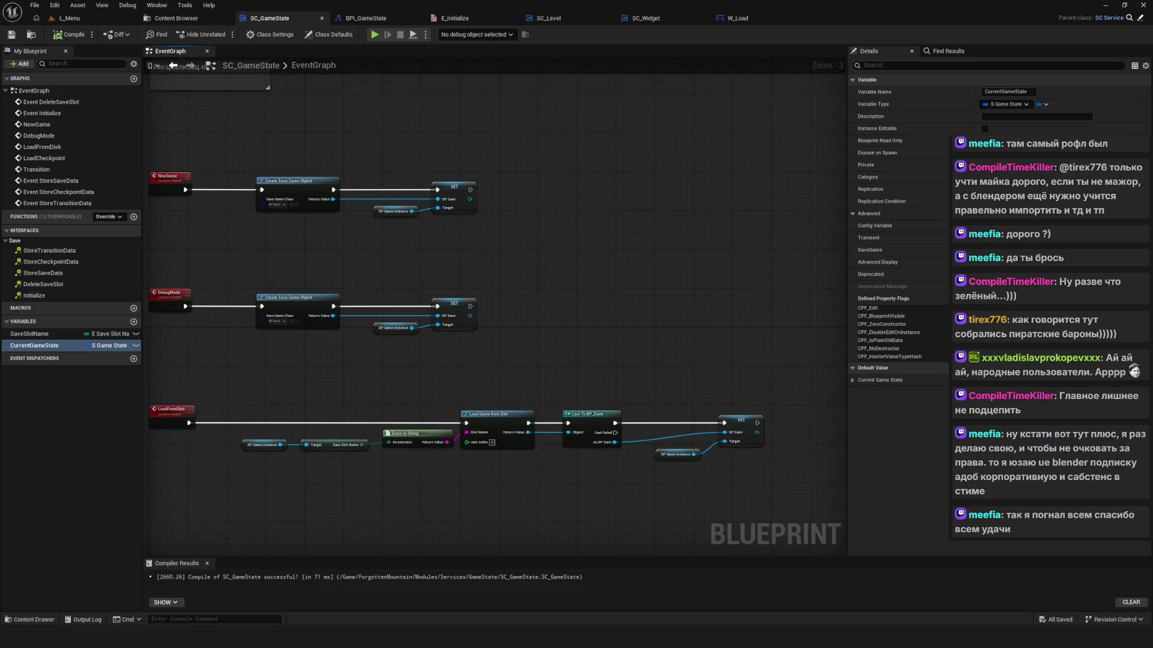
left_click_drag(186, 191, 168, 191)
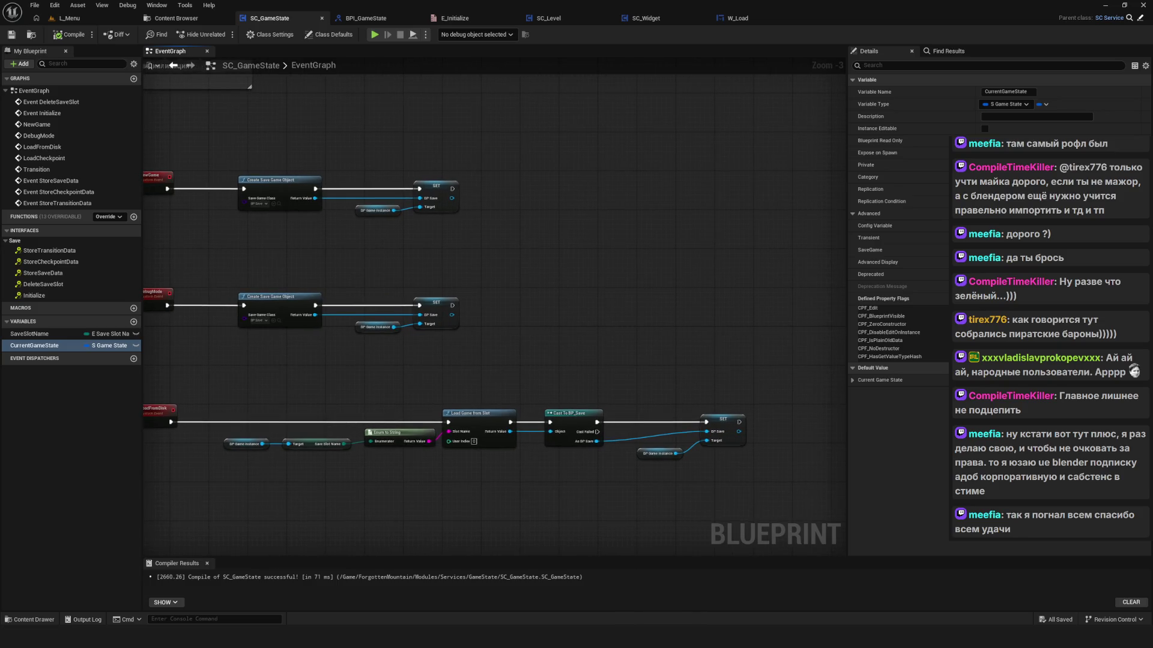
scroll(599, 274, "down", 3)
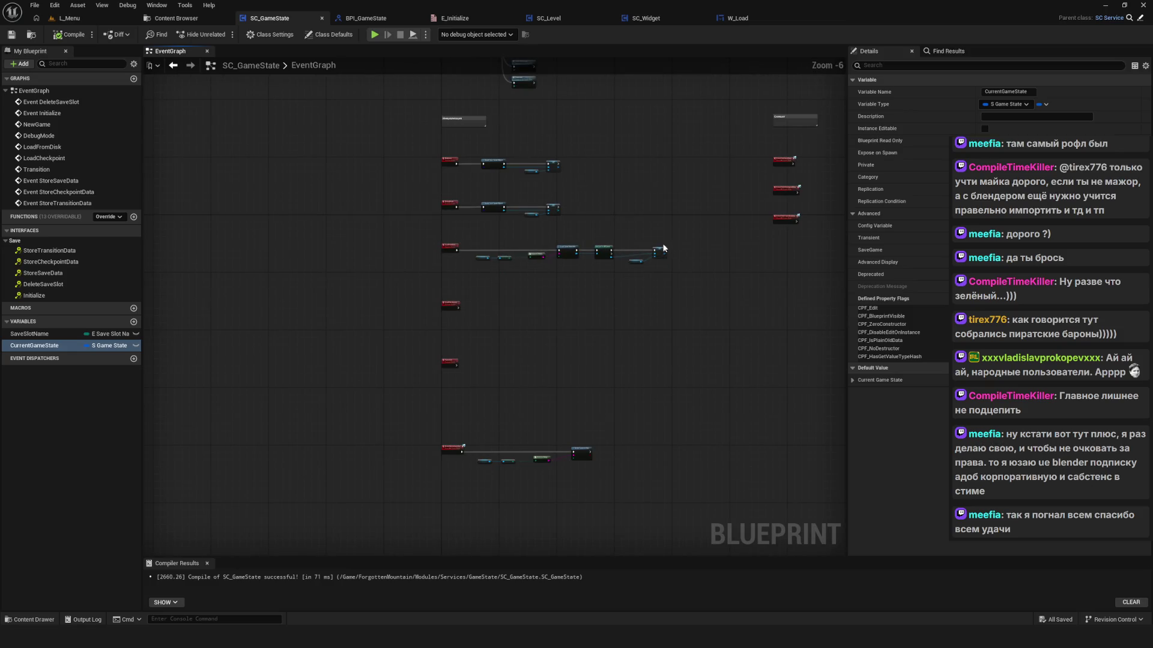
left_click_drag(610, 246, 555, 243)
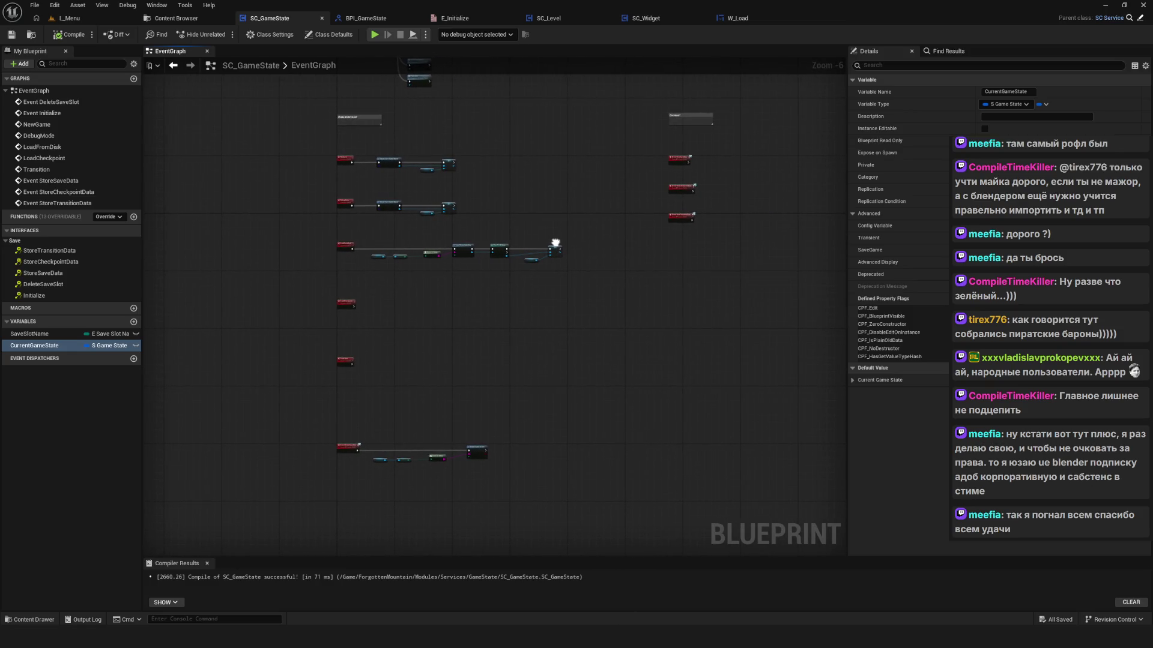
scroll(555, 243, "up", 4)
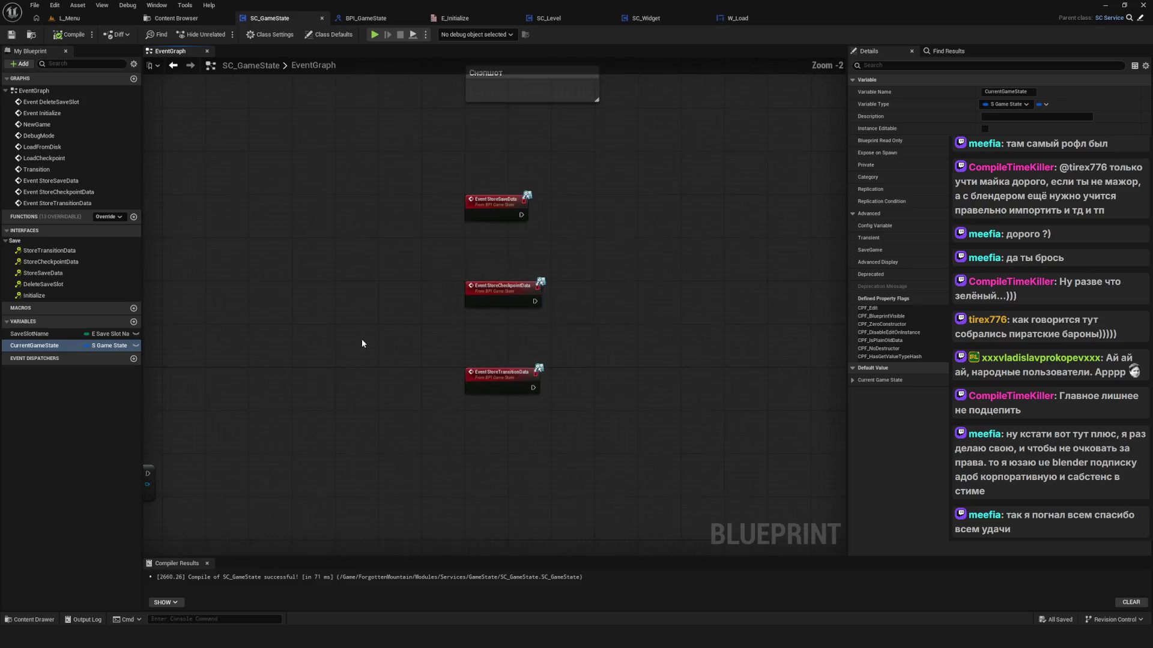
mouse_move(452, 307)
left_mouse_down()
mouse_move(587, 275)
mouse_move(577, 284)
left_mouse_up()
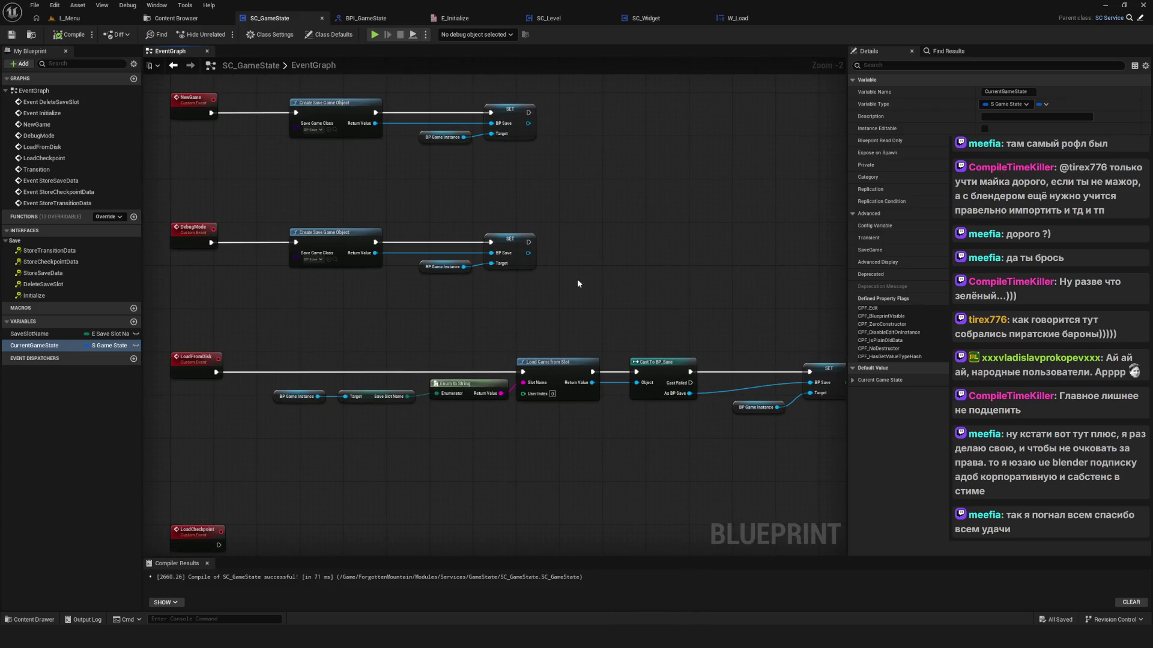
Step: Place a BP Game Instance node beside the Store events and get BP Save from it
left_click(442, 137)
key("ctrl+c")
left_click_drag(672, 210, 329, 238)
key("ctrl+v")
scroll(523, 211, "up", 2)
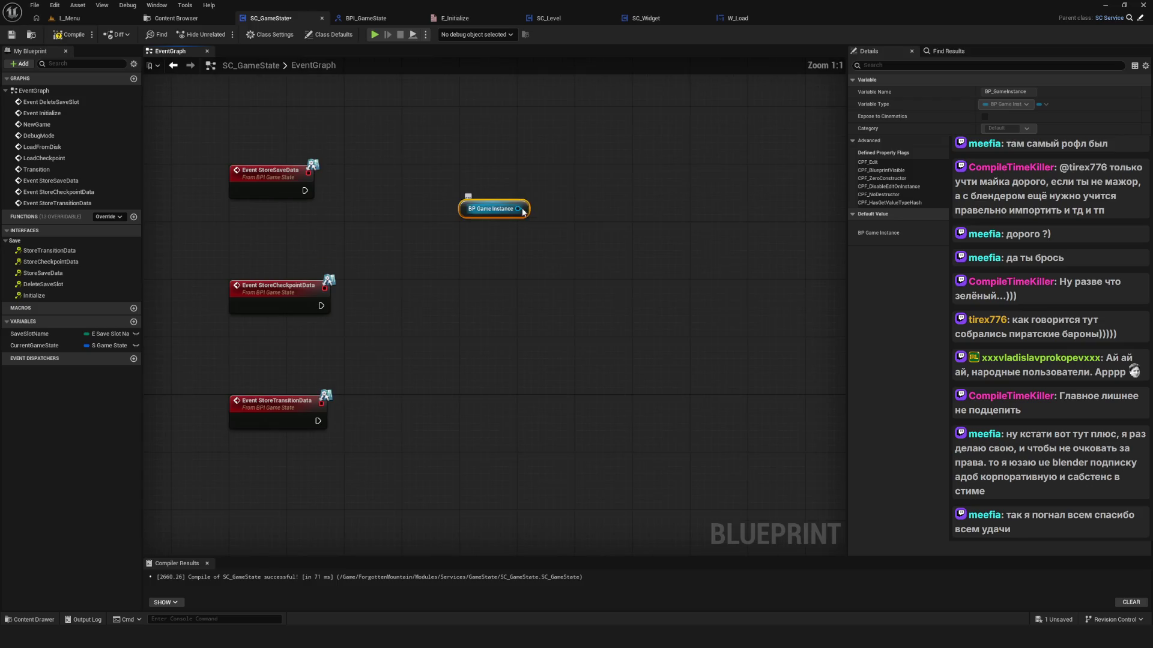
left_click_drag(517, 209, 568, 217)
type("bp")
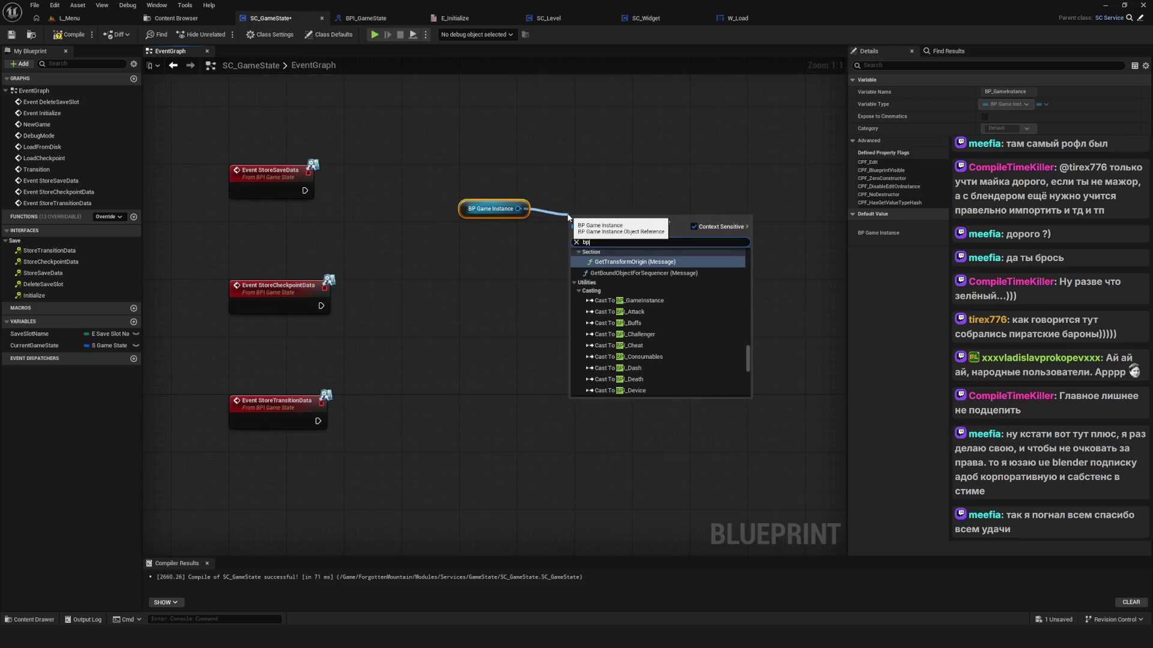
type("_save")
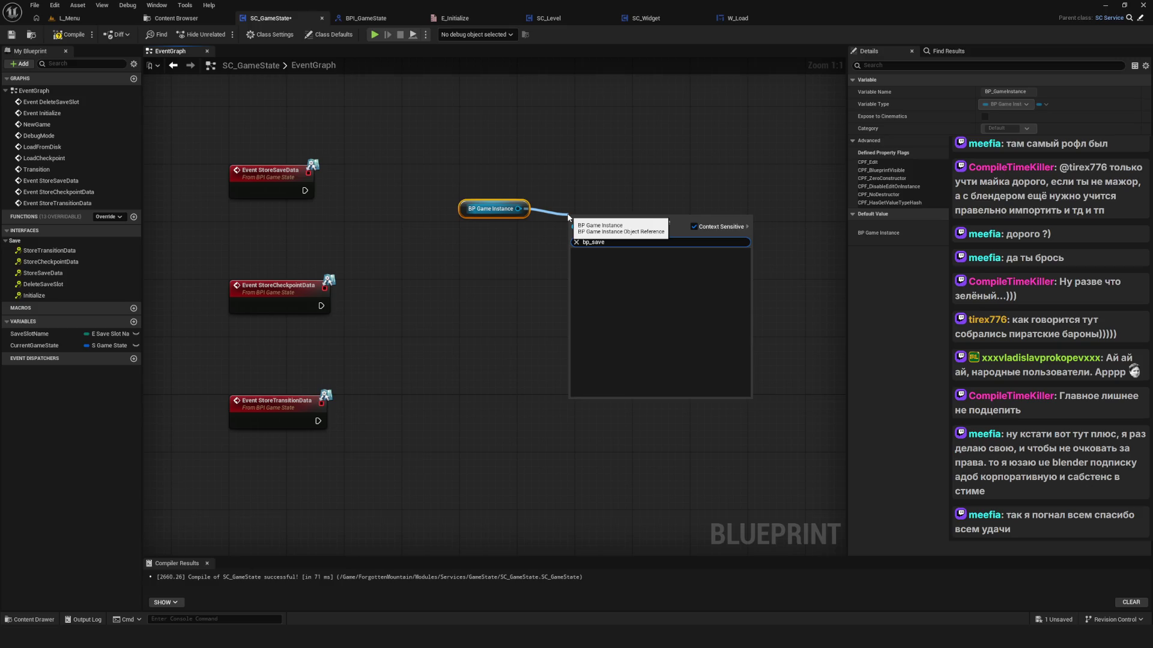
key("BackSpace")
key("BackSpace")
key("BackSpace")
type("save")
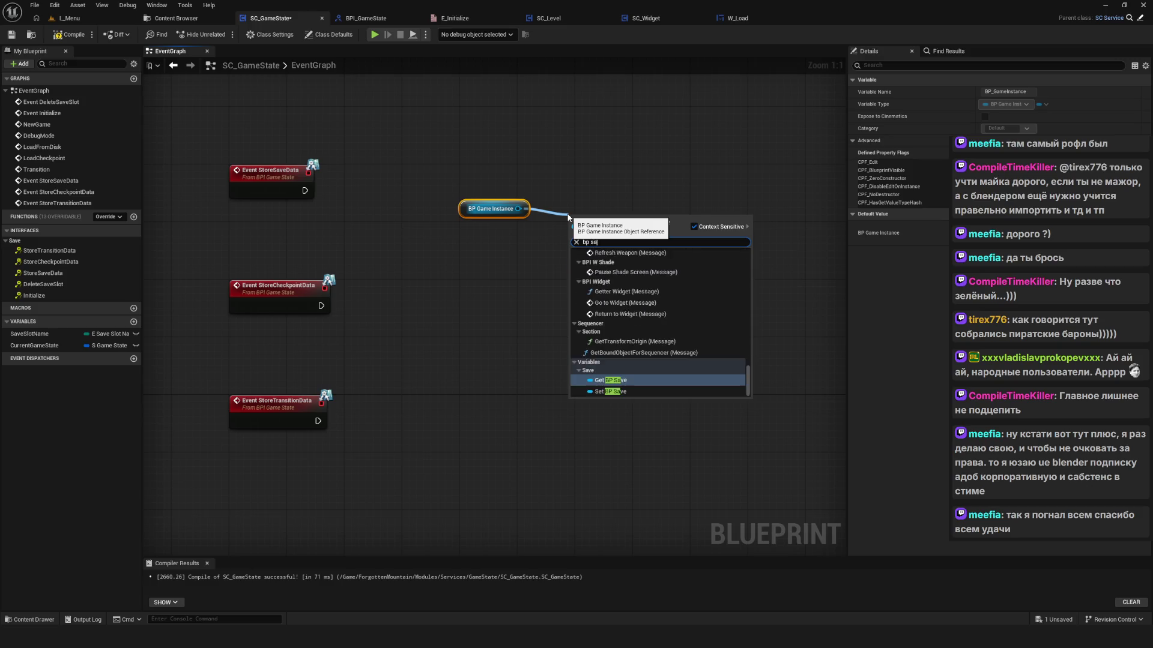
left_click(610, 270)
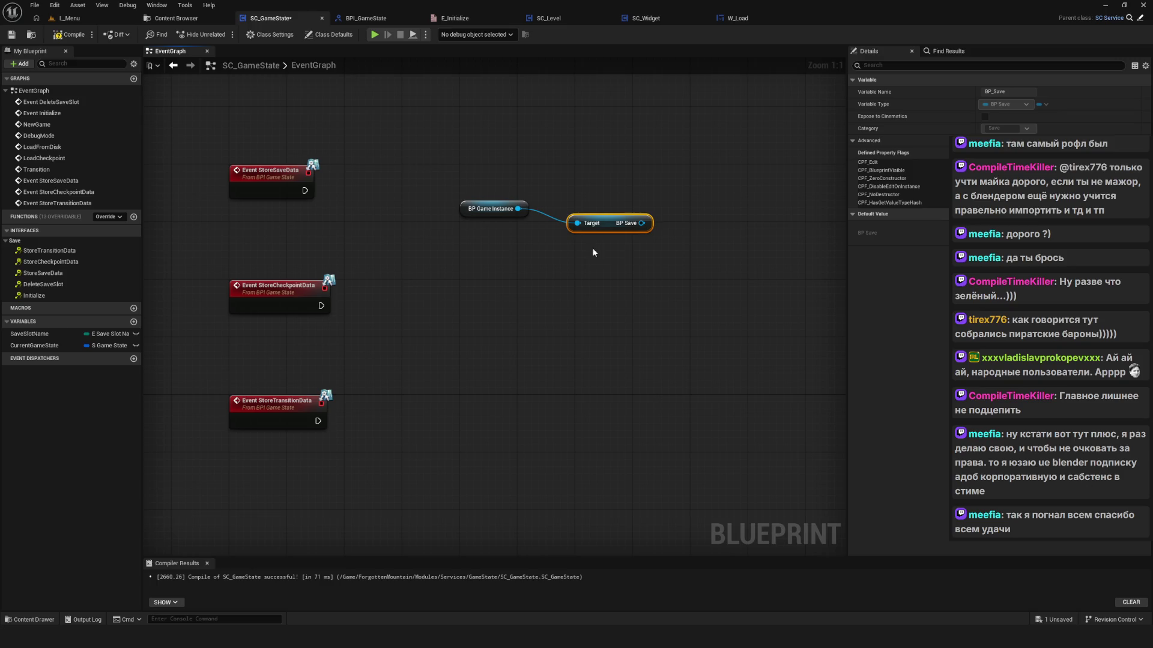
Step: Move the getters into place and add a Set Save State node wired to BP Save
left_click_drag(429, 150, 617, 227)
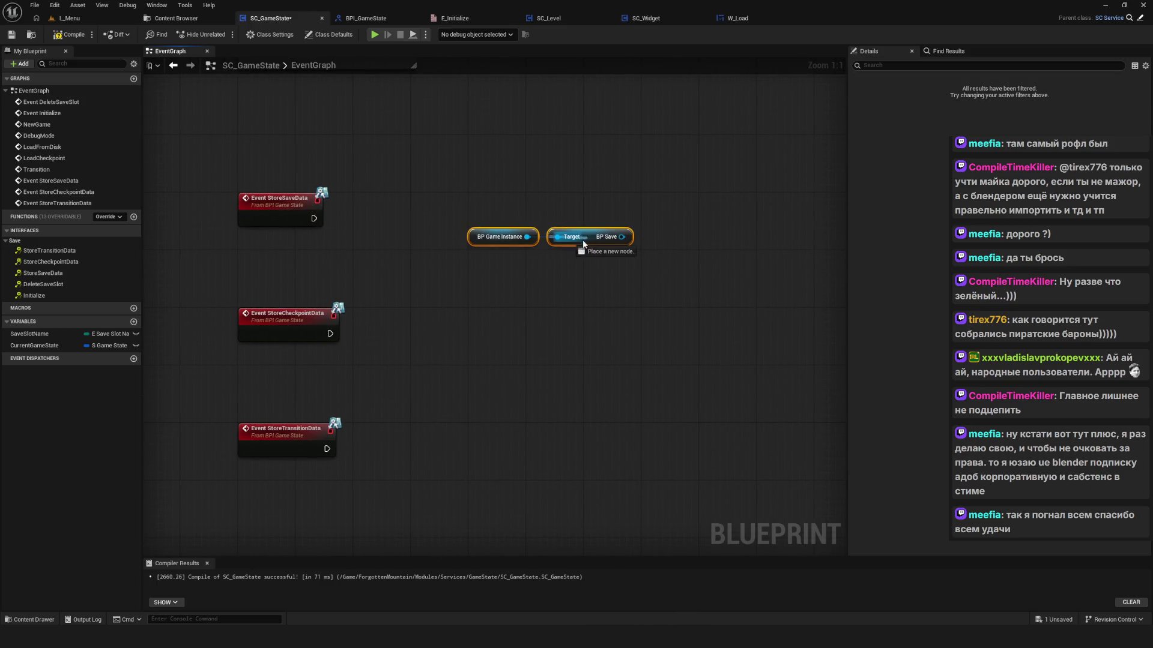
mouse_move(589, 237)
left_mouse_down()
mouse_move(636, 284)
mouse_move(624, 273)
mouse_move(694, 195)
mouse_move(704, 214)
left_mouse_up()
type("s")
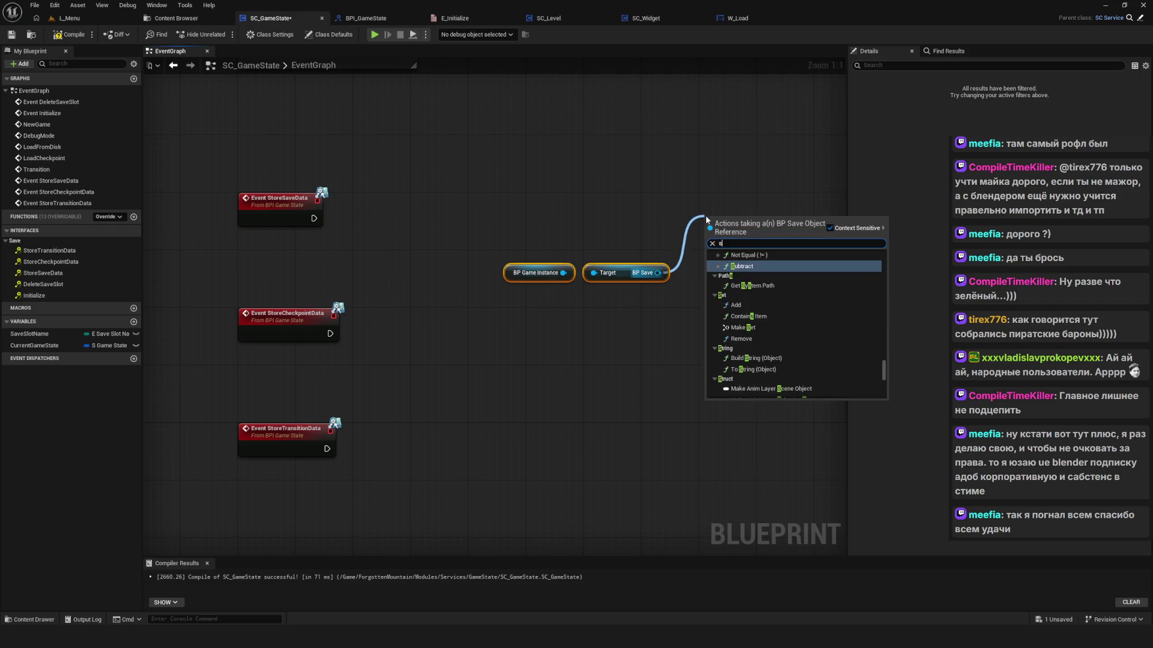
type("et")
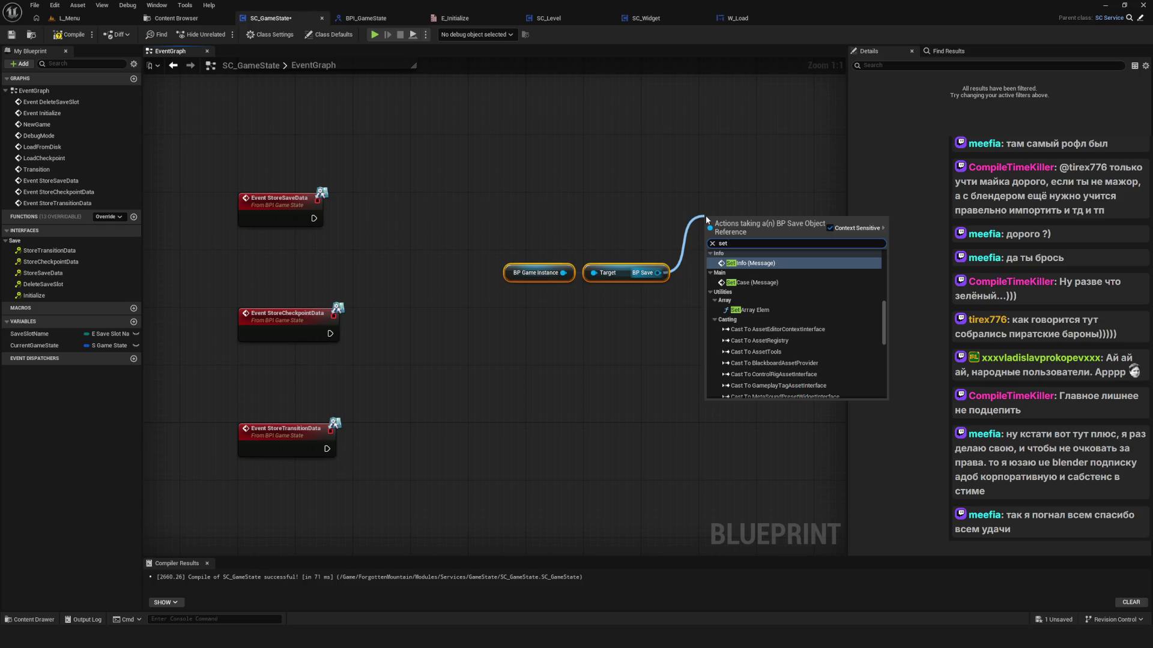
type(" Save")
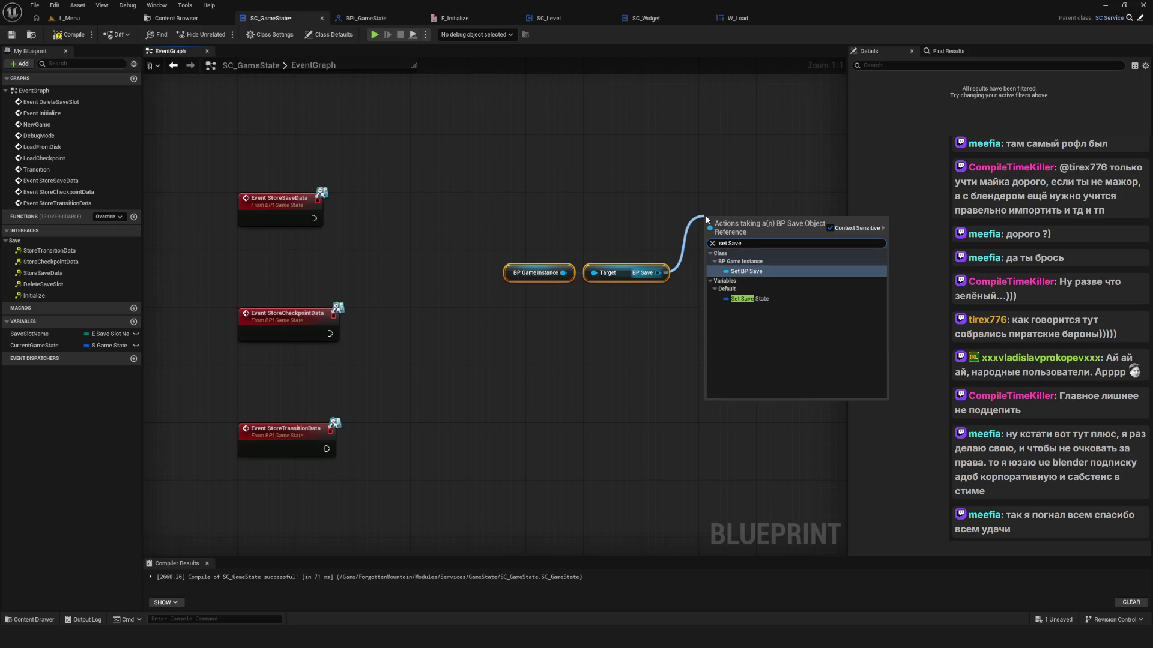
left_click(761, 299)
mouse_move(737, 219)
left_mouse_down()
mouse_move(757, 206)
mouse_move(744, 209)
left_mouse_up()
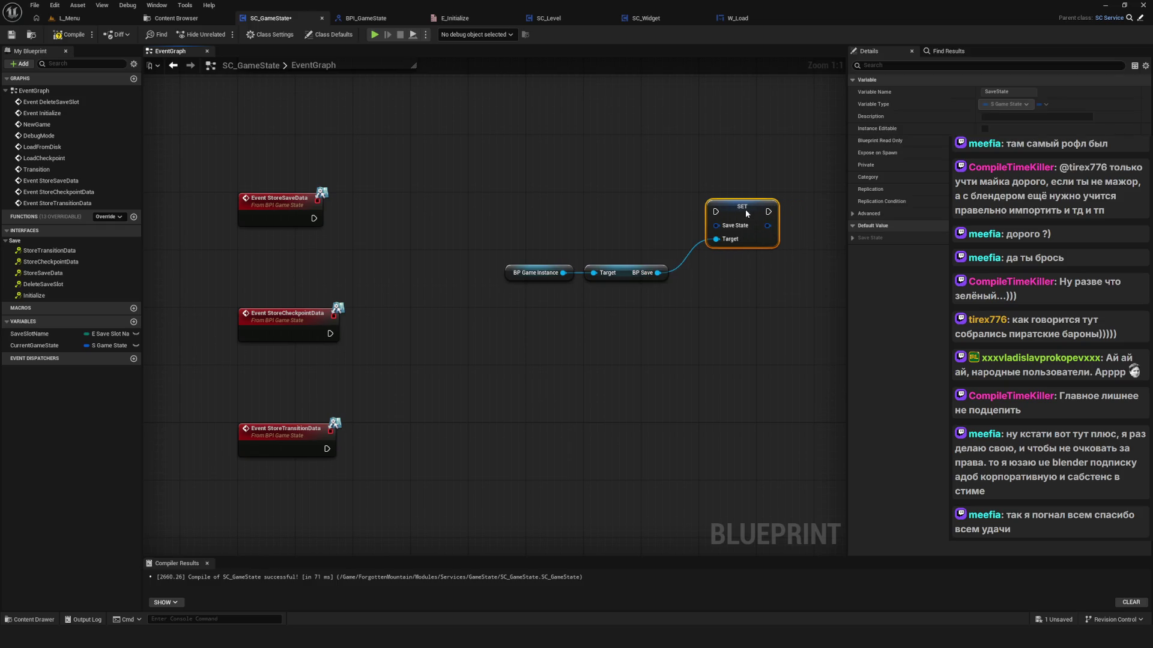
Step: Space out the events, duplicate the getters, and add a Set Checkpoint State node
left_click_drag(468, 229, 691, 282)
scroll(447, 294, "down", 4)
mouse_move(360, 252)
left_mouse_down()
mouse_move(398, 298)
mouse_move(391, 354)
mouse_move(392, 244)
mouse_move(445, 311)
left_mouse_up()
scroll(594, 178, "up", 3)
left_click_drag(594, 179, 522, 314)
left_click_drag(458, 186, 608, 305)
key("ctrl+c")
key("ctrl+v")
left_click_drag(589, 373, 628, 344)
type("Set Check")
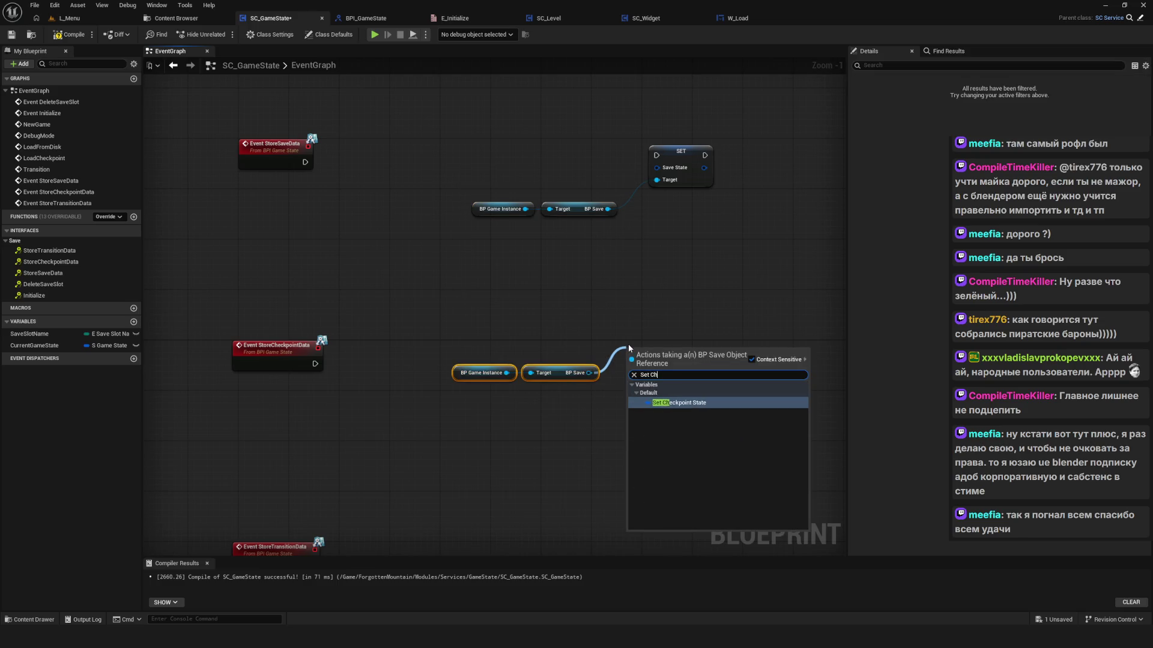
key("Return")
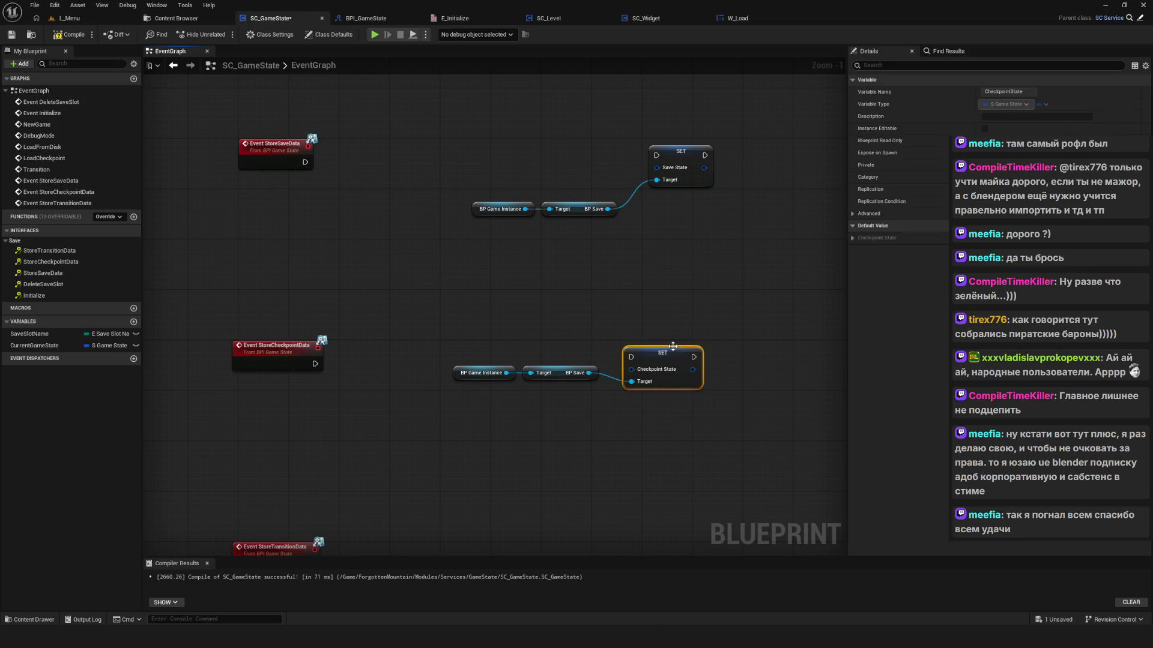
Step: Position the checkpoint BP Save chain beside its Store event
mouse_move(491, 348)
left_mouse_down()
mouse_move(587, 378)
mouse_move(587, 401)
left_mouse_up()
left_click_drag(455, 323, 715, 445)
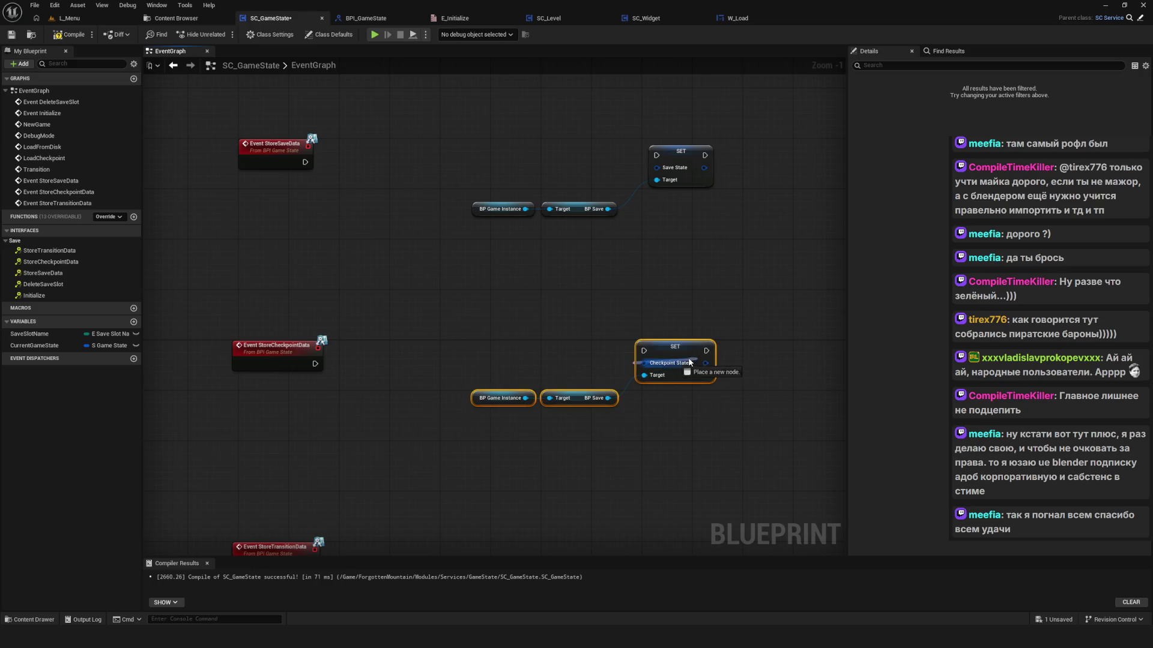
left_click_drag(680, 350, 704, 349)
left_click(672, 155)
scroll(649, 203, "down", 7)
scroll(651, 207, "up", 6)
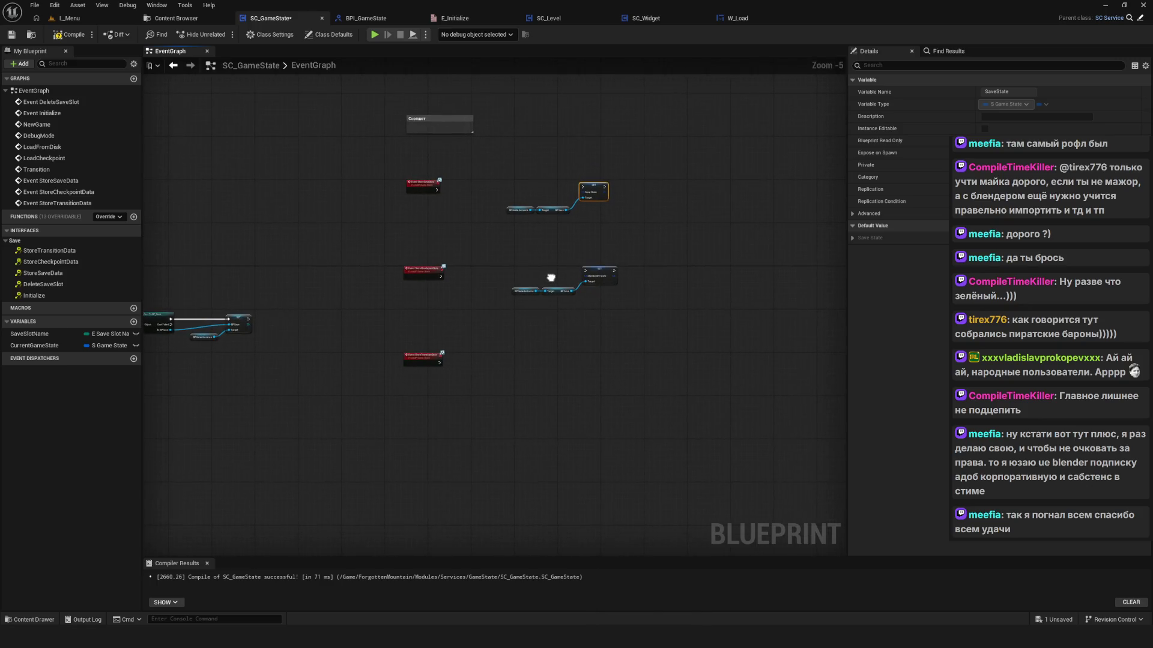
Step: Copy the checkpoint chain for the transition event and add a Set Transition State node
left_click_drag(471, 231, 702, 375)
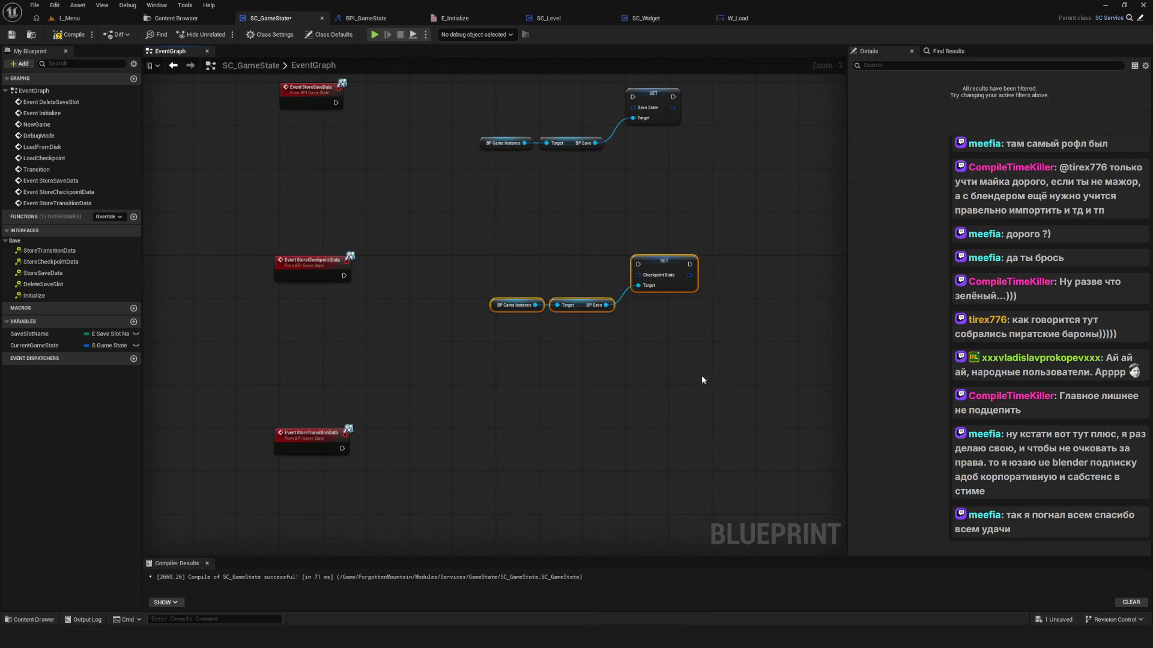
key("ctrl+c")
key("ctrl+v")
left_click_drag(672, 417, 663, 433)
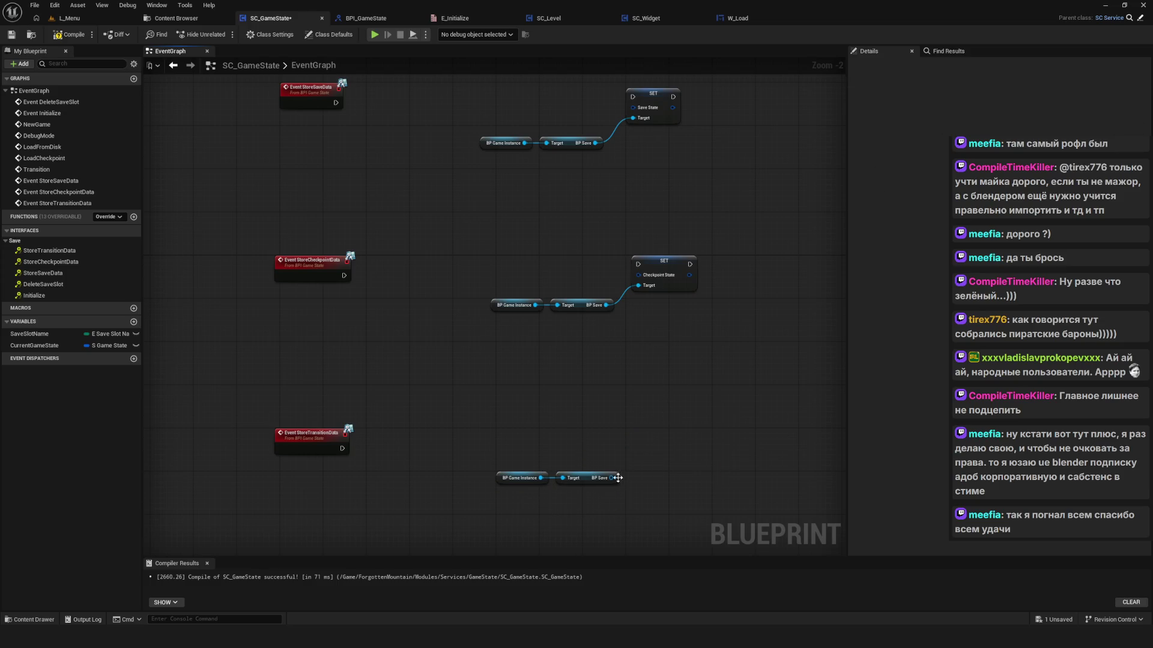
left_click_drag(611, 478, 649, 447)
type("Set")
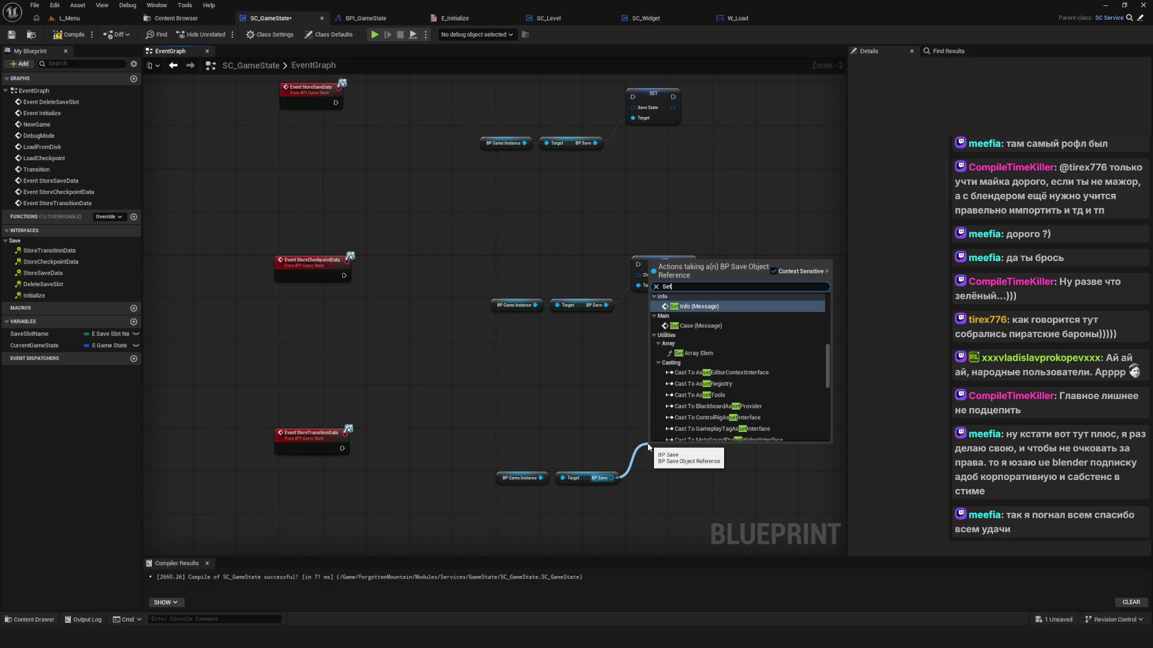
type("Tra")
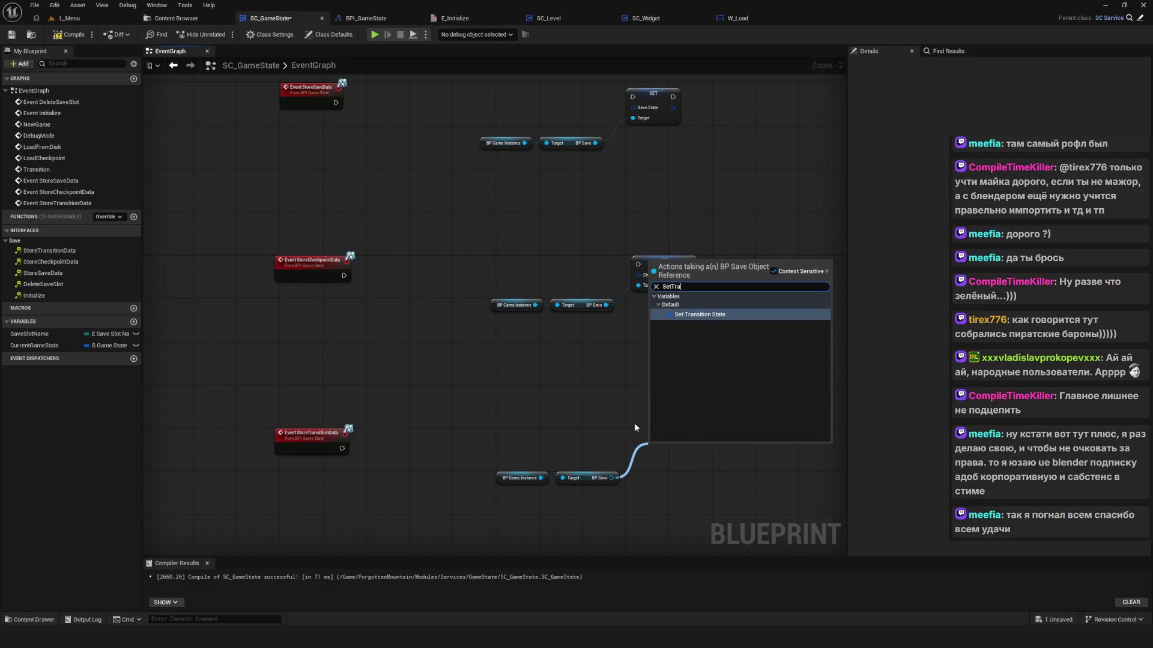
left_click(729, 316)
left_click_drag(668, 450, 662, 450)
left_click_drag(499, 435, 711, 502)
left_click_drag(665, 448, 660, 448)
Step: Review the three setter chains beside their Store events and compile SC_GameState
left_click(640, 226)
left_click(663, 259)
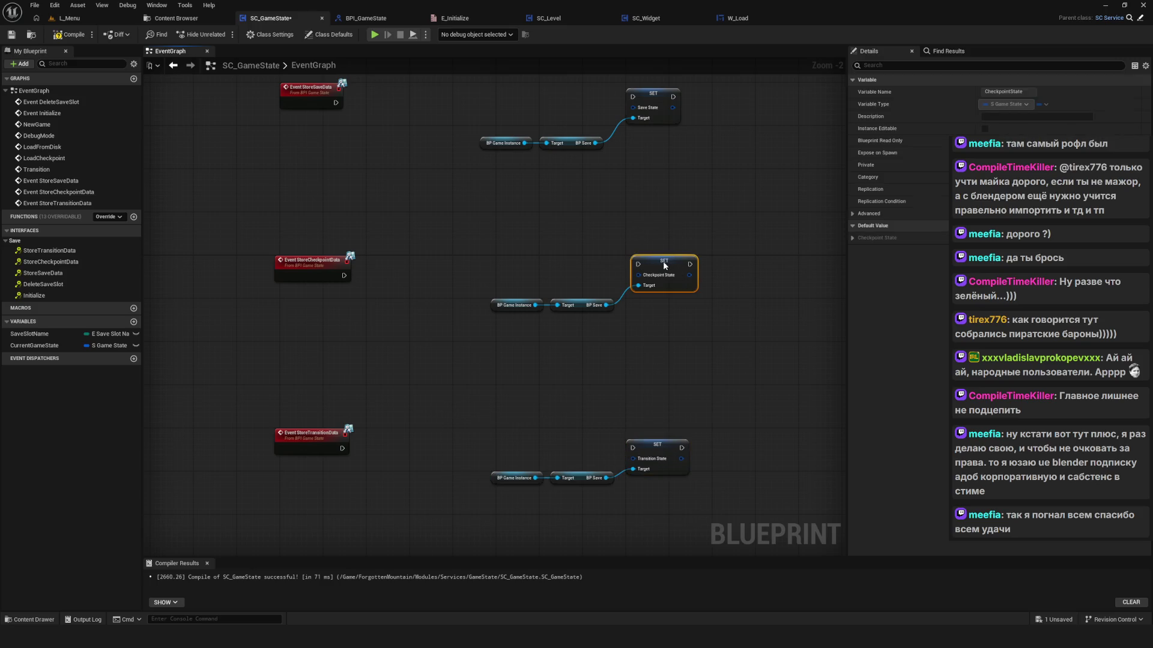
scroll(521, 352, "down", 10)
scroll(509, 359, "up", 5)
left_click_drag(541, 383, 475, 369)
scroll(618, 297, "up", 5)
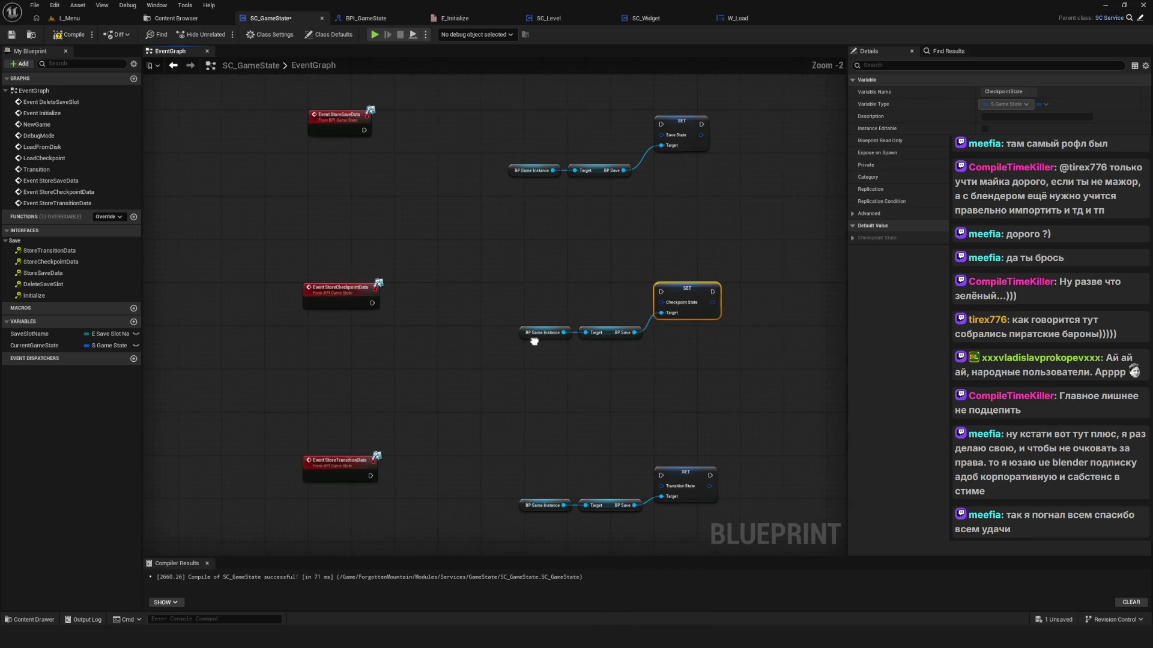
scroll(440, 289, "up", 2)
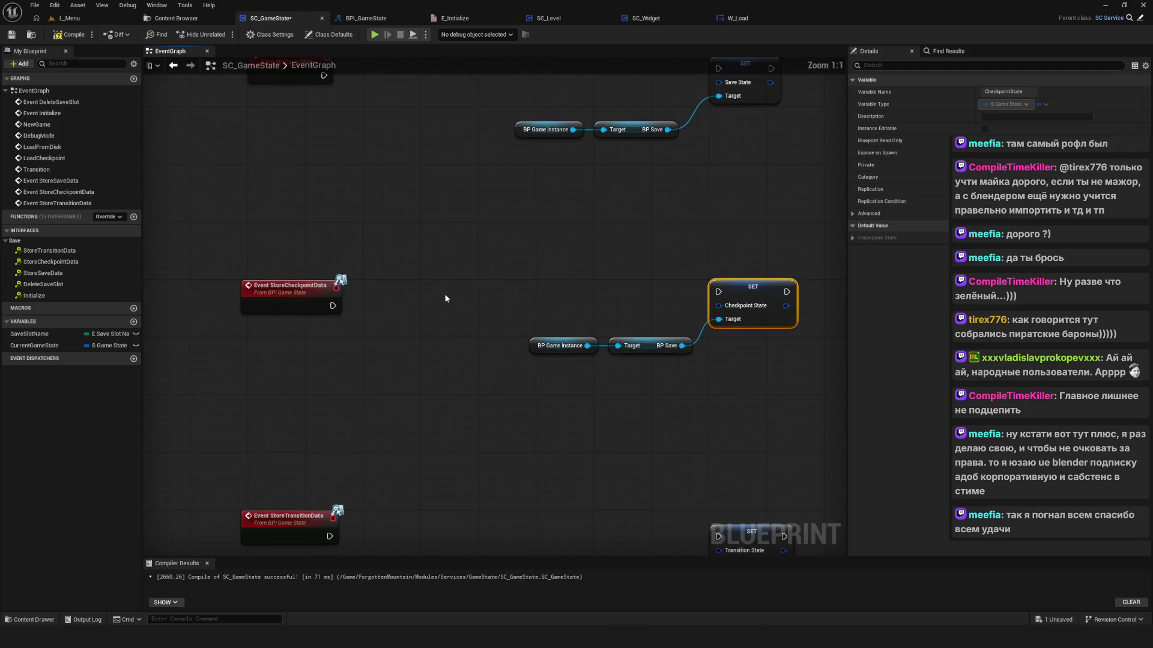
mouse_move(422, 283)
left_mouse_down()
mouse_move(410, 378)
mouse_move(354, 237)
left_mouse_up()
scroll(360, 246, "down", 4)
left_click(69, 34)
left_click(11, 34)
left_click_drag(464, 181, 732, 510)
Step: Shift the three Save setter groups slightly right, away from their Store events
left_click_drag(611, 194, 659, 193)
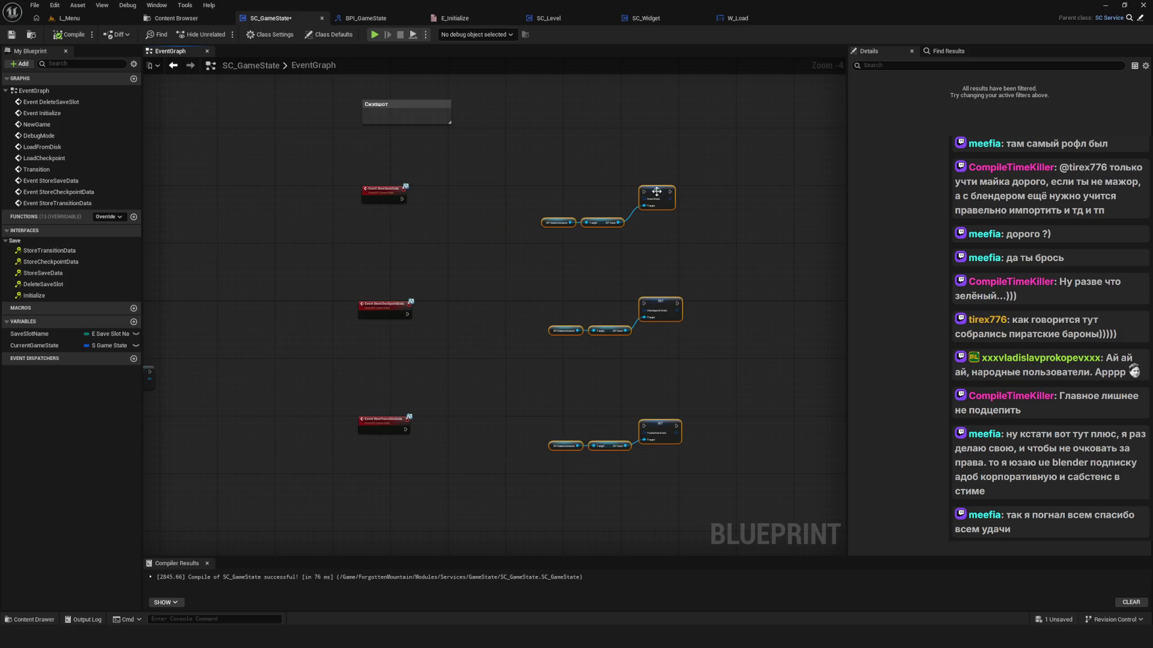
left_click(548, 299)
left_click_drag(548, 298, 549, 306)
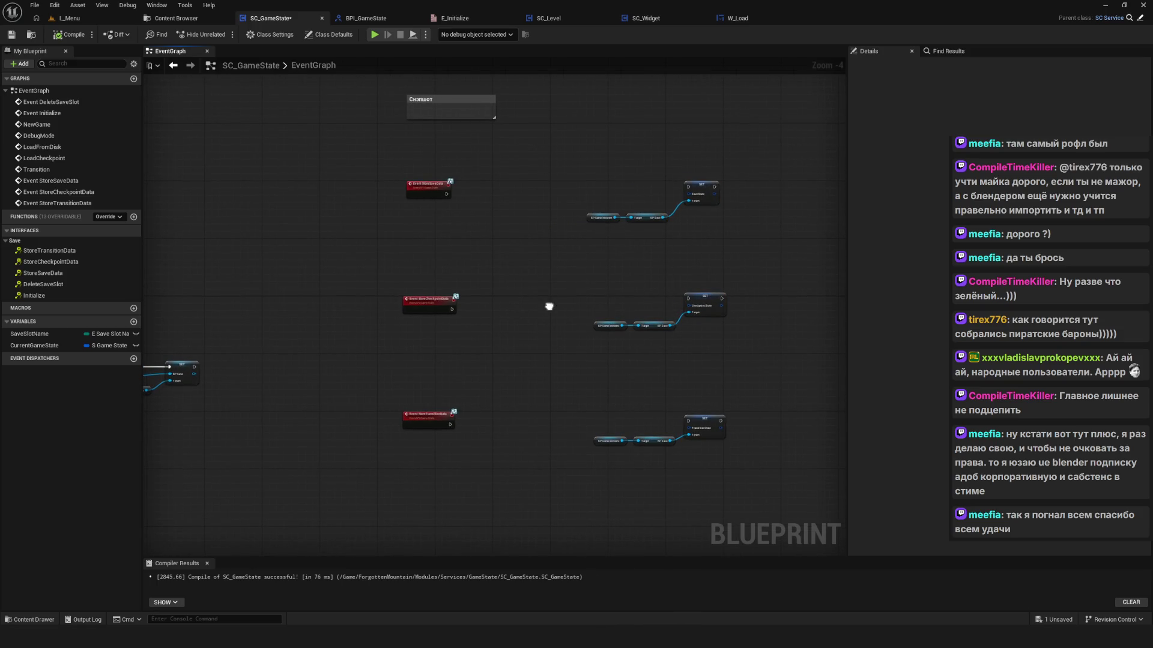
Step: Review GetStateData() on the whiteboard diagram, then hide the diagram to reveal the graph
scroll(450, 404, "down", 5)
scroll(494, 429, "up", 5)
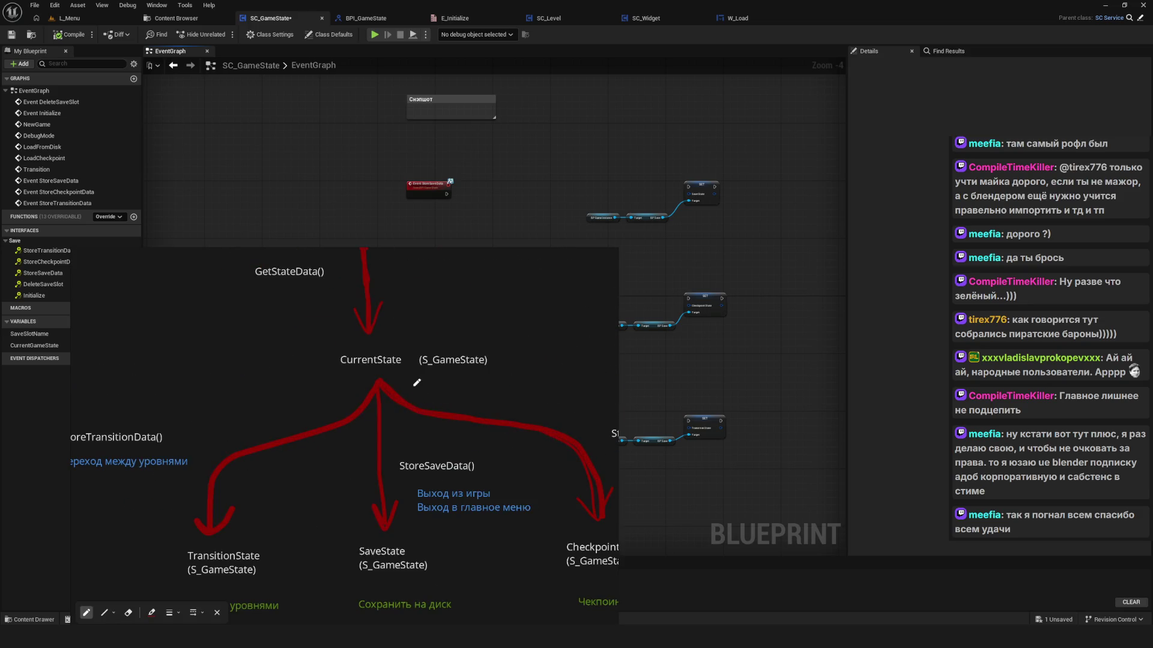
scroll(290, 292, "up", 1)
mouse_move(323, 284)
left_mouse_down()
mouse_move(336, 372)
mouse_move(276, 321)
left_mouse_up()
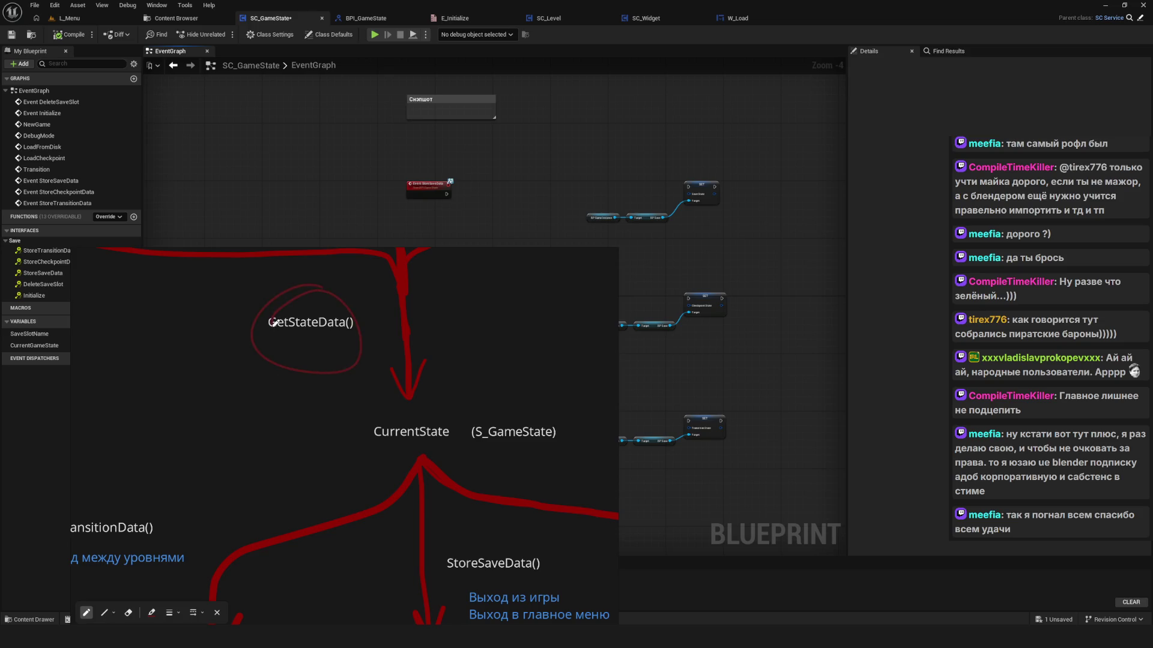
scroll(391, 354, "down", 5)
scroll(469, 373, "up", 3)
scroll(396, 398, "down", 2)
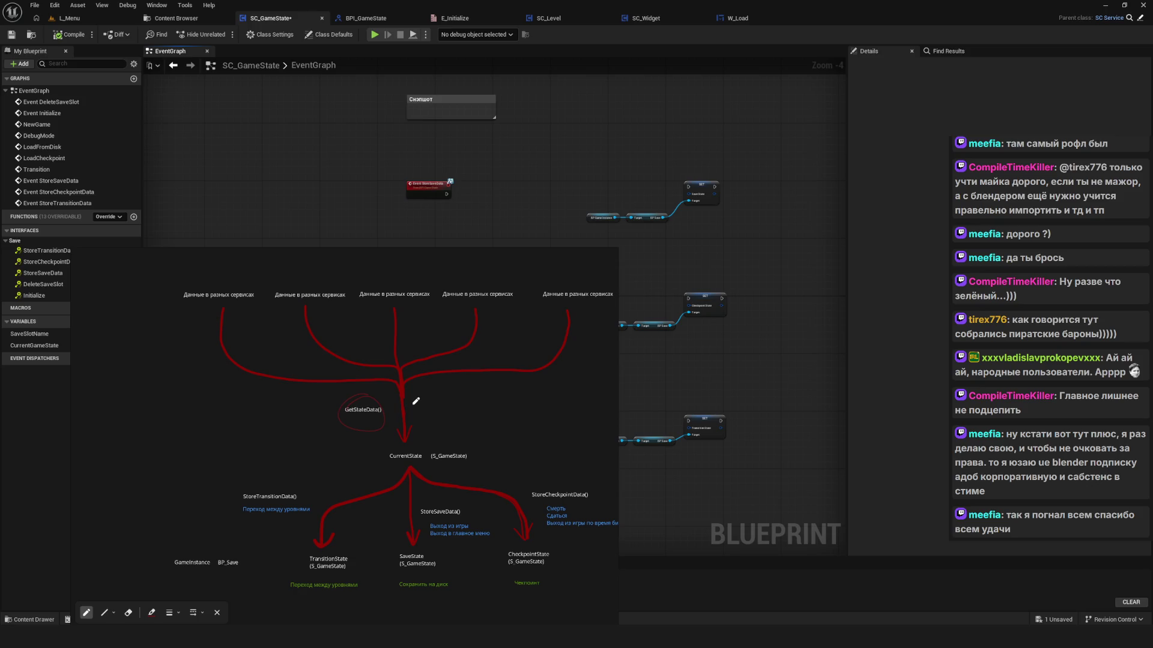
mouse_move(588, 259)
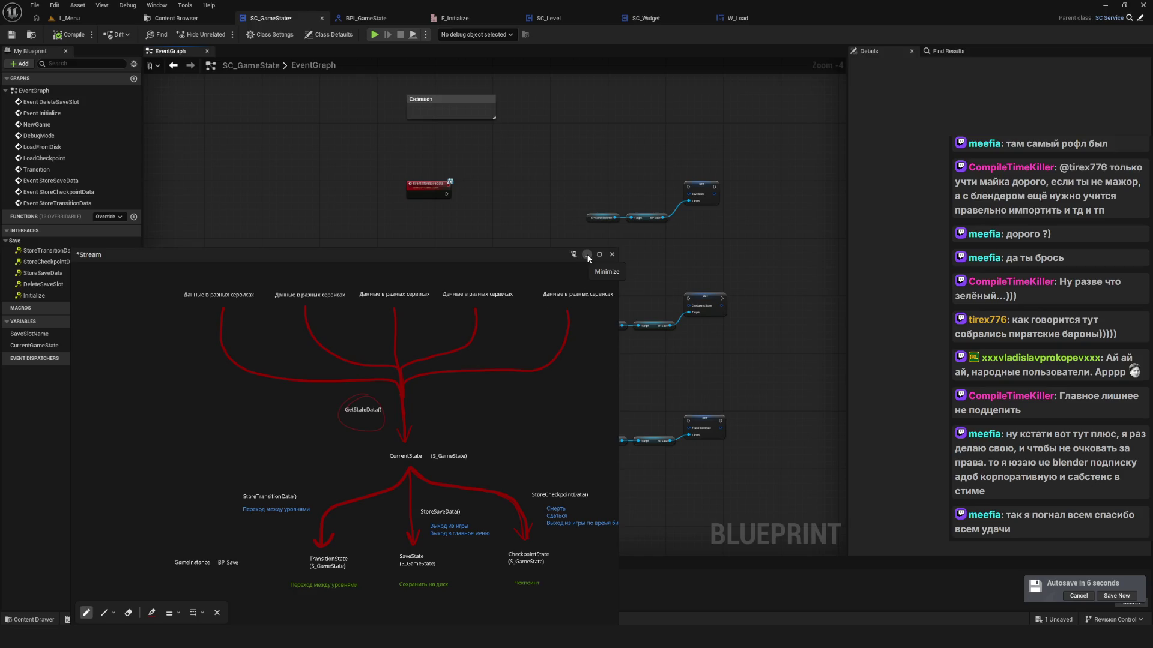
left_click(587, 255)
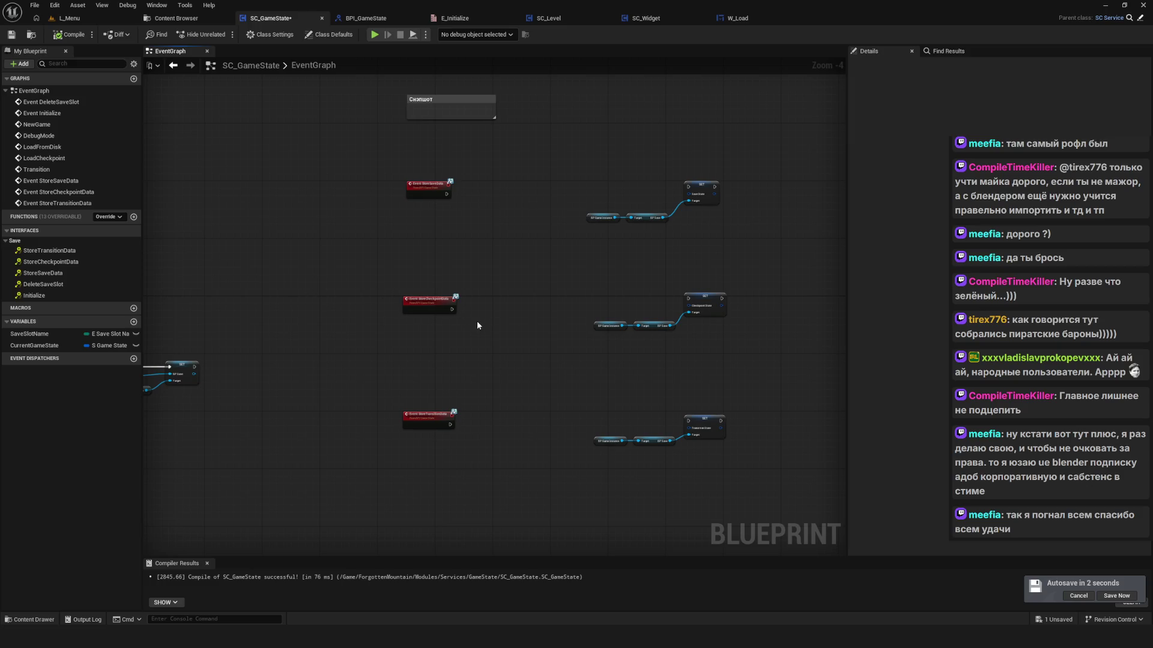
scroll(477, 323, "down", 4)
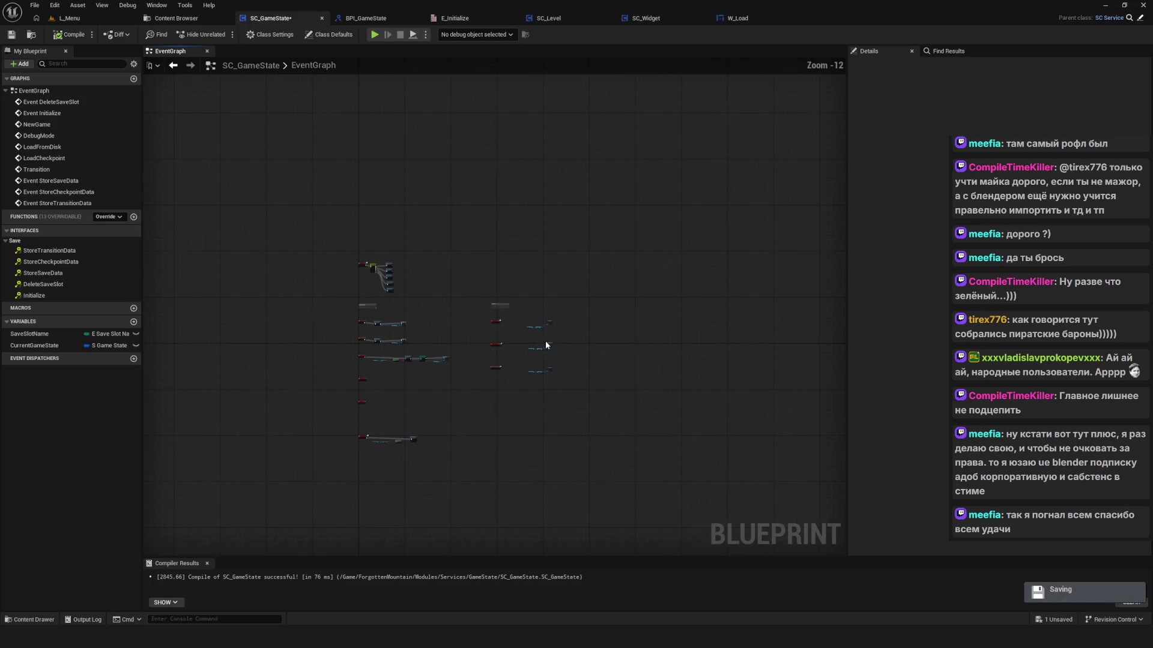
Step: Add a new function named GetGameData to SC_GameState
left_click_drag(490, 360, 518, 287)
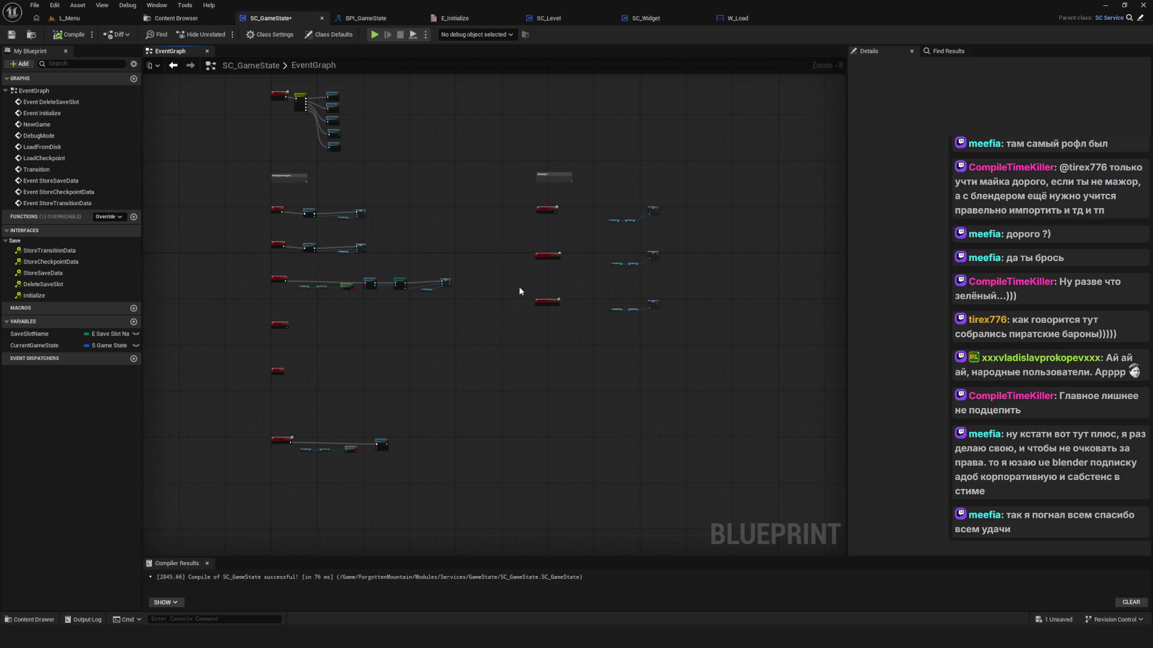
left_click(133, 217)
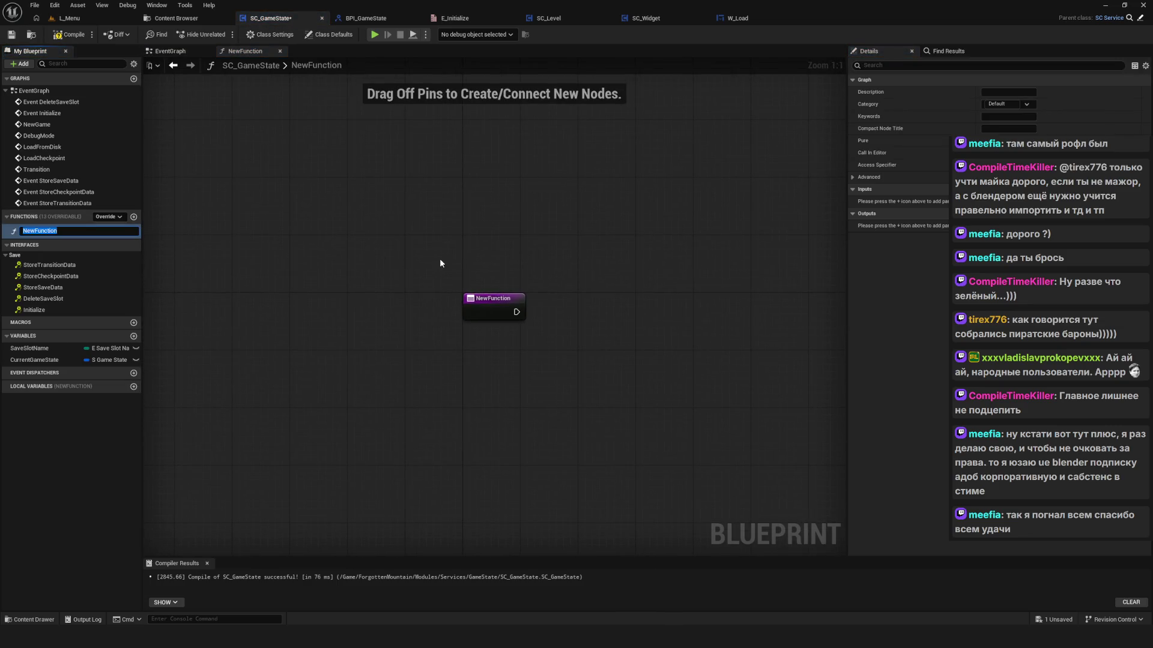
type("Gety")
type("GameData")
key("Return")
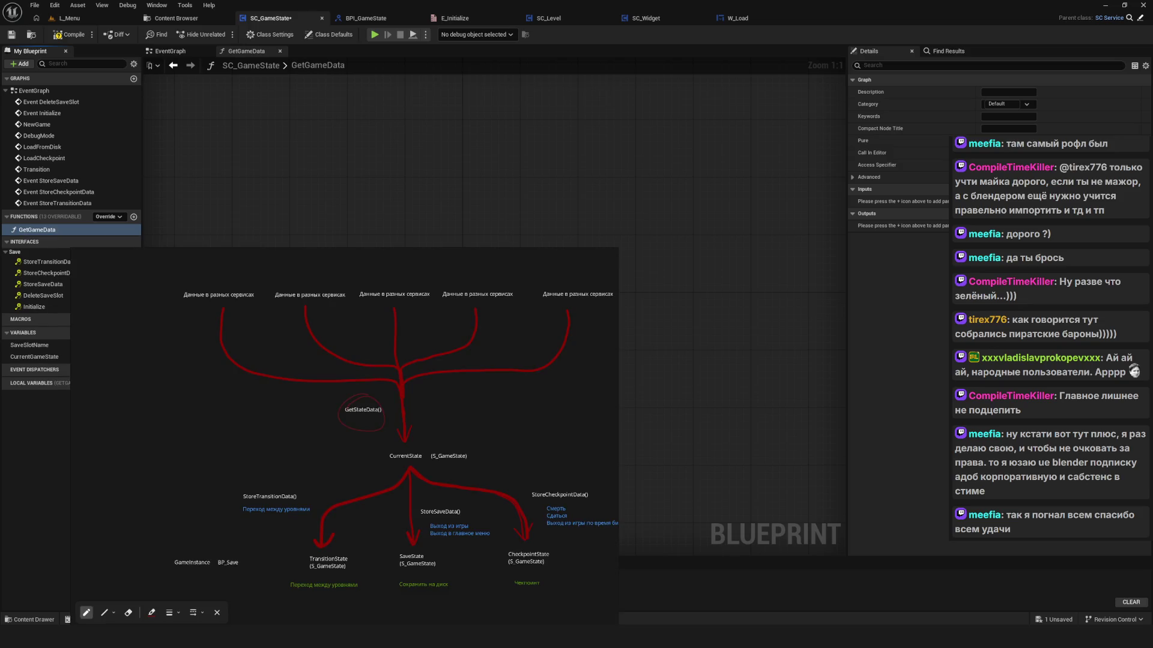
Step: Rename the function to GetGameStateData and save the blueprint
scroll(342, 479, "up", 3)
scroll(415, 321, "up", 1)
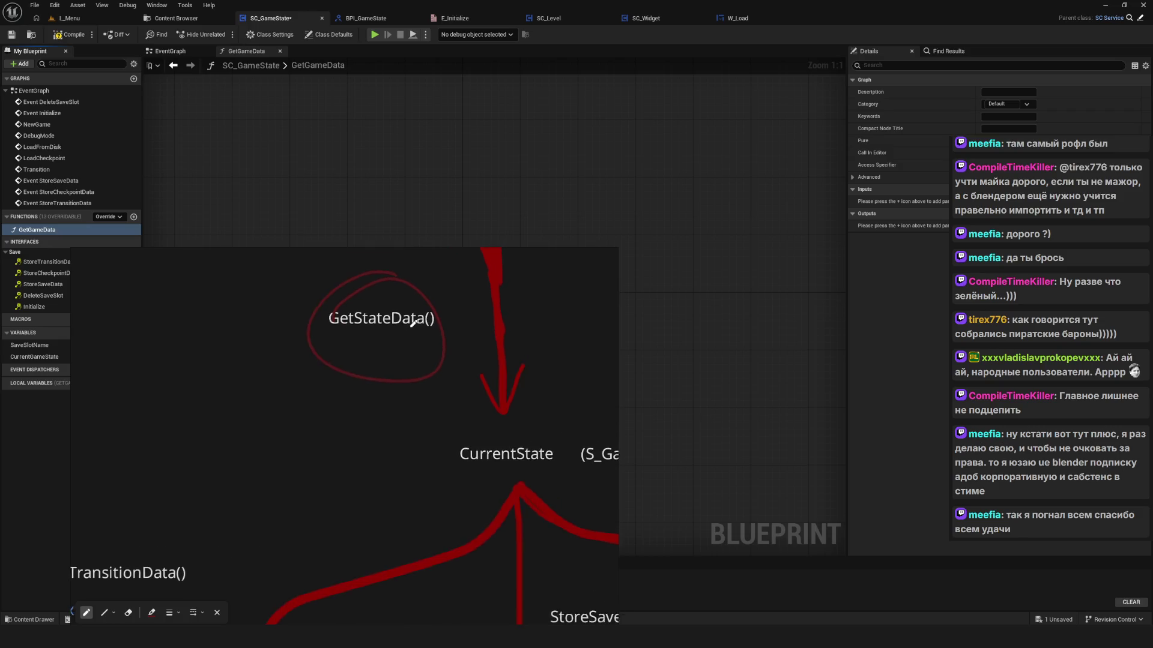
scroll(413, 322, "down", 1)
left_click(589, 254)
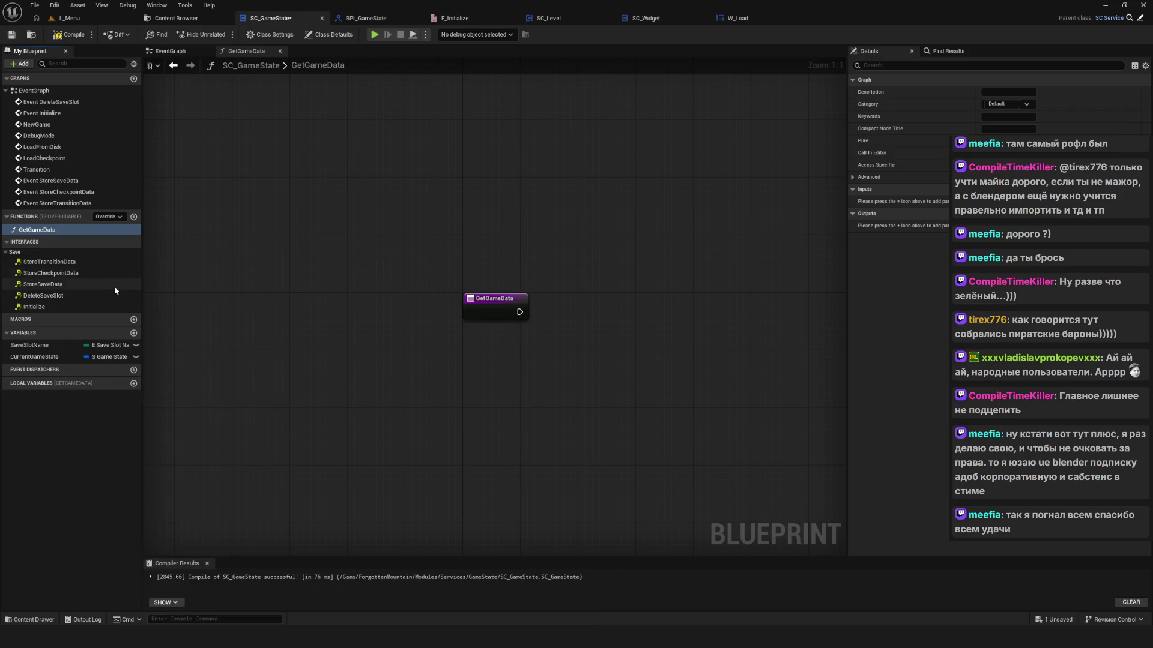
right_click(47, 230)
left_click(69, 265)
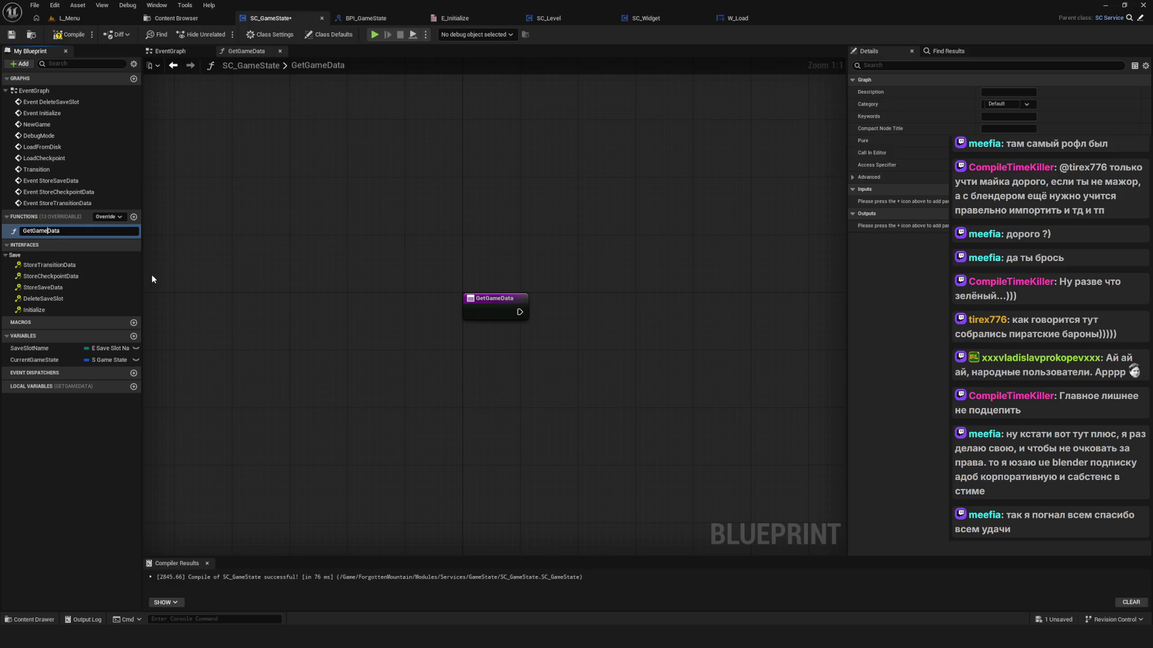
type("S")
type("tate")
key("Return")
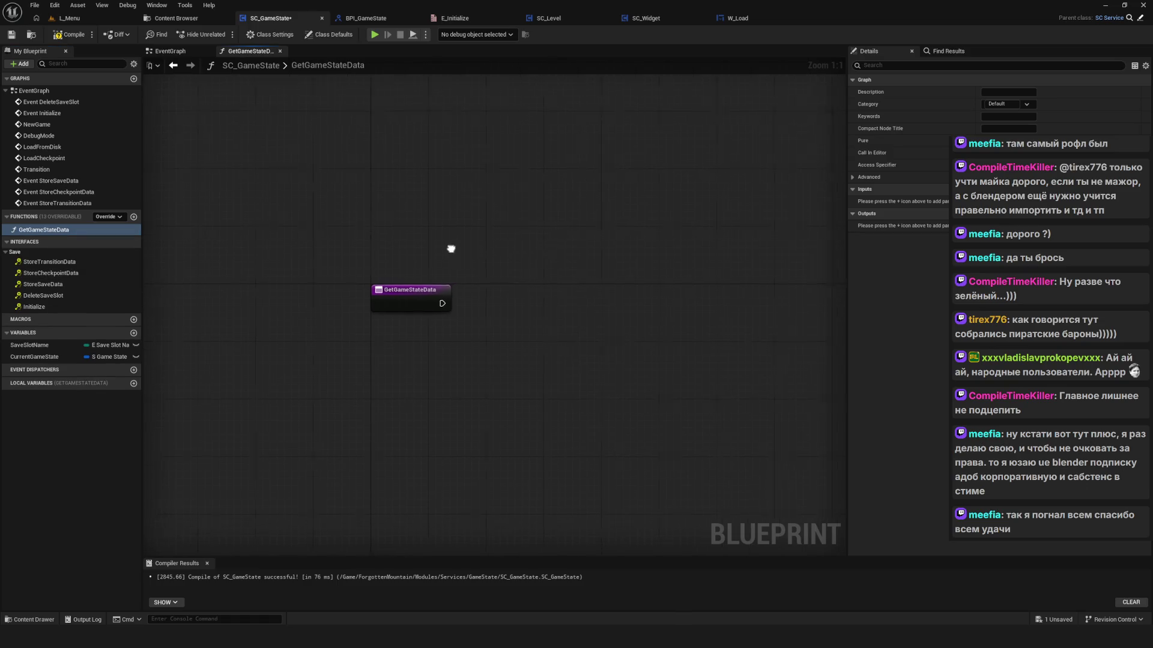
left_click(10, 35)
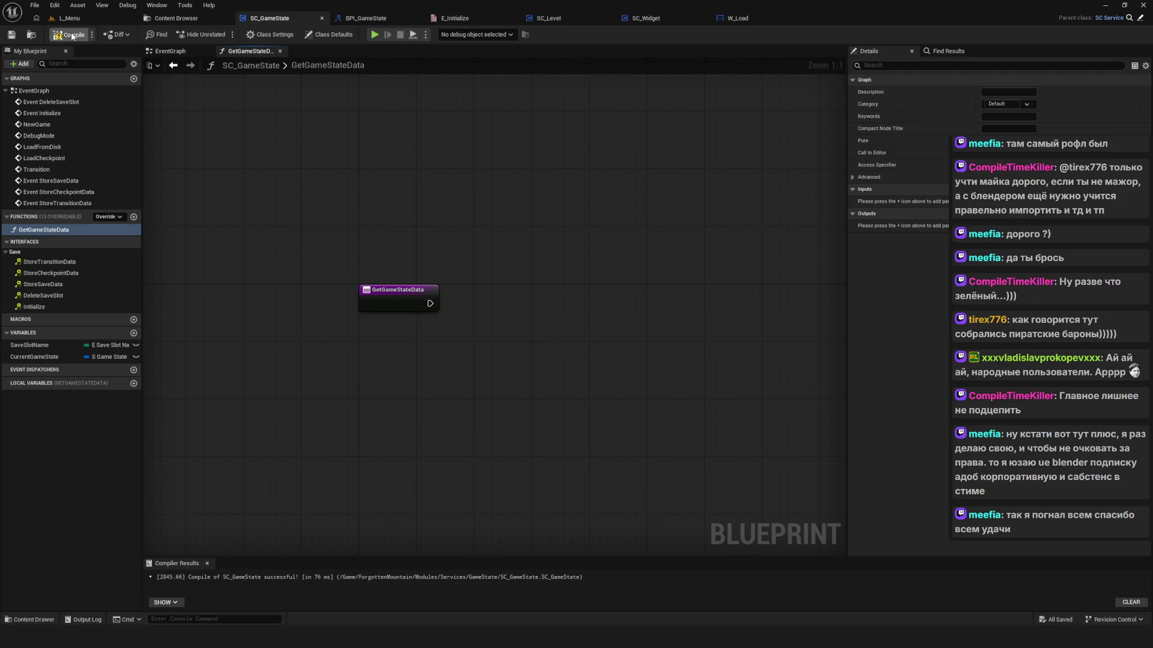
left_click_drag(348, 150, 354, 150)
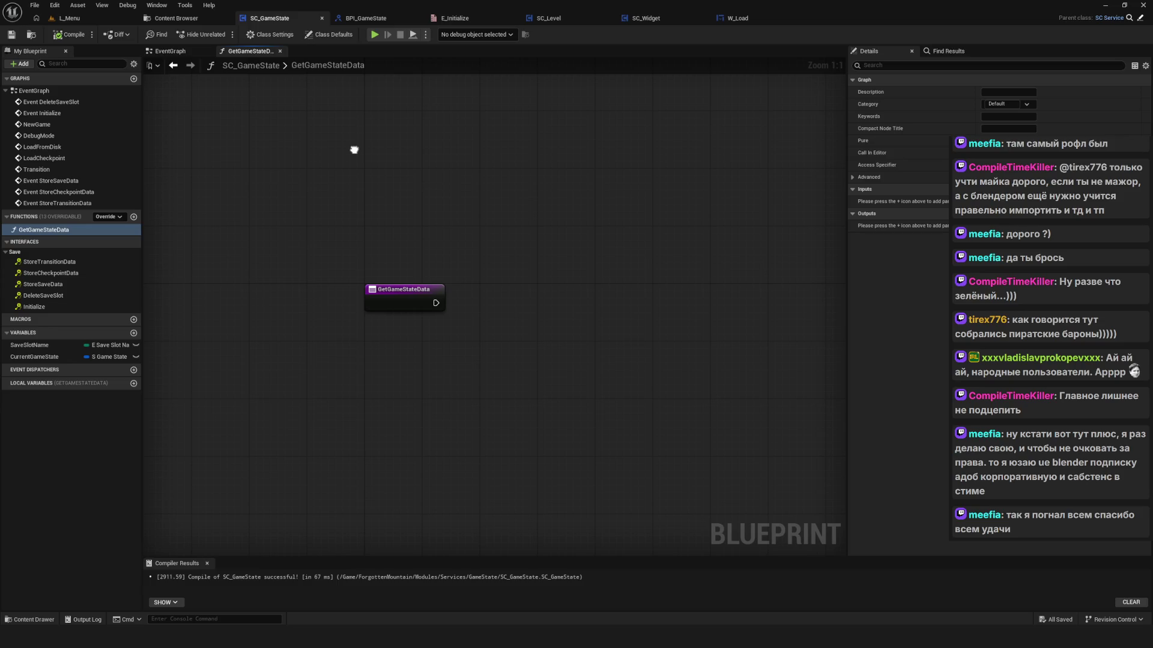
Step: Add an output parameter to GetGameStateData, move its Return Node right, and compile
left_click_drag(354, 150, 266, 157)
left_click(1138, 213)
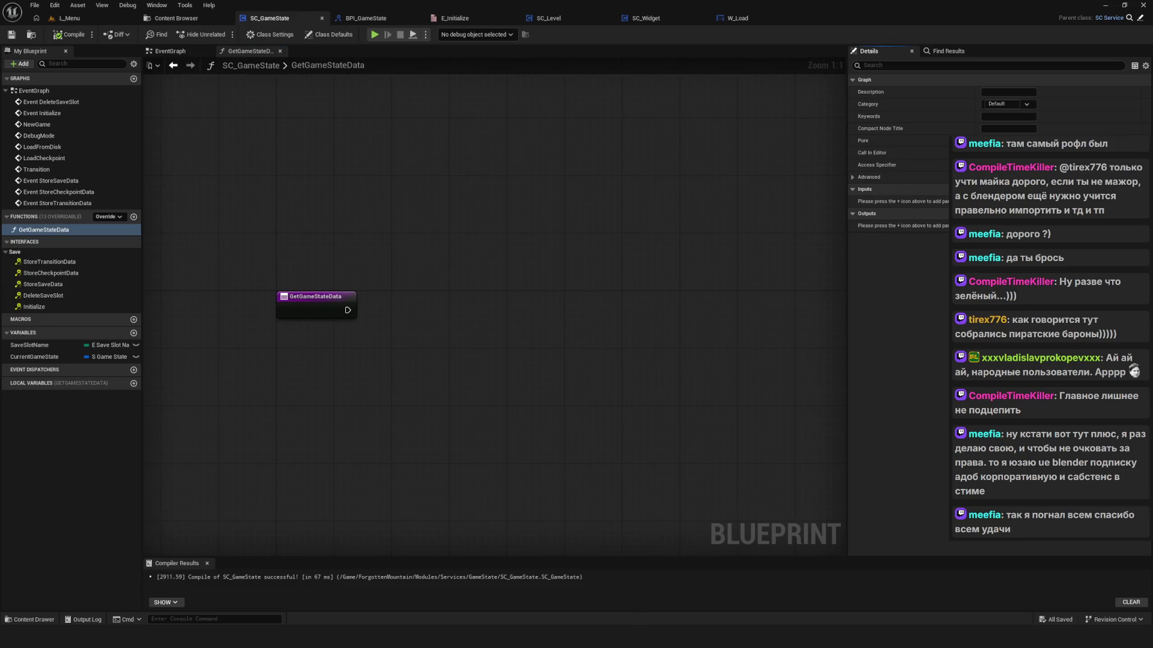
left_click_drag(408, 296, 713, 298)
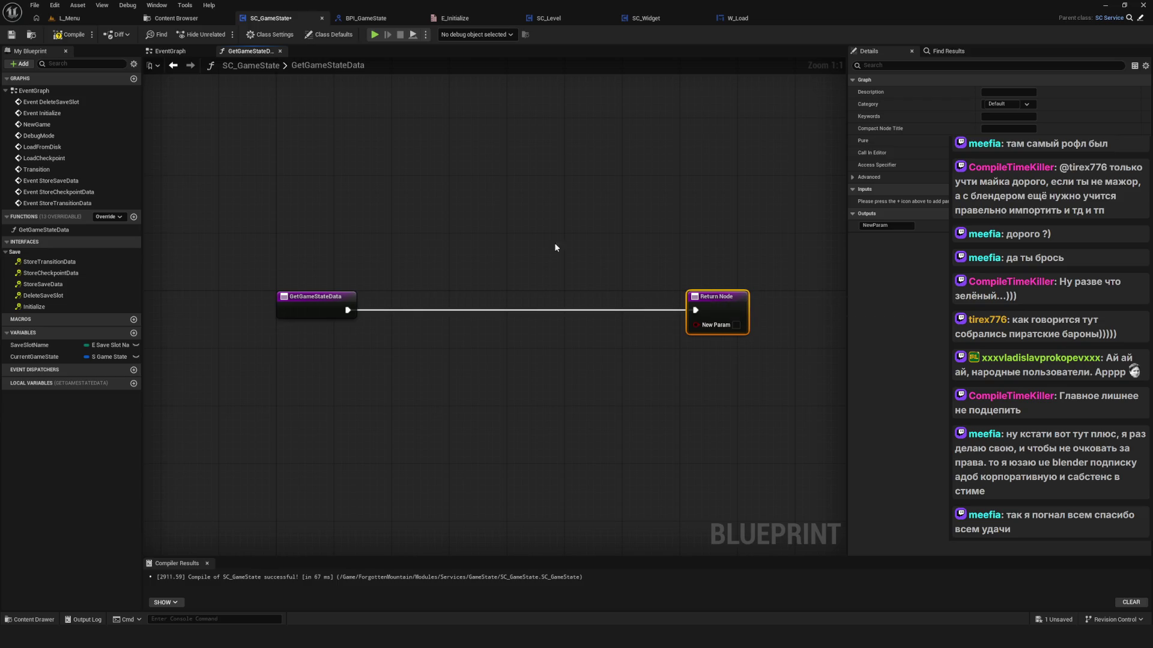
left_click(60, 36)
left_click_drag(556, 214, 559, 214)
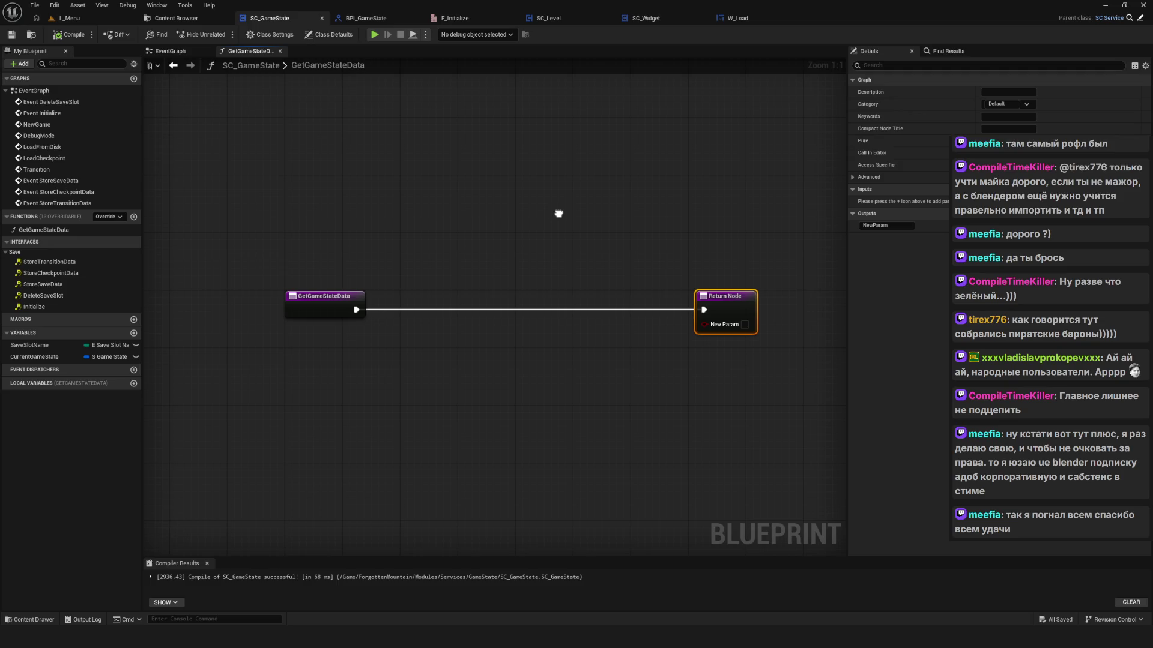
left_click_drag(558, 213, 557, 215)
left_click(34, 356)
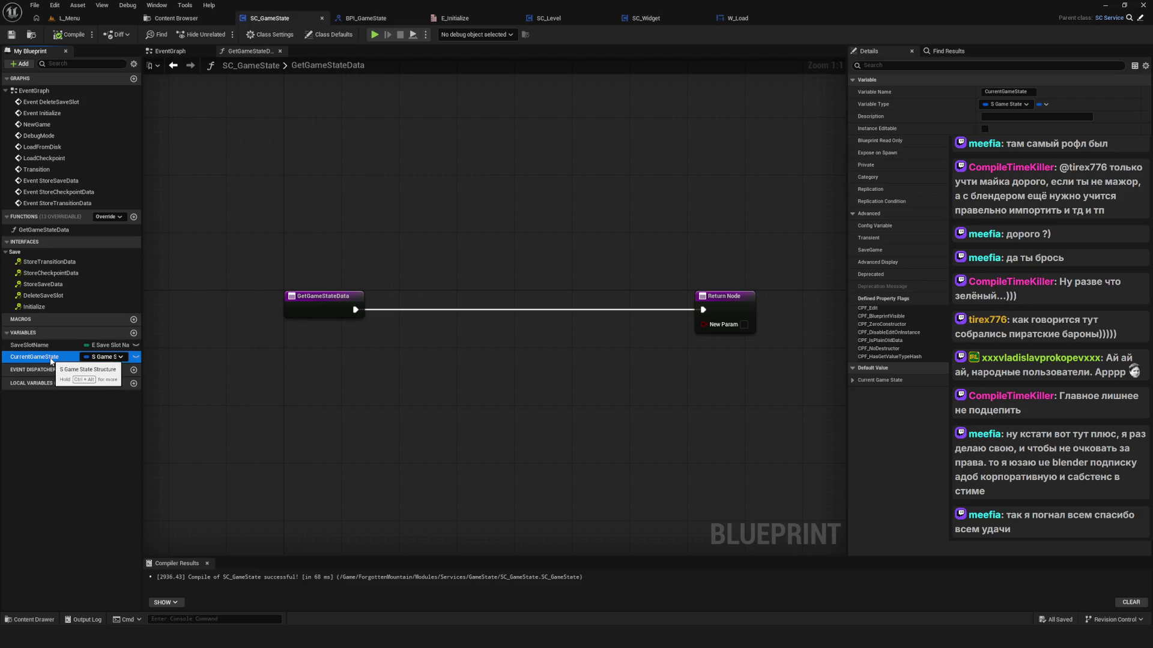
left_click_drag(532, 313, 485, 328)
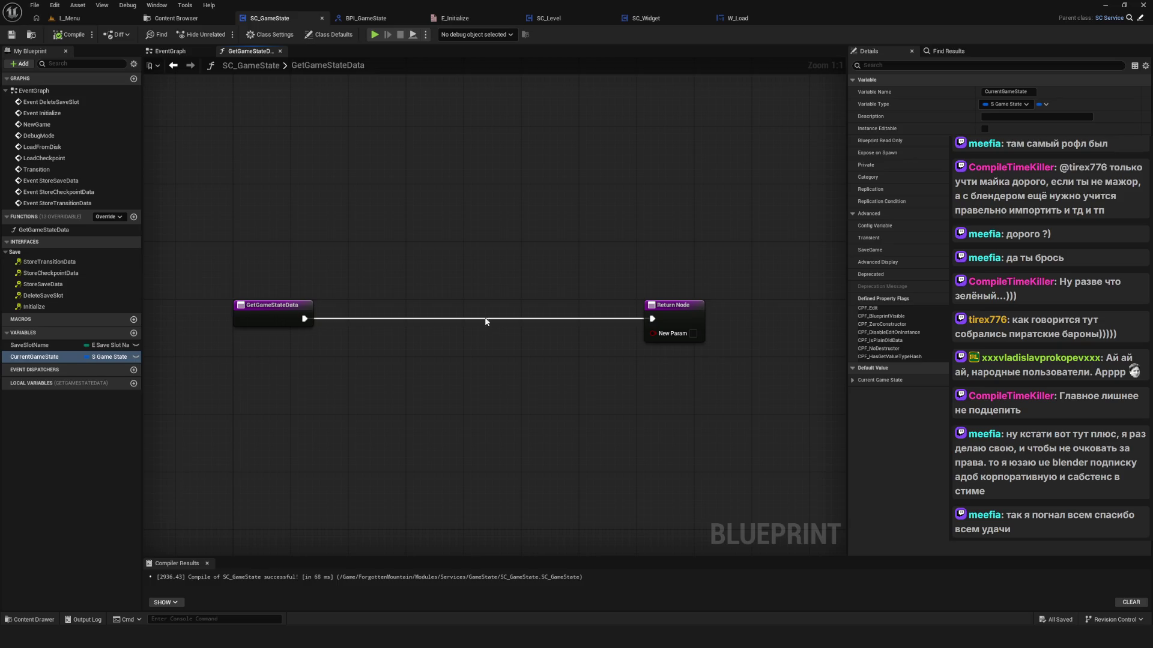
Step: Delete the function's Return Node, centre the entry node, and save SC_GameState
left_click(673, 306)
key("Delete")
left_click_drag(283, 302, 437, 245)
key("ctrl+s")
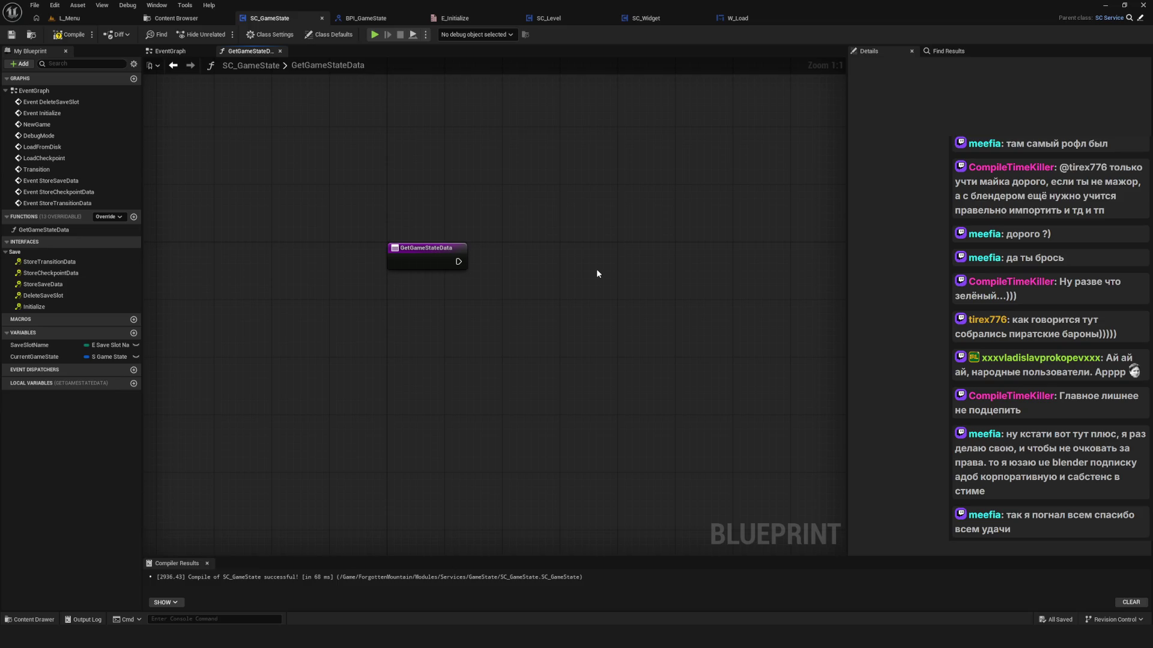
left_click_drag(291, 208, 298, 270)
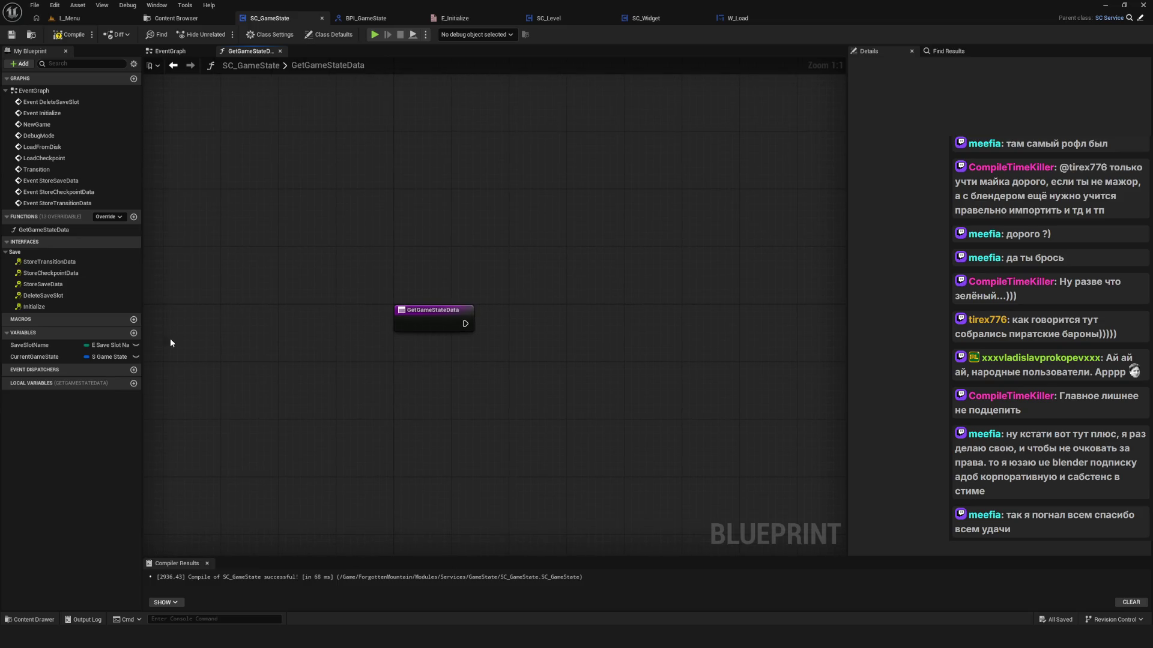
left_click_drag(573, 286, 592, 394)
mouse_move(43, 360)
left_mouse_down()
mouse_move(730, 300)
mouse_move(651, 309)
left_mouse_up()
Step: Compile and save, then return to the EventGraph with the Interfaces list collapsed
left_click(69, 34)
left_click(10, 34)
left_click(169, 52)
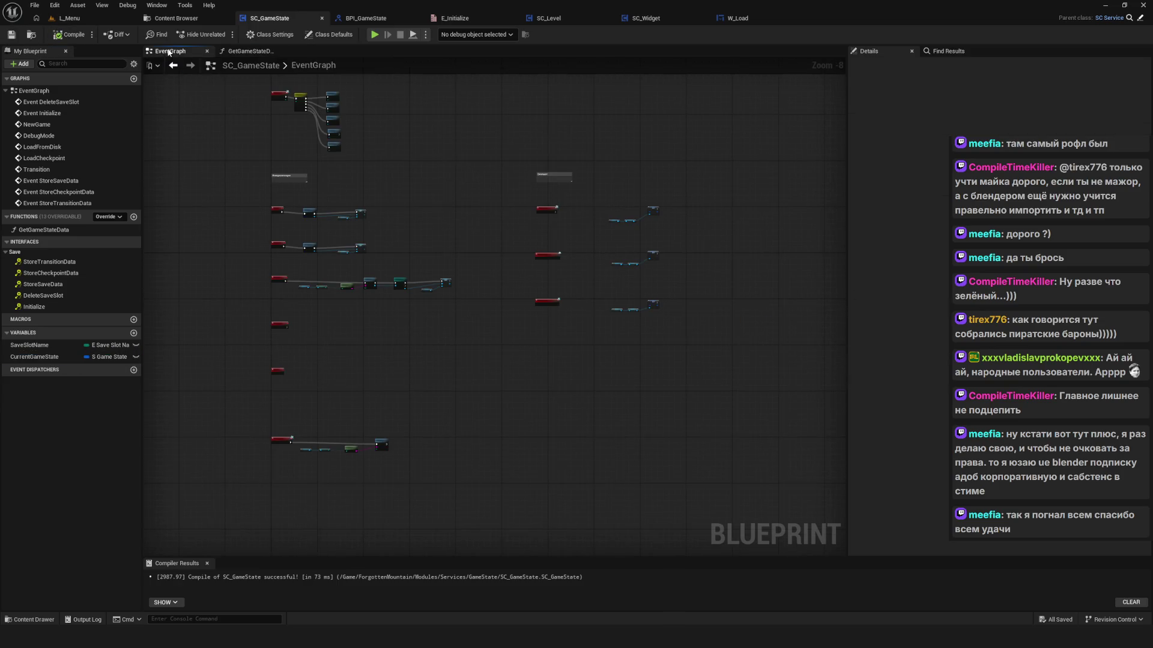
scroll(586, 251, "up", 10)
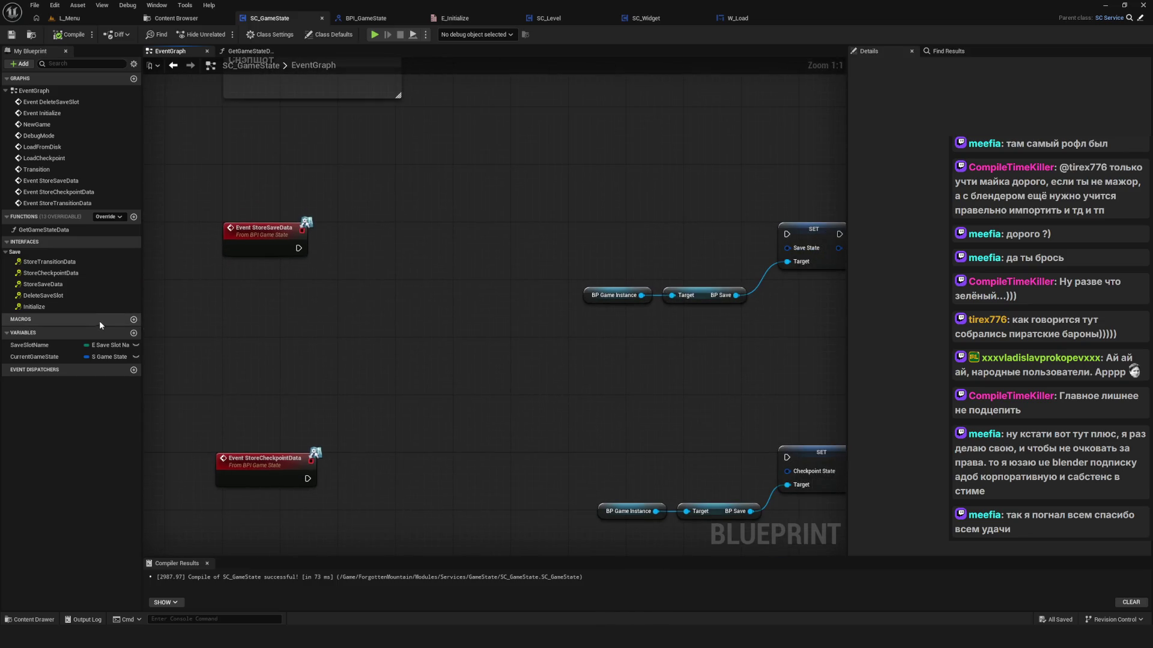
left_click_drag(379, 315, 377, 312)
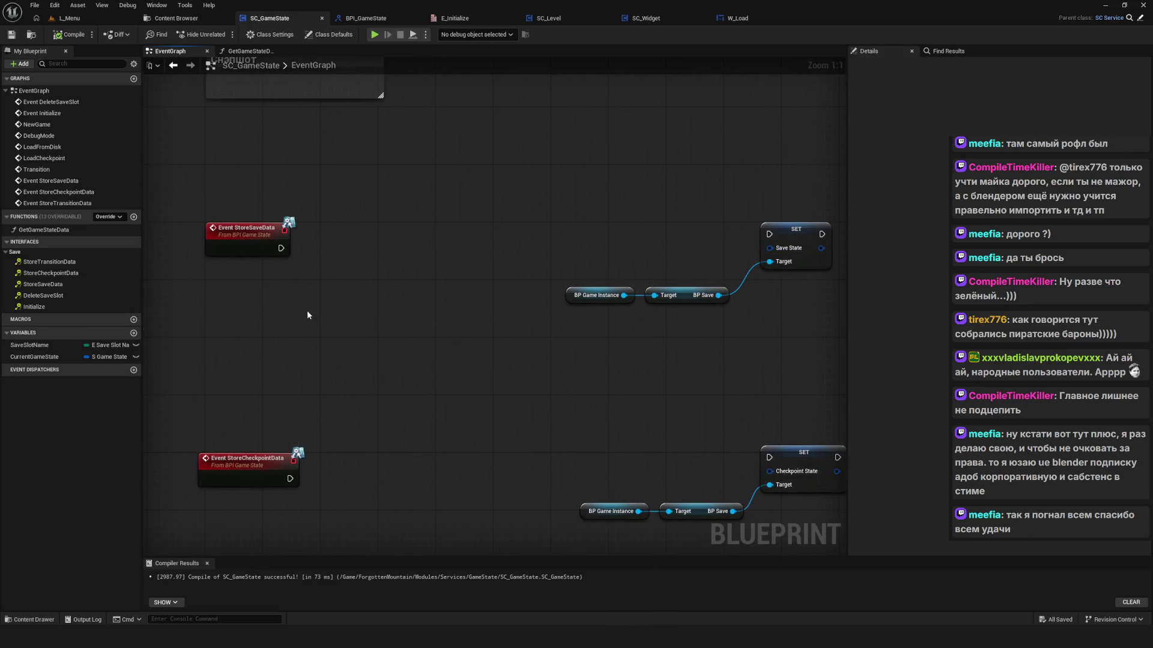
left_click(36, 241)
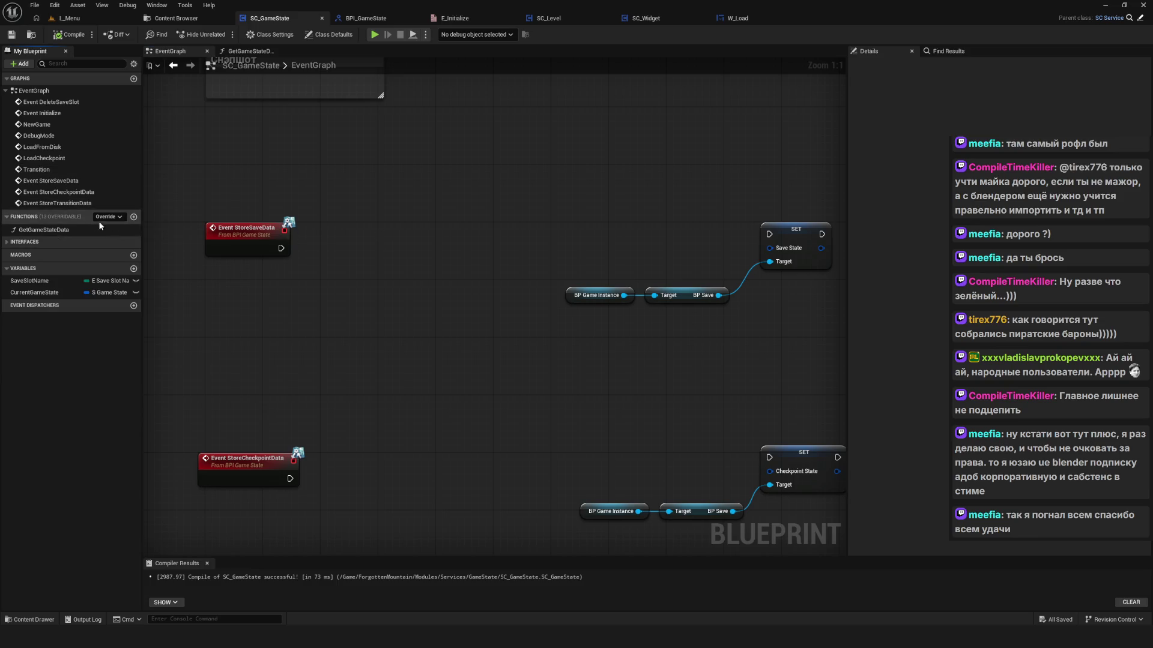
Step: Wire a Get Game State Data call and Current Game State getter into the StoreSaveData chain
mouse_move(50, 230)
left_mouse_down()
mouse_move(396, 236)
mouse_move(379, 224)
left_mouse_up()
mouse_move(281, 248)
left_mouse_down()
mouse_move(367, 234)
mouse_move(443, 257)
mouse_move(750, 231)
mouse_move(695, 246)
left_mouse_up()
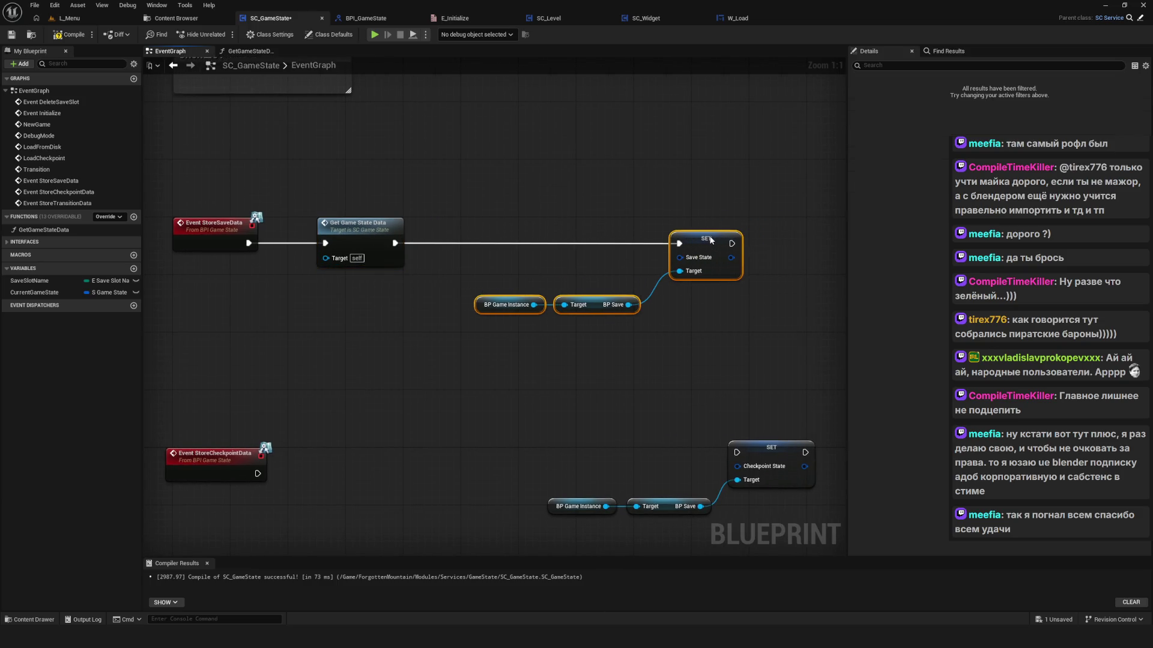
mouse_move(35, 292)
left_mouse_down()
mouse_move(670, 274)
mouse_move(637, 268)
mouse_move(679, 257)
left_mouse_up()
left_click_drag(442, 297, 636, 314)
left_click_drag(507, 305, 524, 283)
scroll(599, 189, "down", 2)
mouse_move(489, 102)
left_mouse_down()
mouse_move(660, 180)
mouse_move(618, 144)
left_mouse_up()
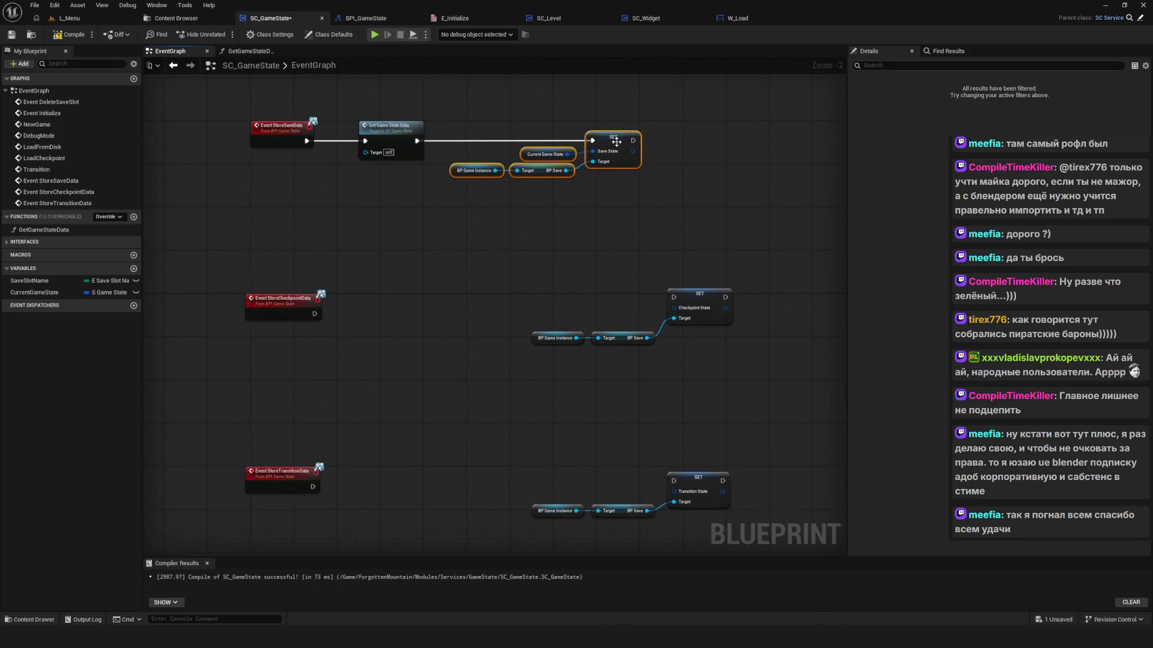
Step: Copy the Get Game State Data call into the StoreCheckpointData chain and wire it to the checkpoint SET
left_click_drag(454, 201, 470, 236)
left_click(413, 171)
key("ctrl+c")
key("ctrl+v")
scroll(383, 347, "up", 2)
left_click_drag(404, 347, 382, 347)
left_click_drag(373, 351, 322, 353)
mouse_move(401, 333)
left_mouse_down()
mouse_move(412, 339)
mouse_move(383, 335)
mouse_move(686, 308)
left_mouse_up()
left_click_drag(502, 271, 769, 373)
mouse_move(722, 314)
left_mouse_down()
mouse_move(557, 323)
mouse_move(607, 329)
mouse_move(421, 412)
left_mouse_up()
left_click_drag(528, 371, 544, 364)
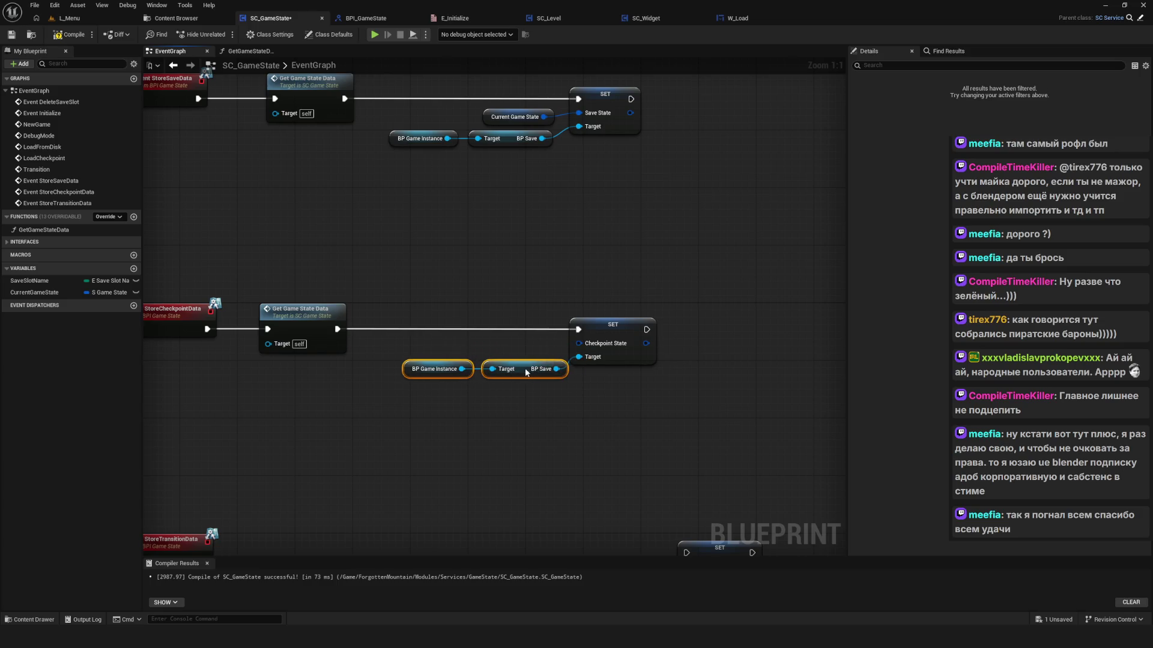
Step: Feed a copied Current Game State getter into the checkpoint SET's Checkpoint State pin
left_click(515, 118)
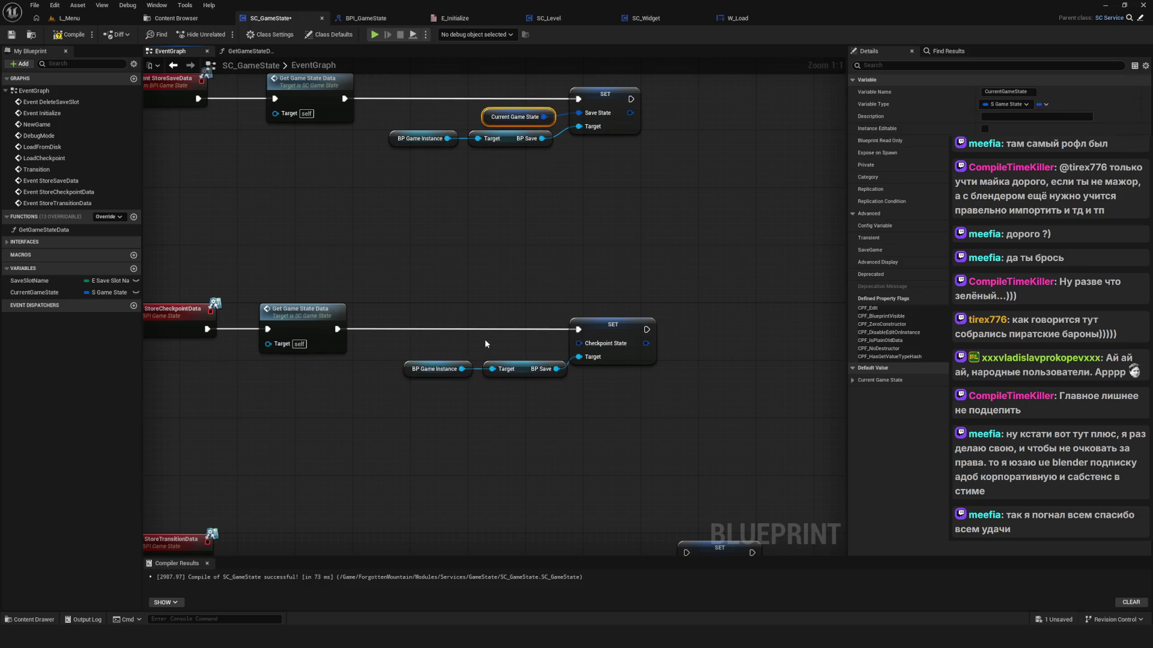
key("ctrl+c")
key("ctrl+v")
mouse_move(543, 347)
left_mouse_down()
mouse_move(578, 344)
mouse_move(521, 349)
left_mouse_up()
scroll(570, 411, "down", 5)
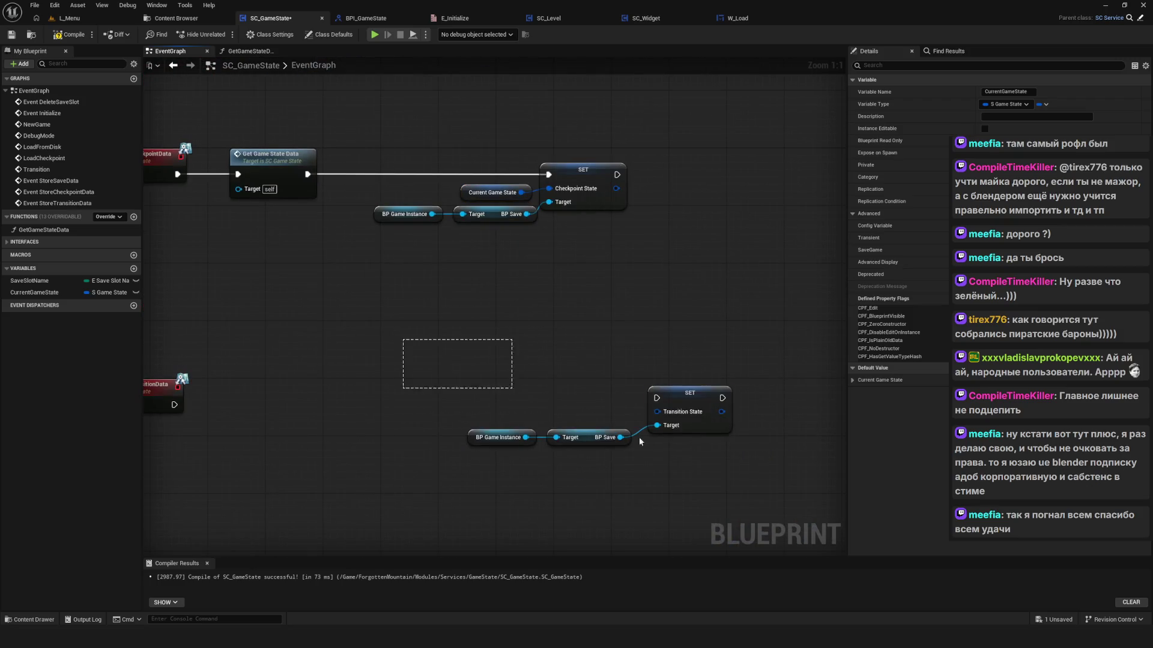
left_click(563, 383)
Step: Wire StoreTransitionData to the transition SET with copied Current Game State and Get Game State Data nodes
right_click(475, 470)
left_click_drag(424, 365, 719, 485)
mouse_move(690, 397)
left_mouse_down()
mouse_move(589, 391)
mouse_move(582, 402)
left_mouse_up()
left_click_drag(173, 404, 582, 400)
left_click(490, 192)
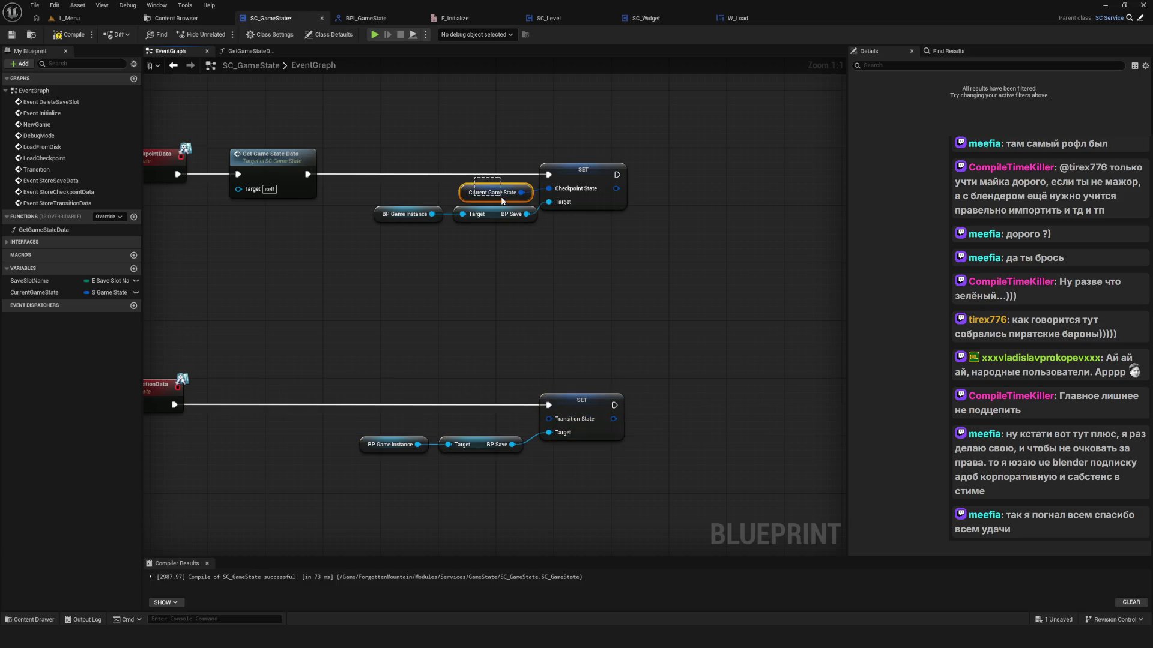
key("ctrl+c")
key("ctrl+v")
left_click_drag(480, 418, 462, 426)
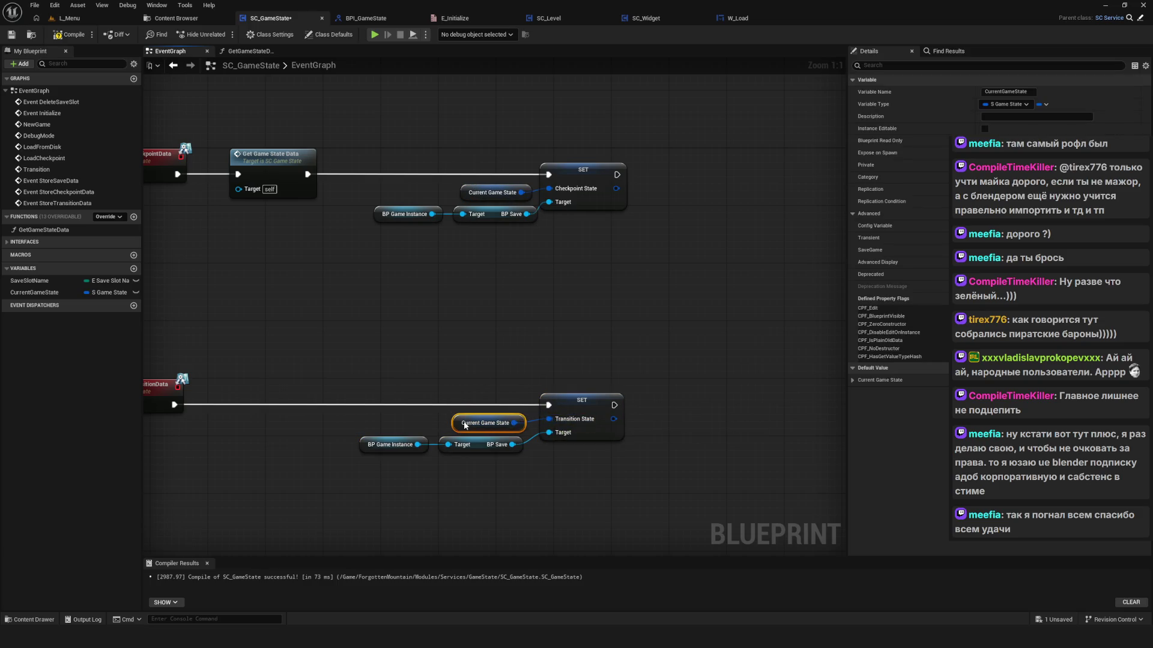
left_click(281, 175)
key("ctrl+c")
key("ctrl+v")
left_click_drag(245, 398, 567, 424)
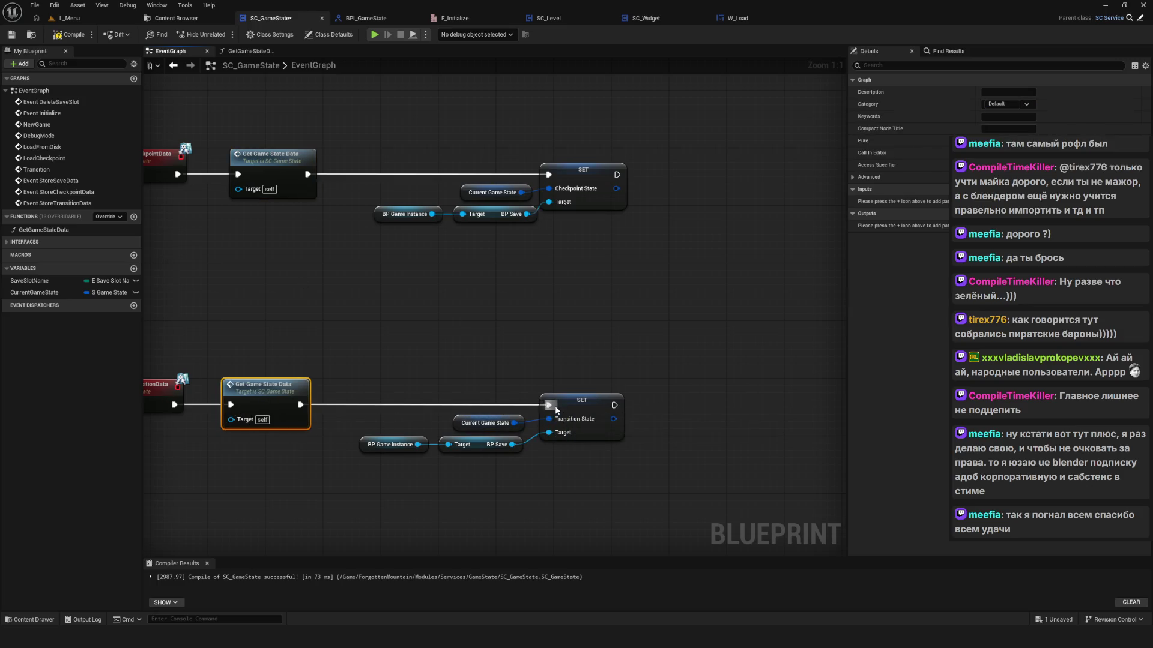
Step: Check the rewired save chain, then compile and save the blueprint
scroll(564, 342, "down", 7)
scroll(563, 342, "up", 3)
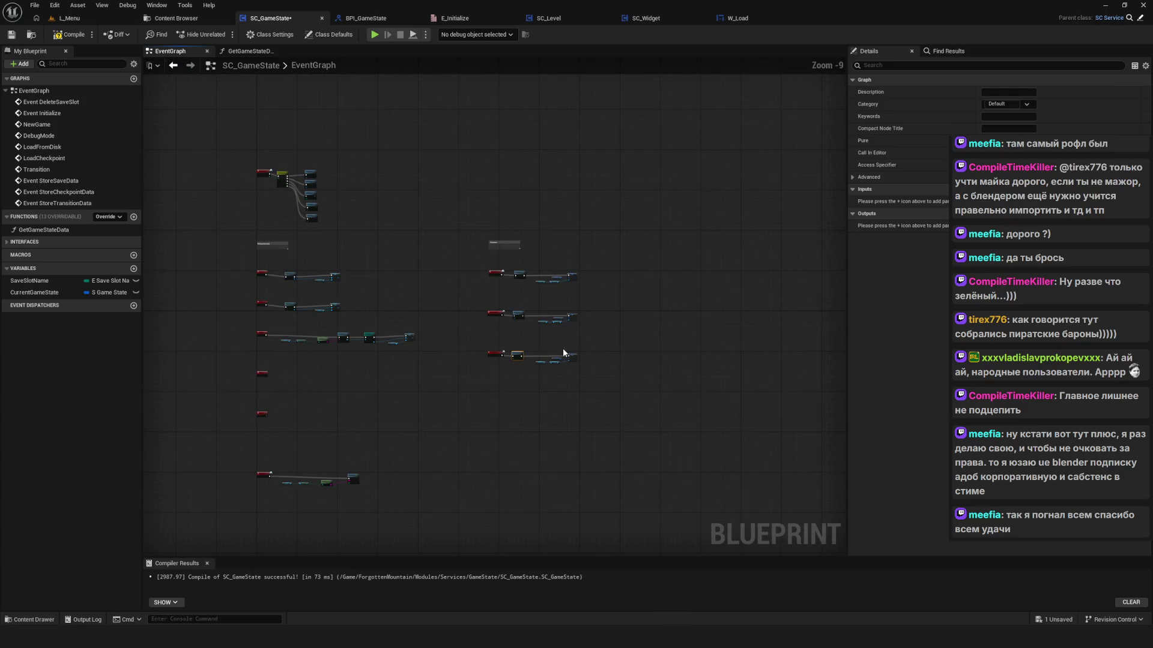
left_click_drag(653, 337, 600, 346)
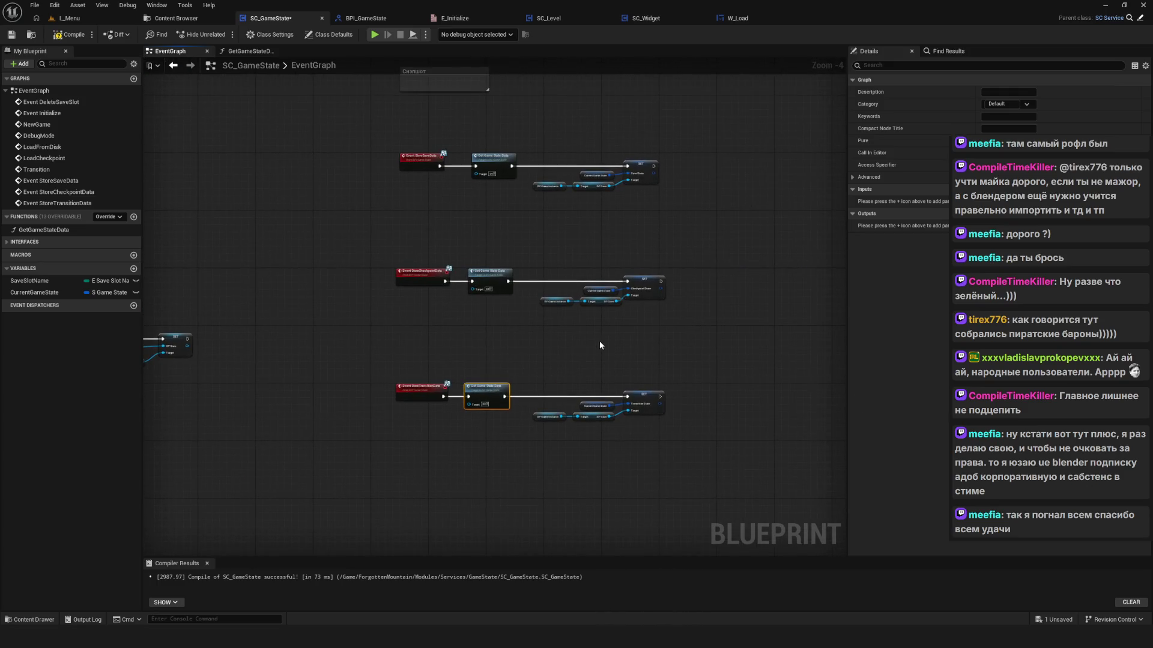
left_click(494, 160)
left_click_drag(590, 224, 531, 307)
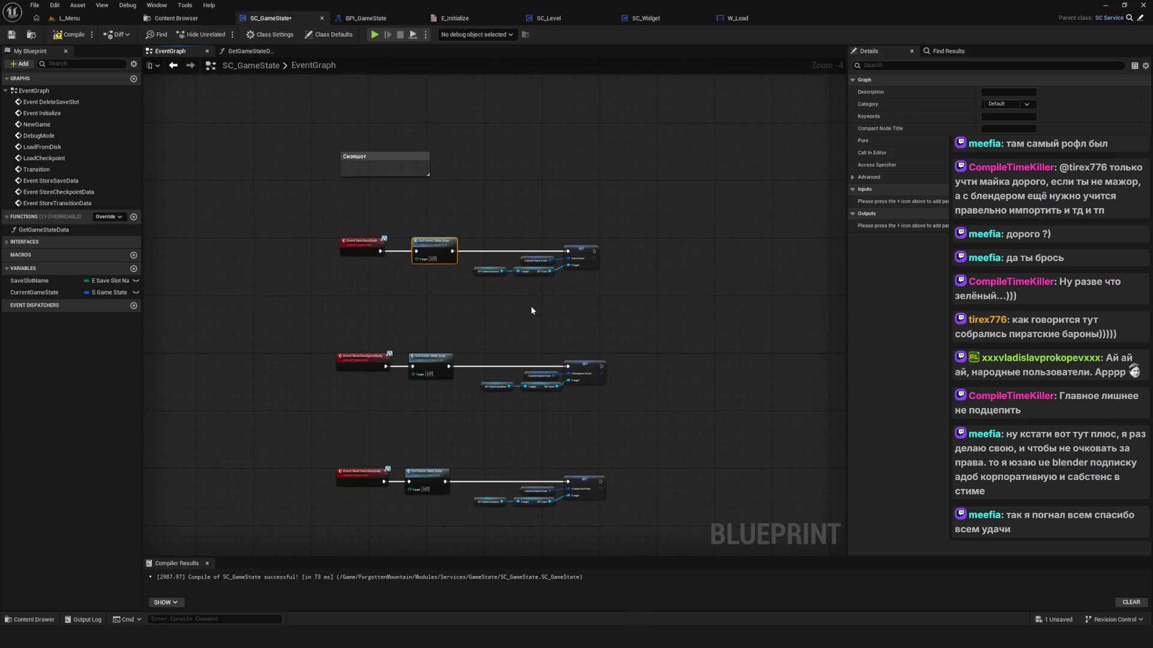
scroll(414, 233, "up", 4)
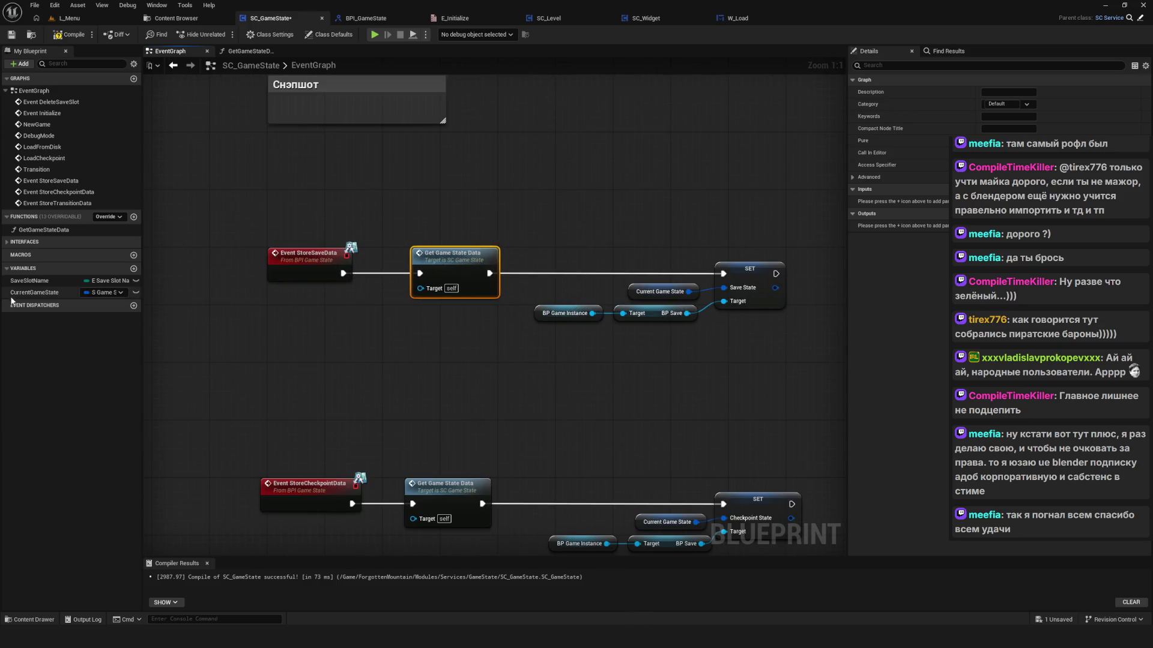
left_click(35, 292)
mouse_move(621, 279)
left_mouse_down()
mouse_move(450, 246)
mouse_move(566, 296)
mouse_move(798, 291)
left_mouse_up()
mouse_move(366, 197)
left_mouse_down()
mouse_move(540, 342)
mouse_move(749, 364)
left_mouse_up()
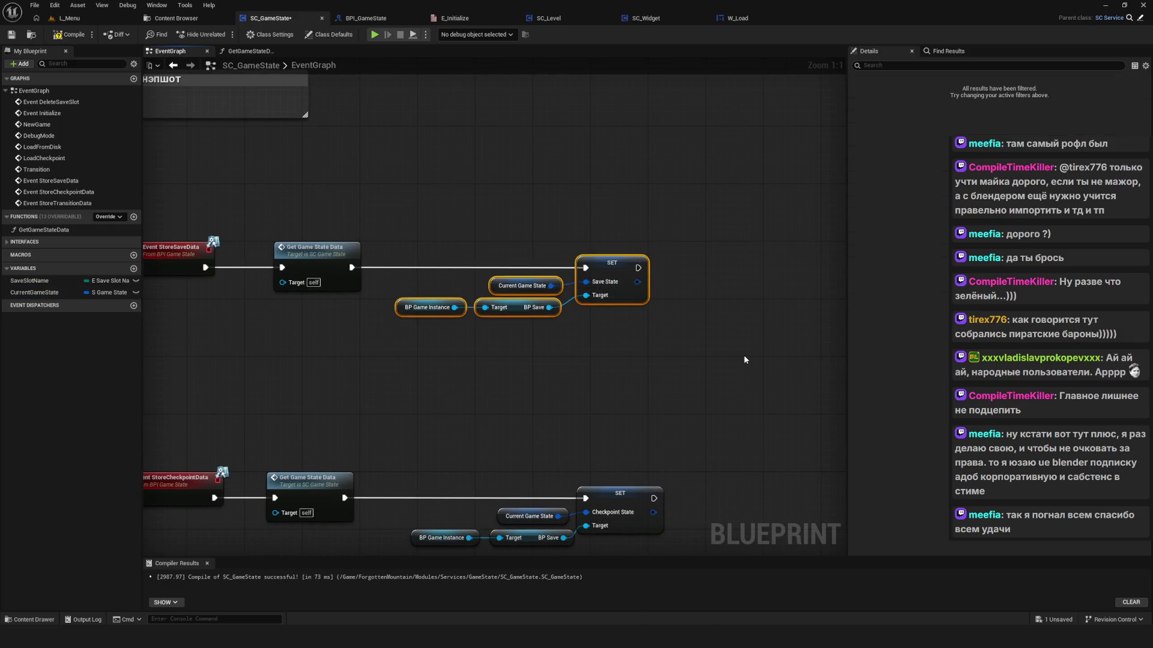
scroll(556, 287, "down", 7)
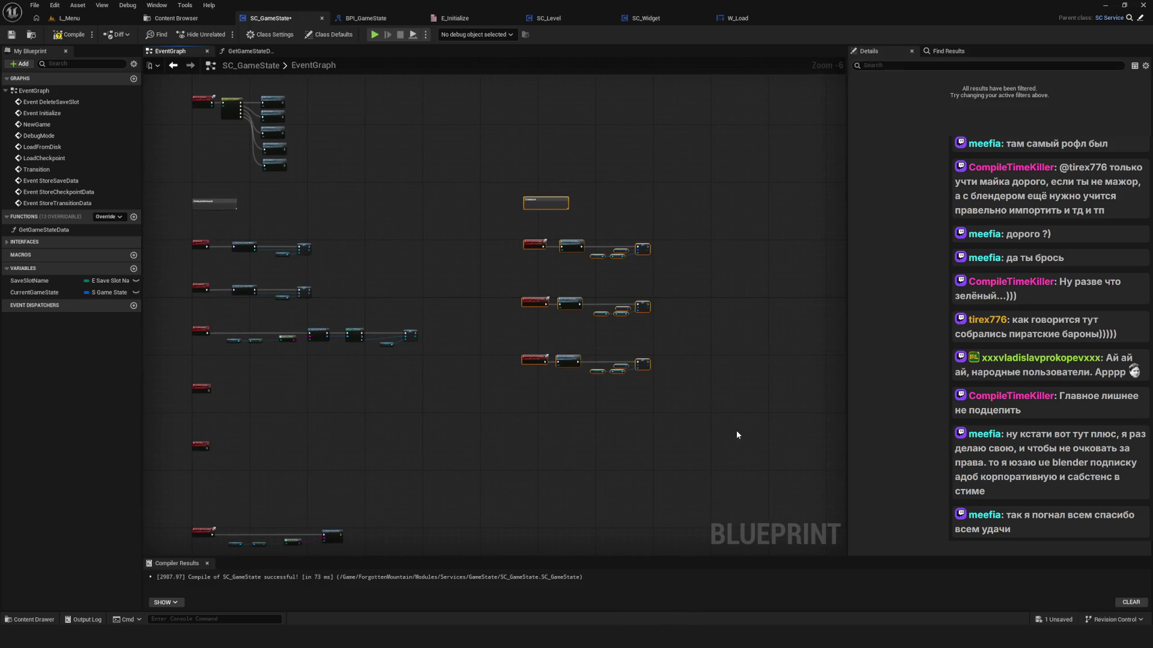
key("F7")
key("ctrl+s")
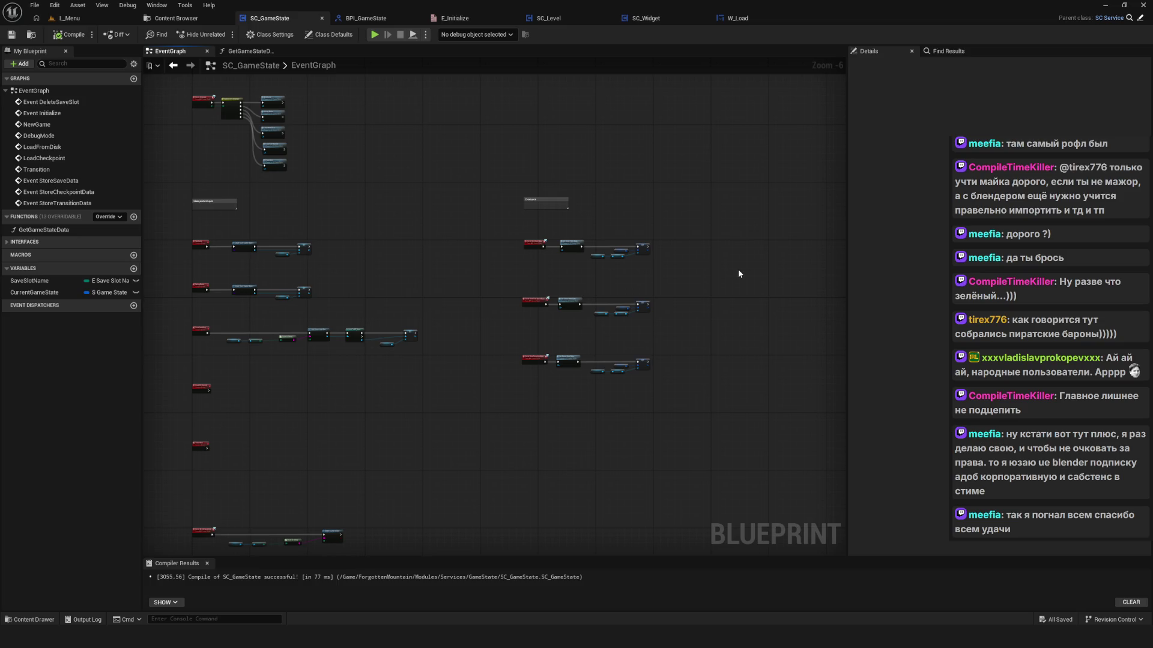
Step: Select the StoreSaveData, StoreCheckpointData and StoreTransitionData event nodes and delete them
scroll(509, 233, "up", 7)
left_click_drag(522, 225, 760, 455)
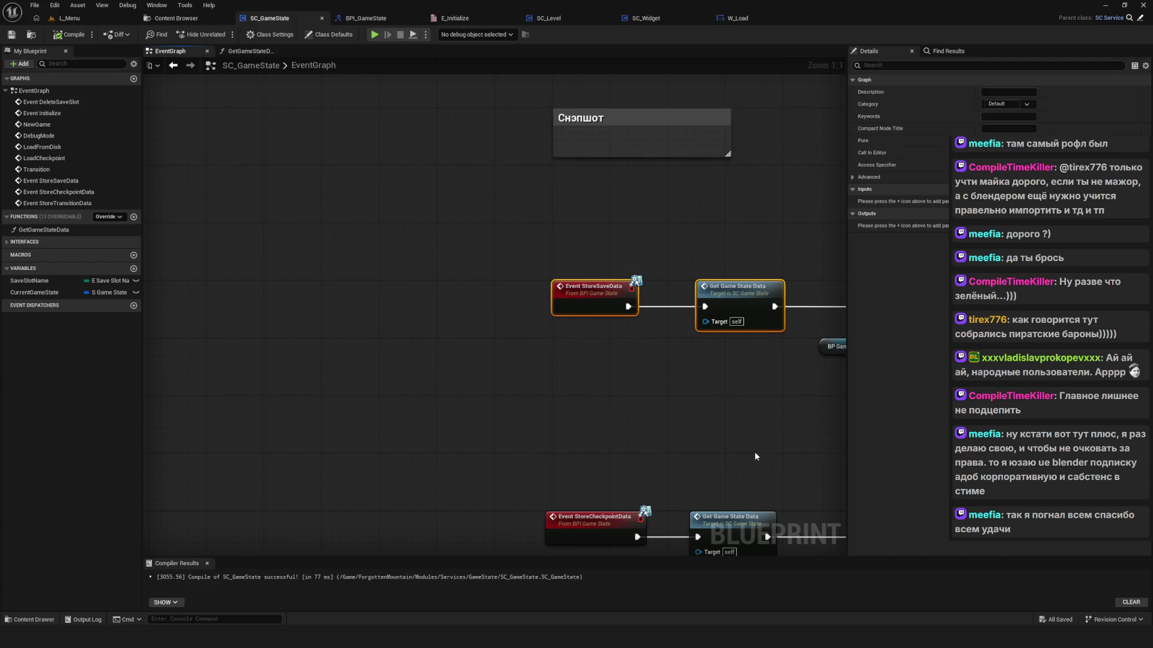
left_click(708, 438)
scroll(503, 231, "down", 7)
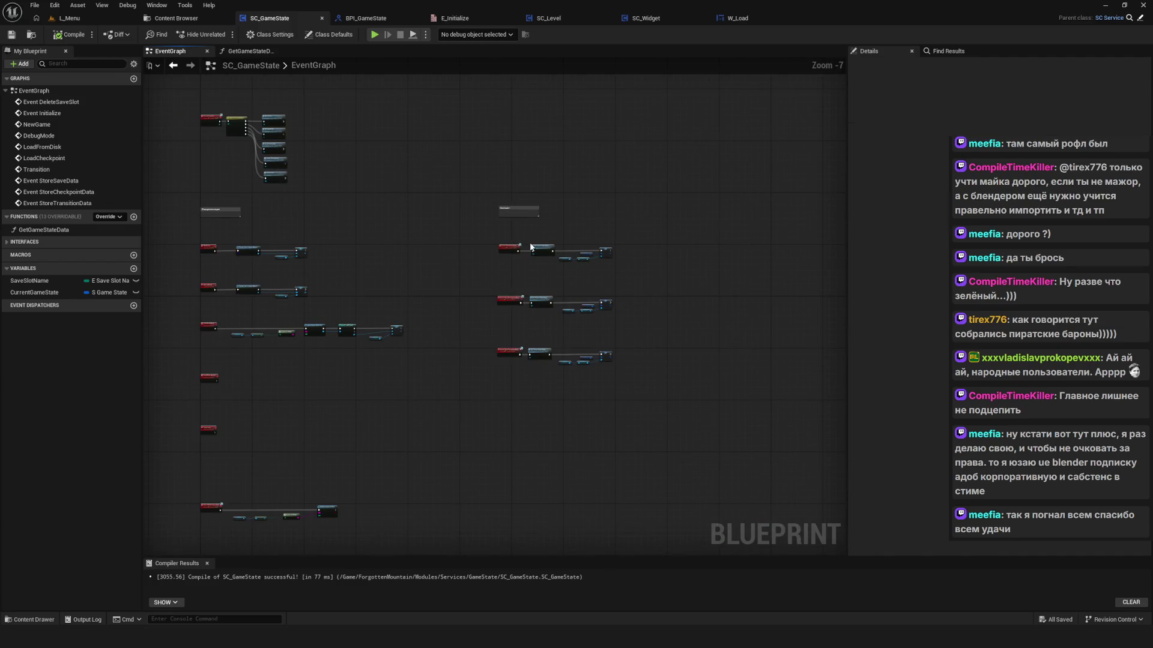
scroll(507, 256, "up", 6)
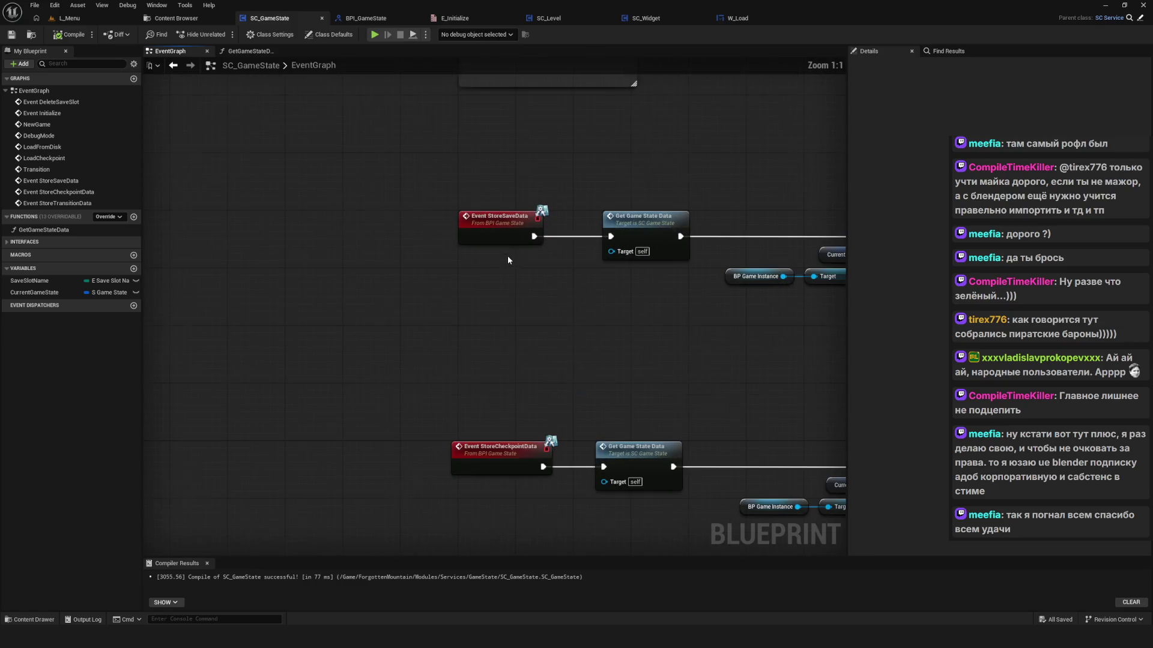
scroll(522, 280, "down", 8)
mouse_move(522, 279)
left_mouse_down()
mouse_move(498, 288)
mouse_move(522, 304)
left_mouse_up()
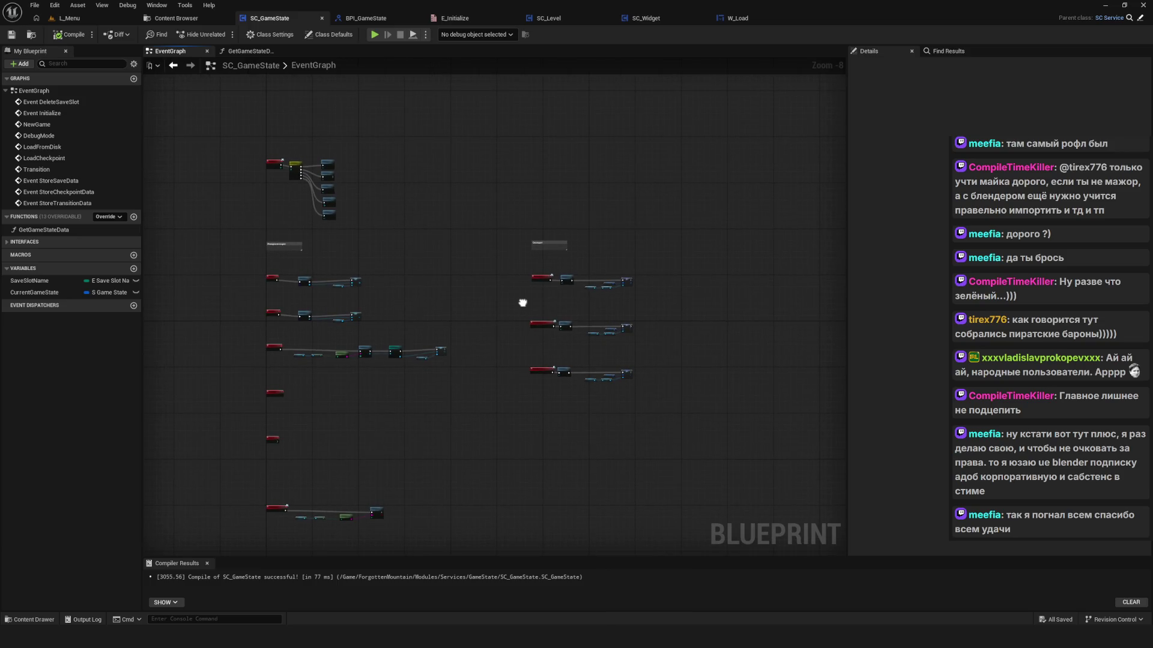
scroll(537, 309, "up", 5)
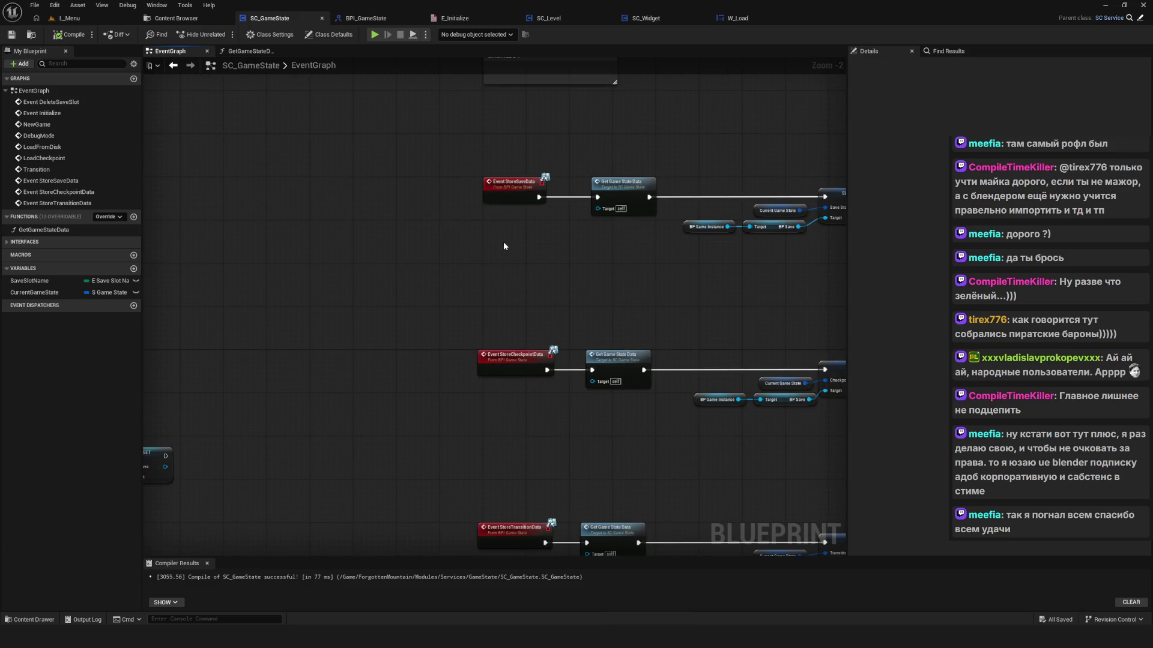
scroll(449, 120, "up", 1)
mouse_move(449, 121)
left_mouse_down()
mouse_move(525, 511)
mouse_move(527, 433)
left_mouse_up()
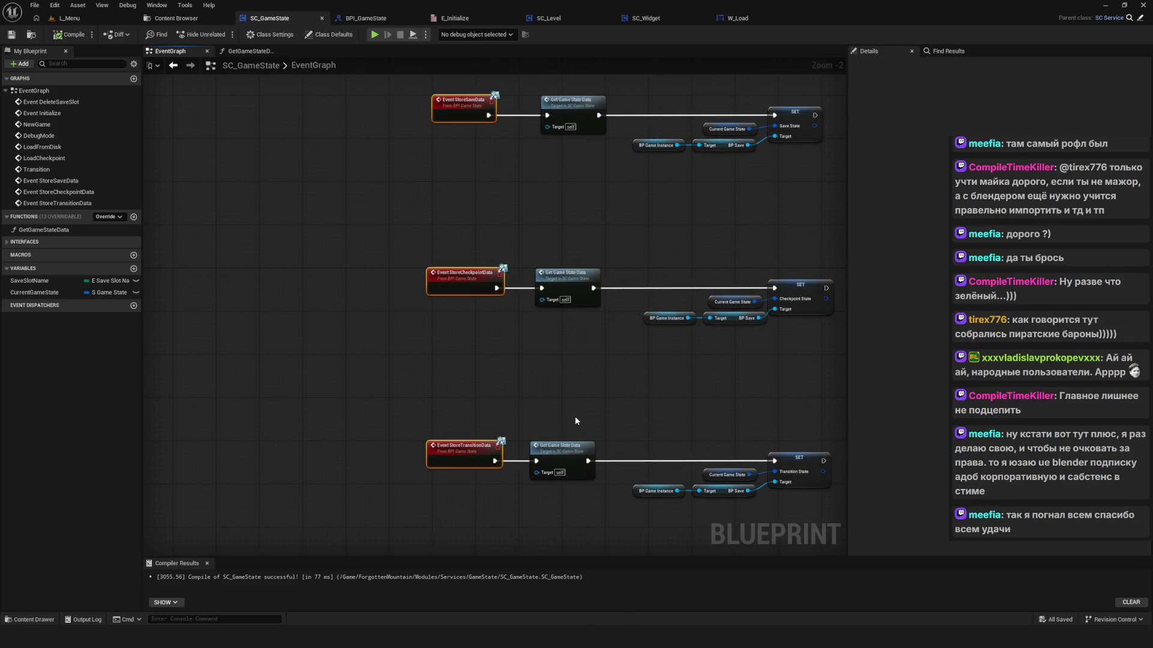
key("Delete")
Step: Compile and save SC_GameState, then switch to the BPI_GameState interface
left_click(70, 34)
left_click(12, 34)
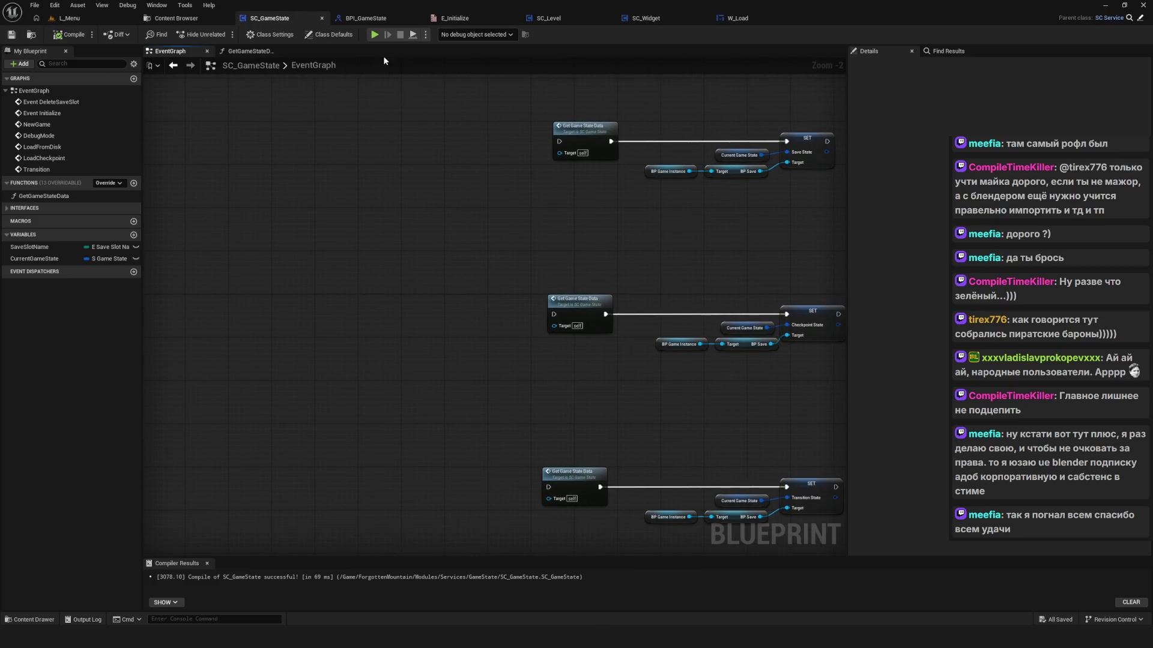
scroll(329, 171, "down", 5)
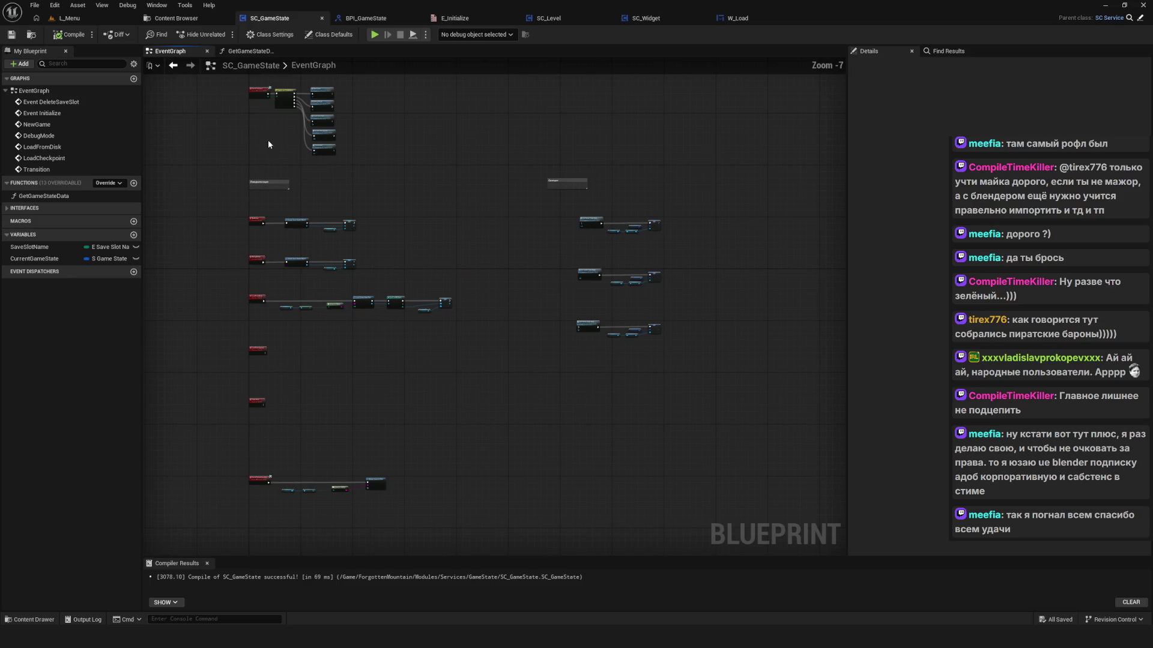
left_click_drag(497, 219, 478, 271)
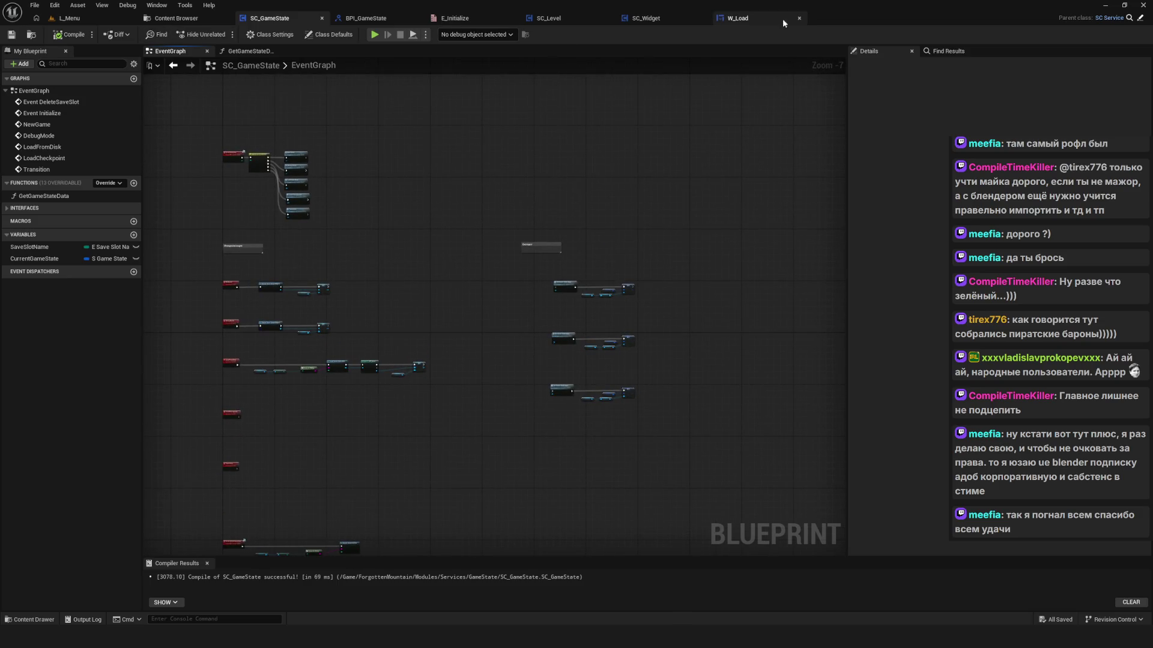
left_click(368, 24)
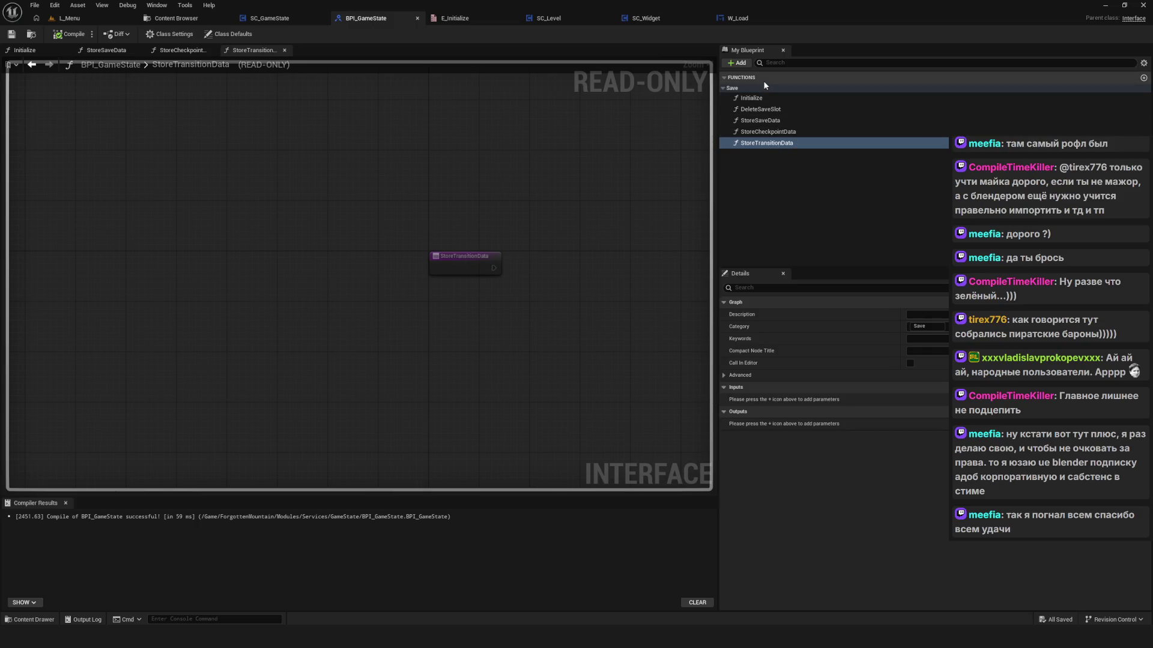
Step: Replace the three Store functions with one StoreData function in the Save category, and compile and save
left_click(774, 147)
key("Delete")
key("Delete")
key("Delete")
left_click(737, 63)
left_click(757, 99)
type("StoreData")
key("Return")
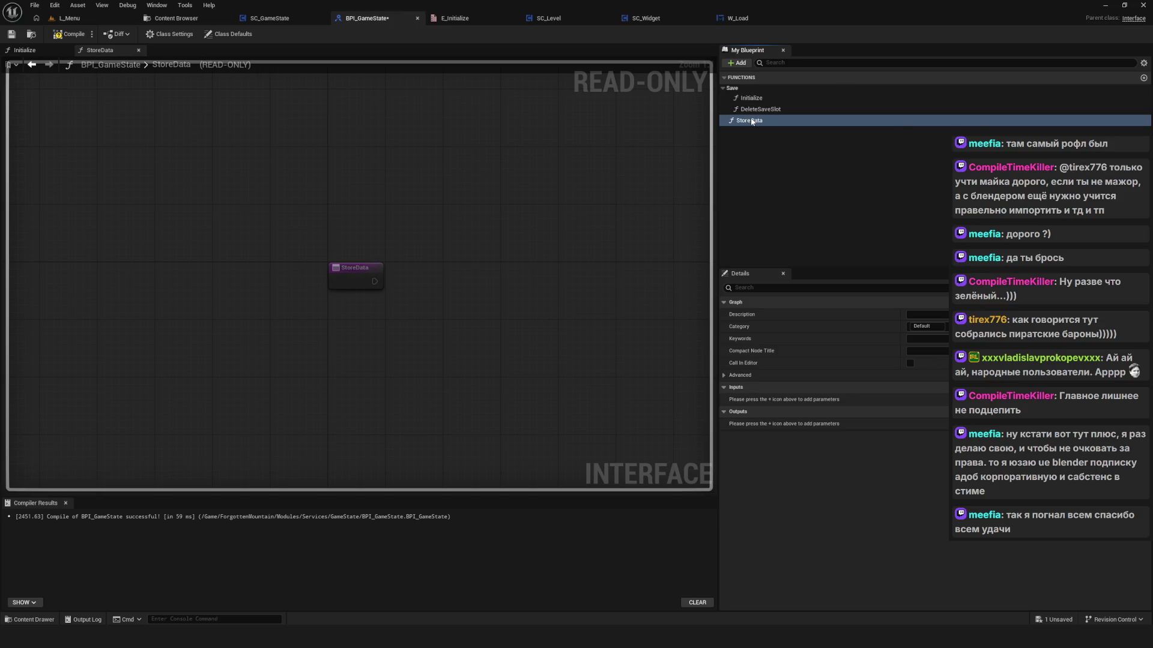
left_click_drag(751, 120, 750, 106)
left_click(11, 34)
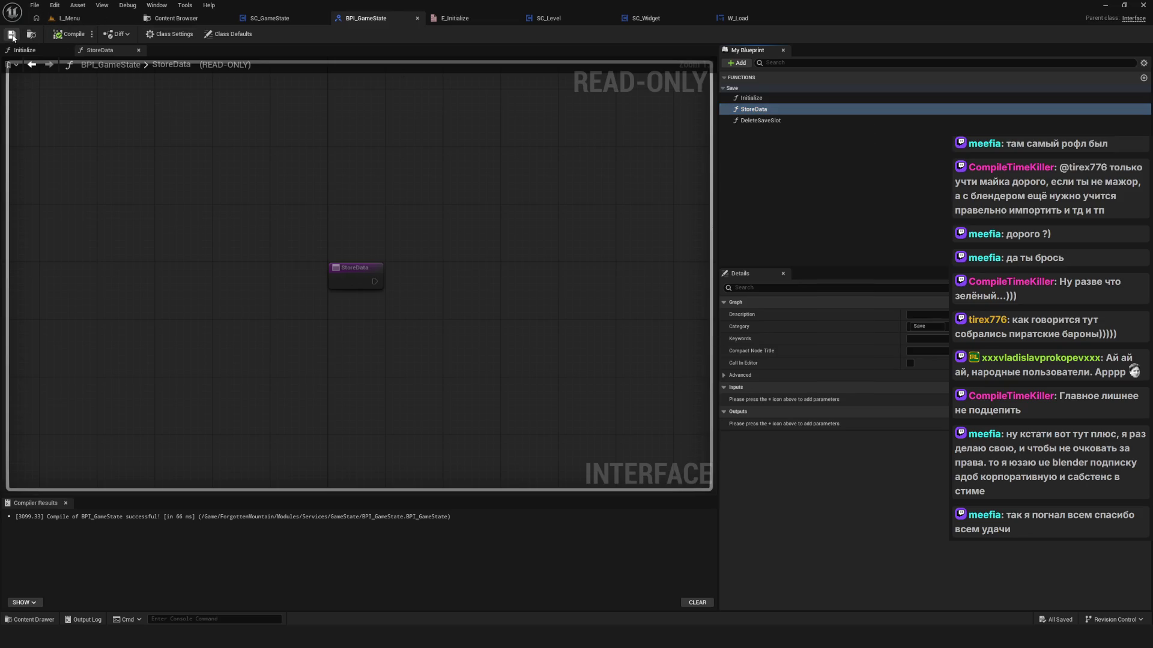
left_click(195, 20)
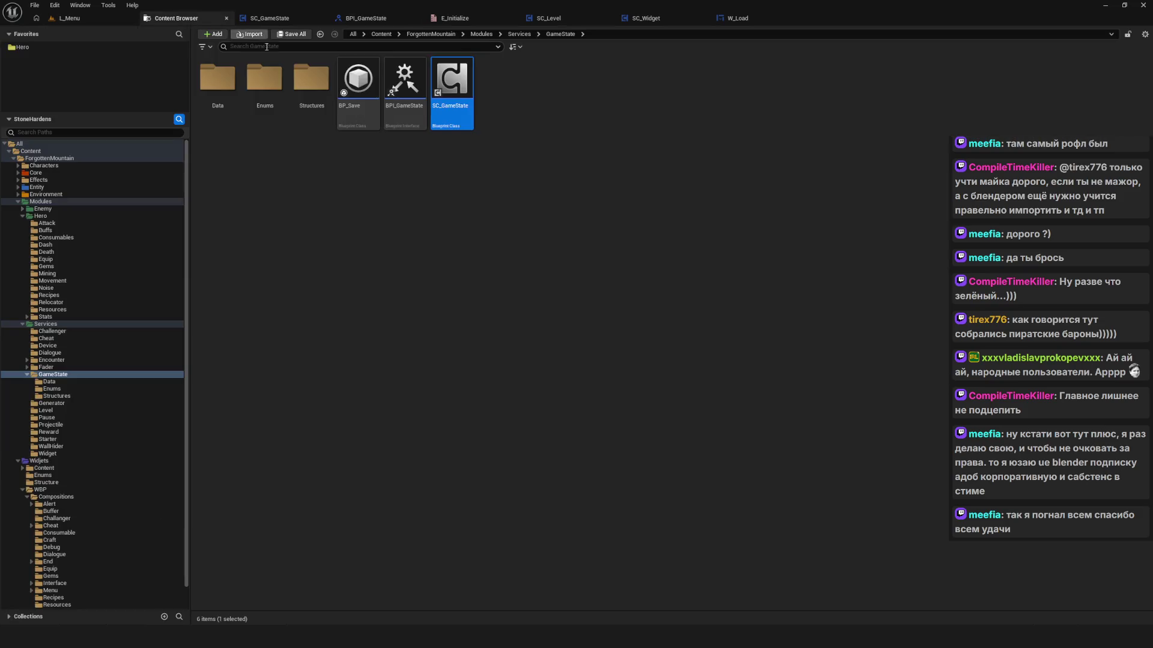
Step: Create an E_Store enumeration in GameState/Enums, open it, and add extra enumerators
double_click(271, 97)
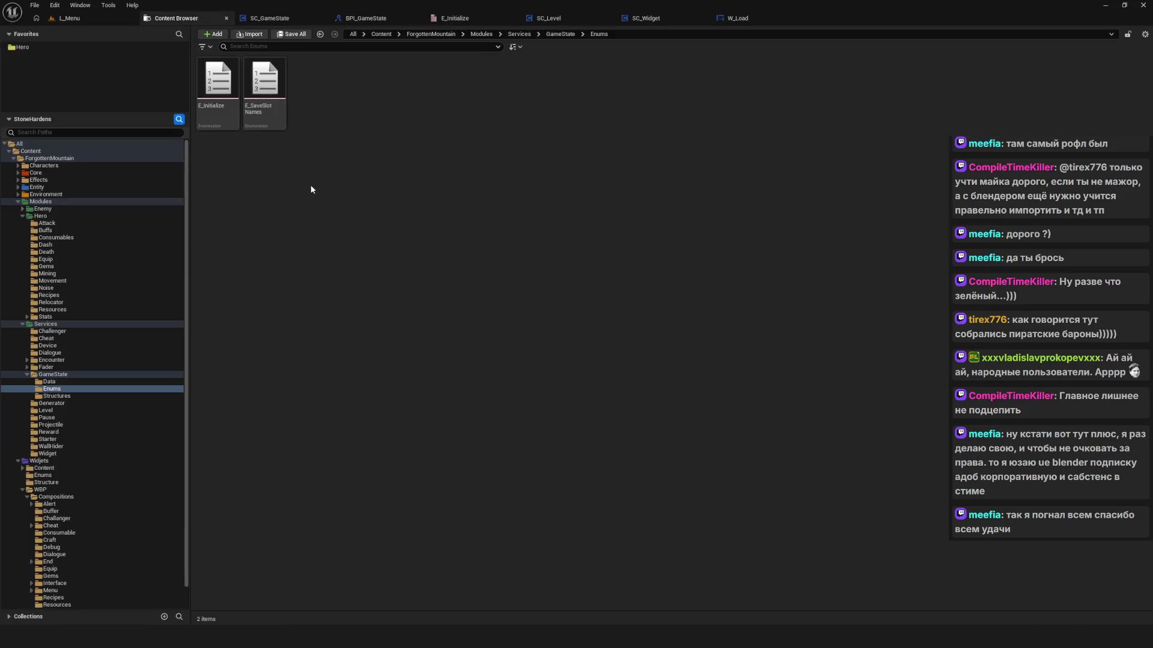
right_click(349, 131)
mouse_move(392, 329)
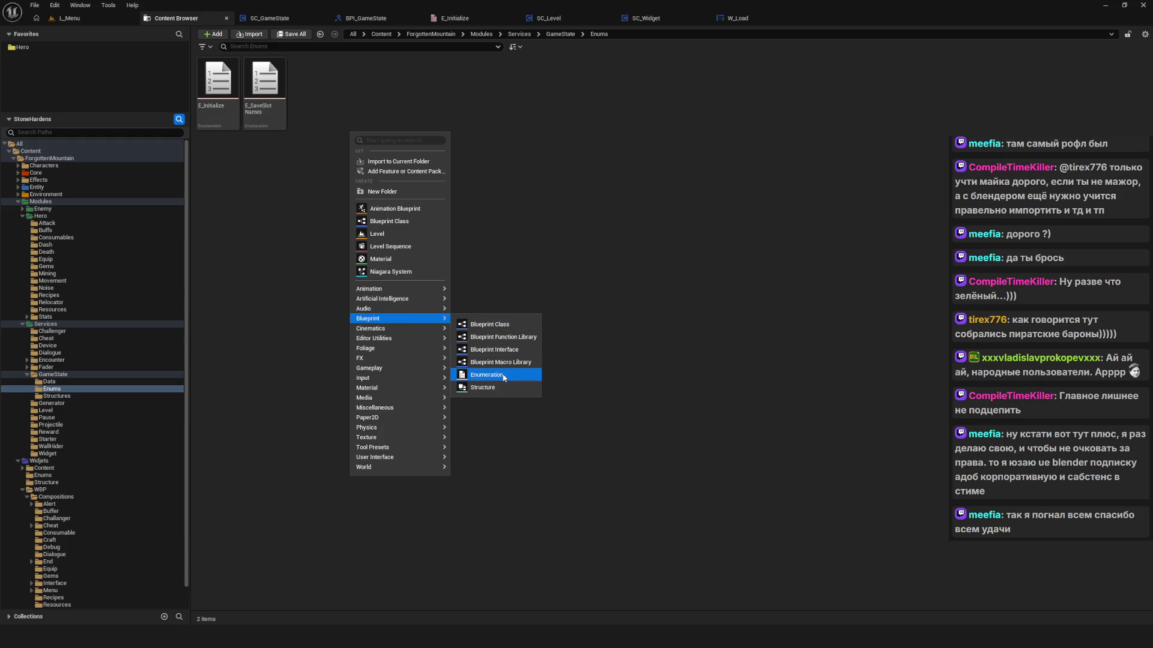
left_click(480, 375)
type("E_Store")
key("Return")
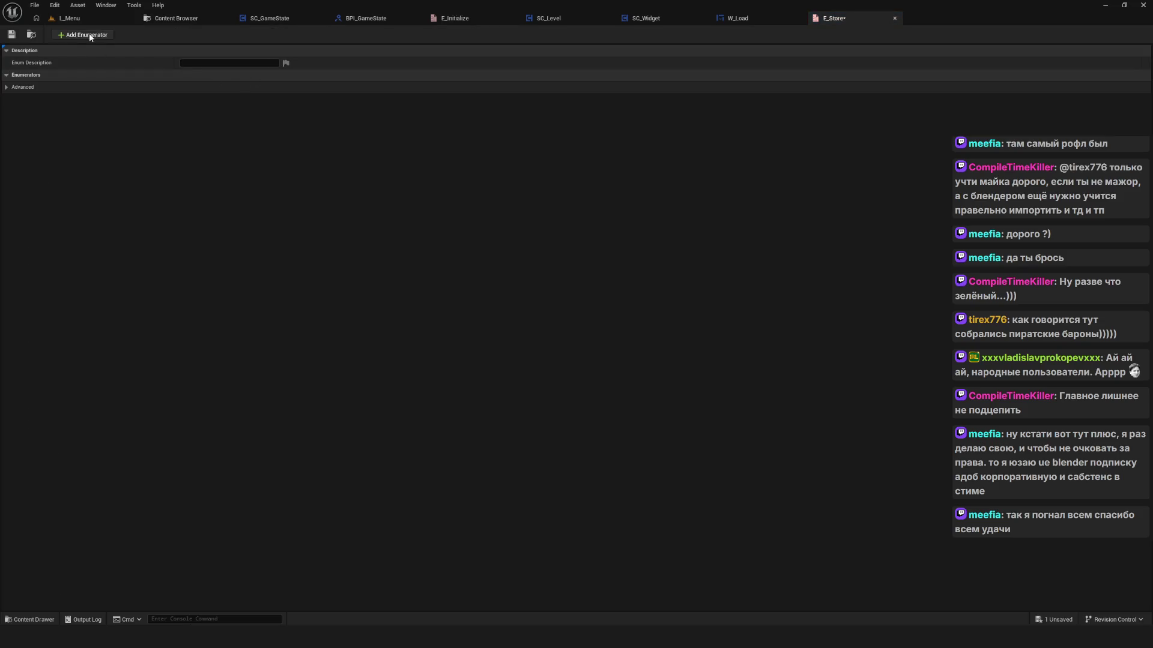
left_click(84, 34)
left_click(84, 34)
left_click(233, 87)
key("ctrl+a")
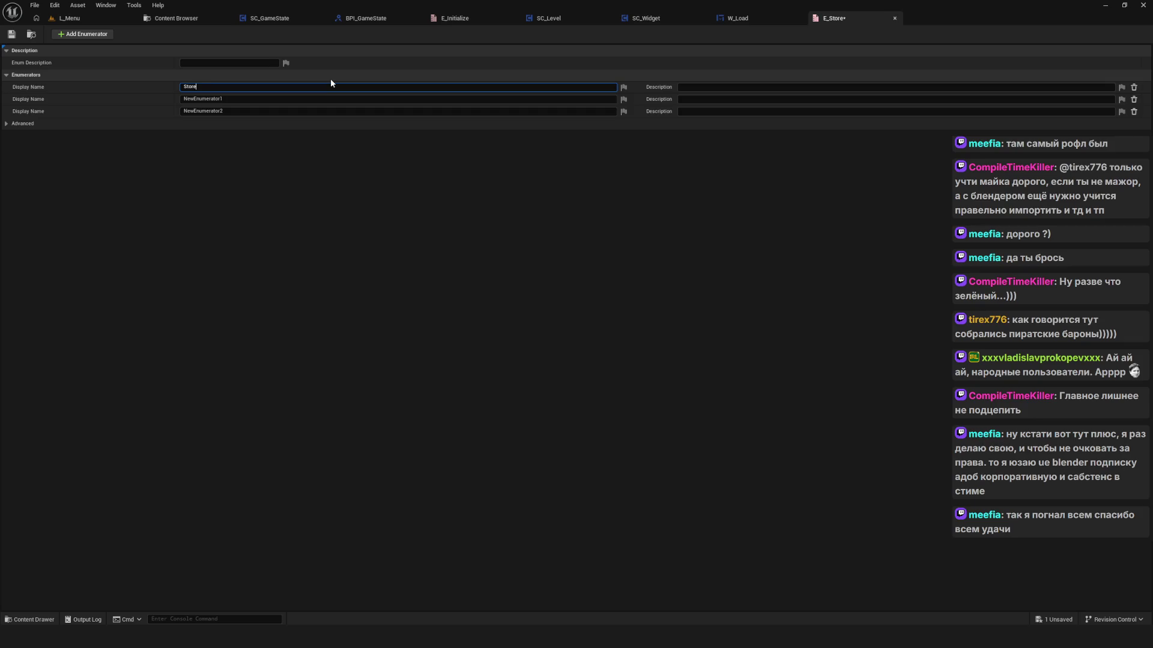
Step: Name the first two E_Store enumerators StoreSaveData and StoreCheckpointData
type("Save")
type("Sa")
type("ata")
key("ctrl+a")
key("ctrl+c")
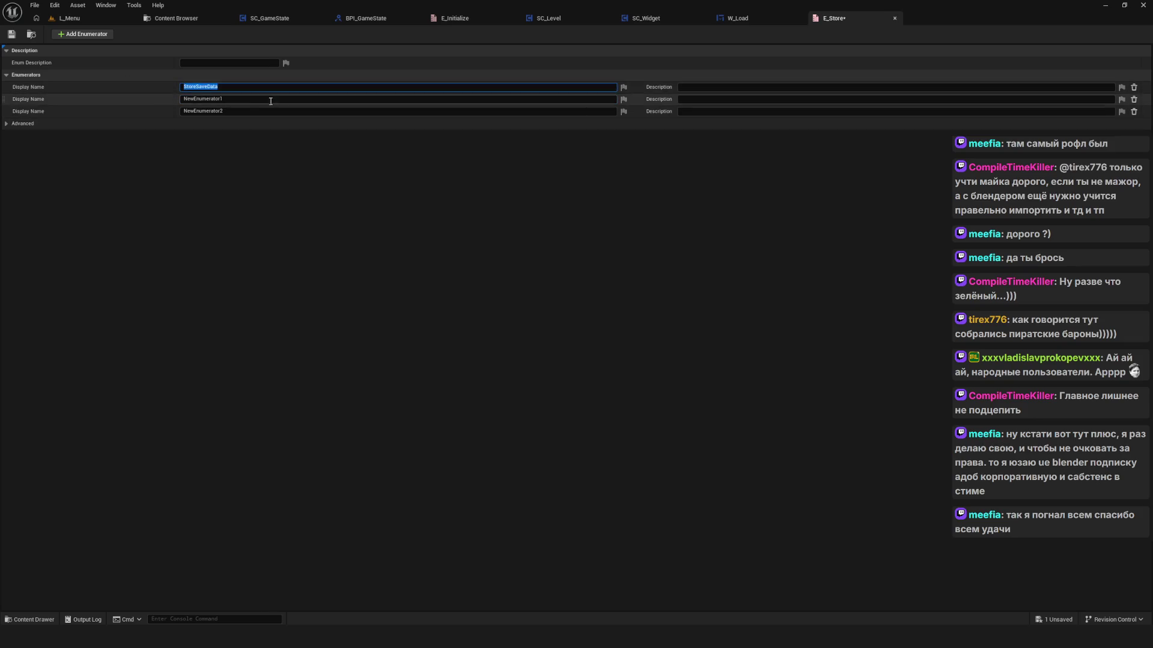
left_click(378, 99)
key("ctrl+v")
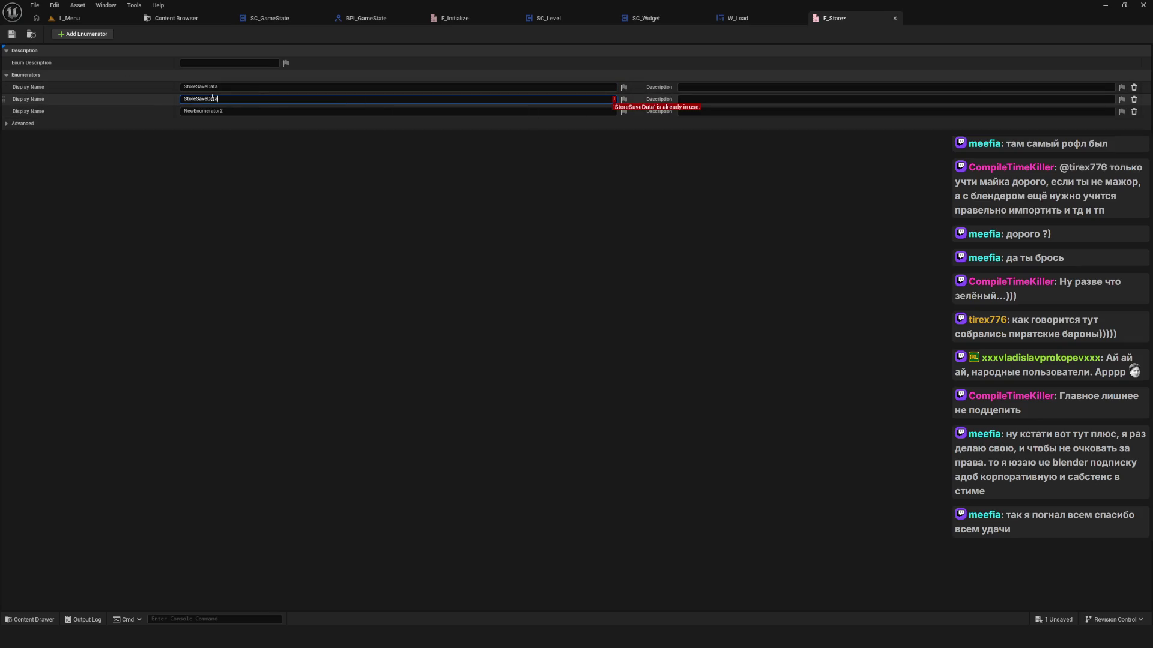
key("Left")
key("Left")
key("Left")
key("BackSpace")
key("BackSpace")
key("BackSpace")
type("Checkpoint")
key("Return")
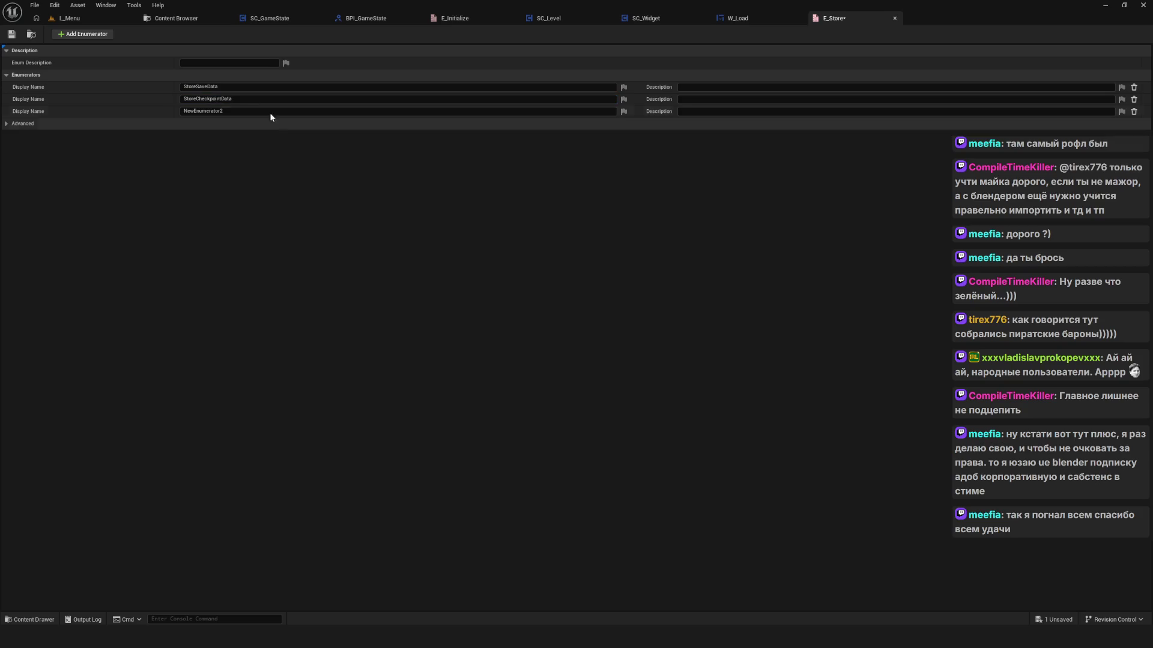
Step: Name the third enumerator StoreTransitionData, then save and close the E_Store enumeration
left_click(243, 111)
key("ctrl+v")
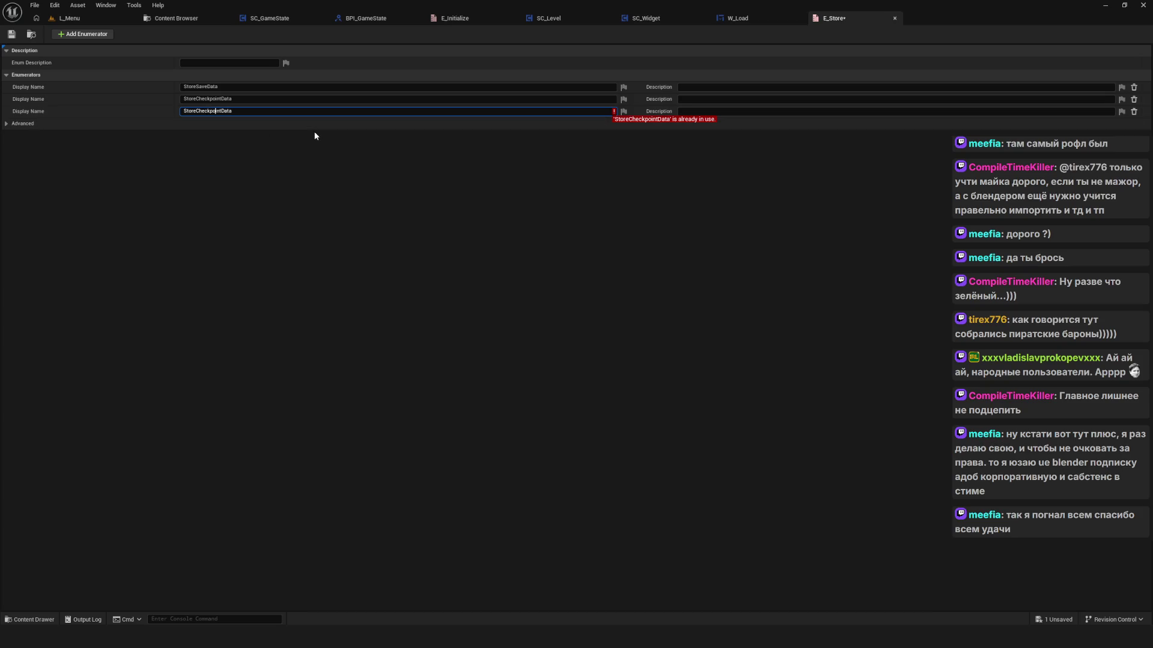
key("BackSpace")
key("BackSpace")
key("BackSpace")
type("Transi")
type("tion")
key("Return")
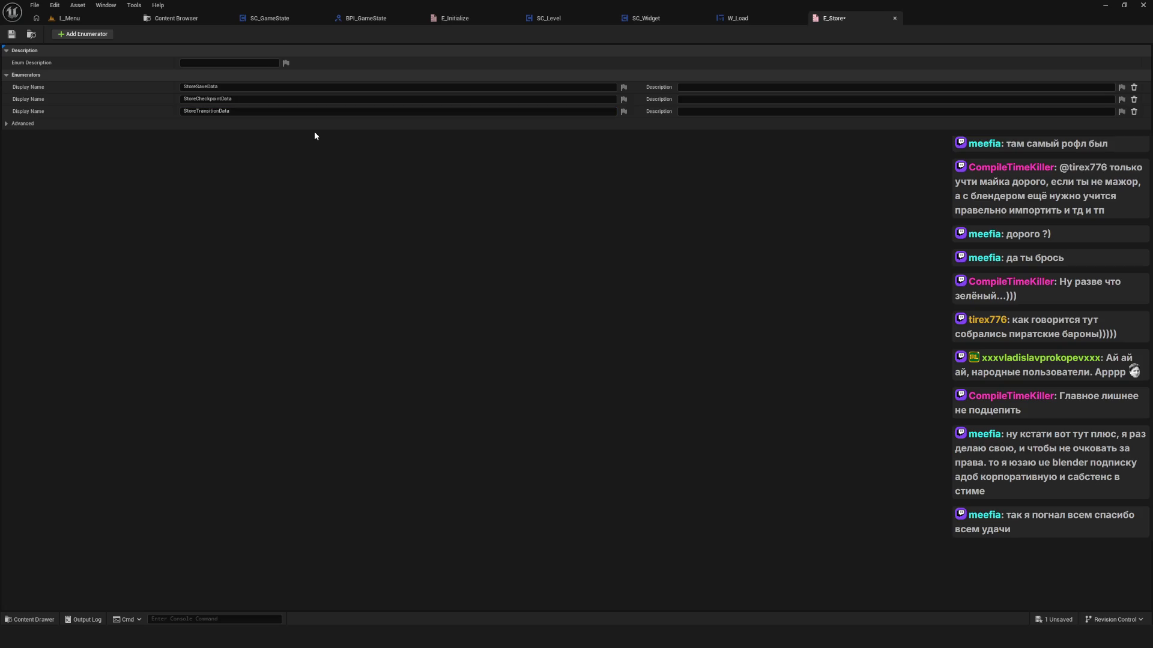
left_click(11, 35)
left_click(895, 18)
Step: In SC_GameState, add the Save interface's Event StoreData node to the event graph
left_click_drag(590, 84, 461, 69)
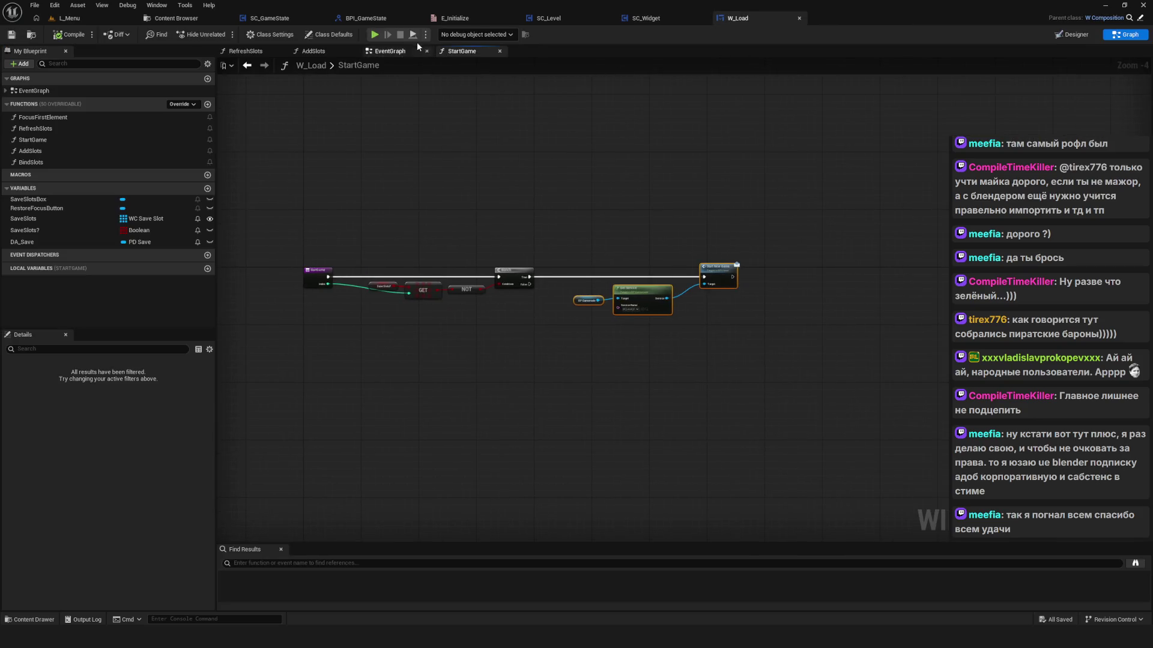
left_click(293, 20)
scroll(533, 229, "up", 2)
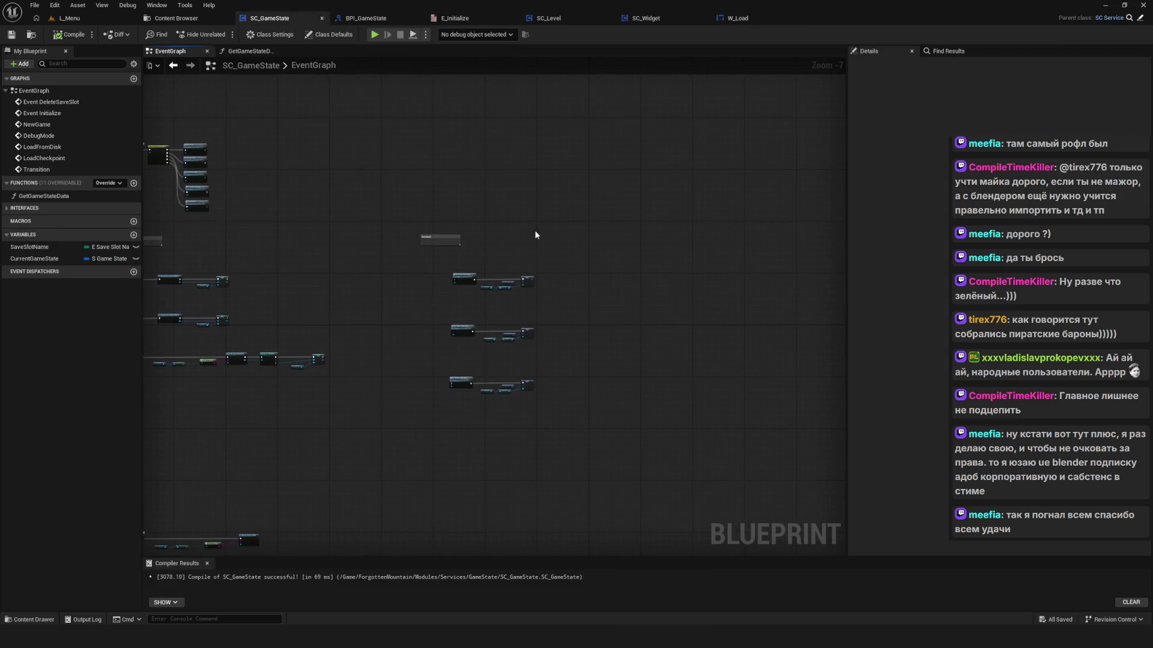
left_click_drag(413, 214, 492, 176)
scroll(475, 210, "down", 3)
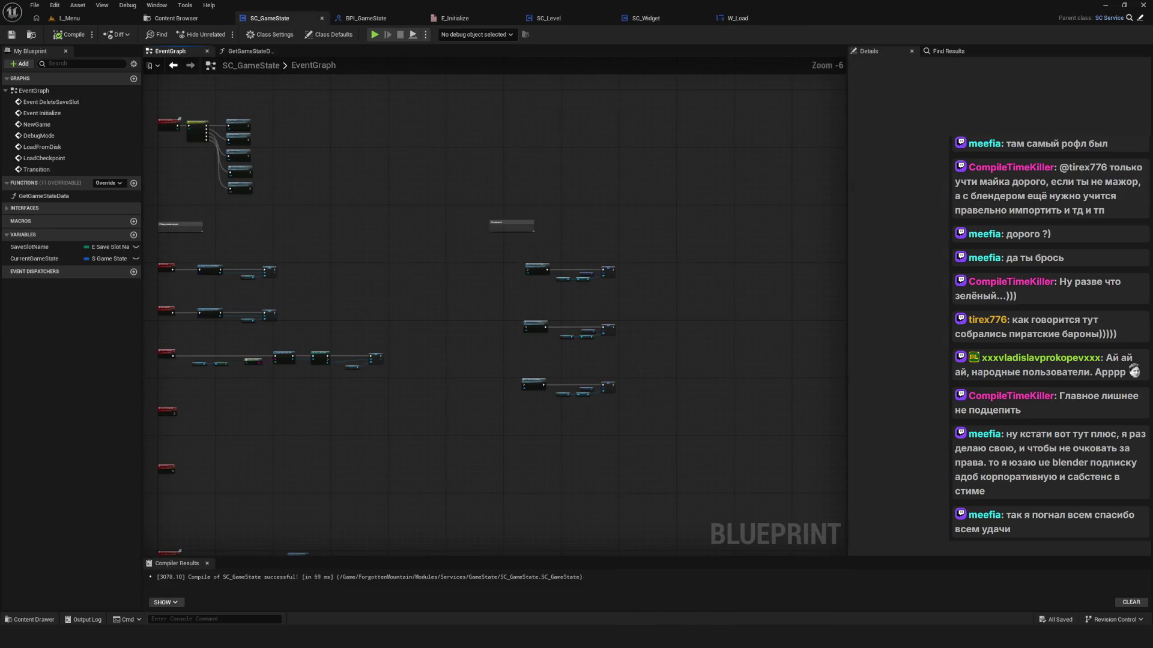
left_click(84, 209)
left_click(72, 218)
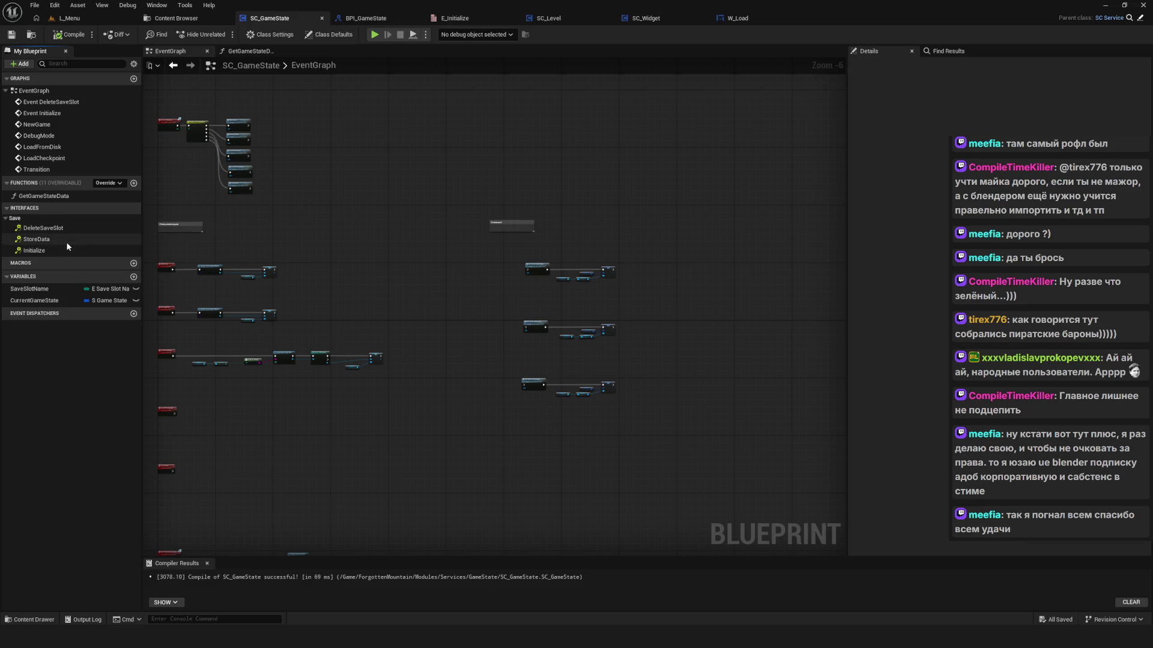
double_click(108, 239)
Step: Move the Event StoreData node to the upper right, then compile and save SC_GameState
scroll(552, 159, "down", 2)
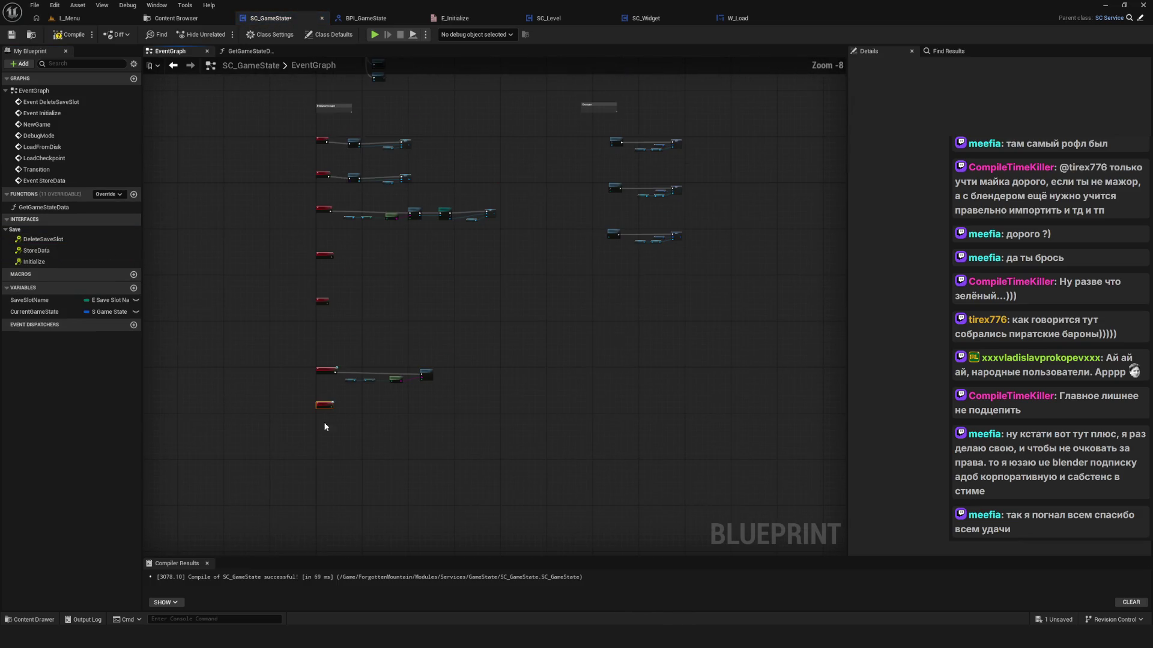
mouse_move(323, 403)
left_mouse_down()
mouse_move(488, 367)
mouse_move(456, 432)
left_mouse_up()
scroll(408, 539, "up", 1)
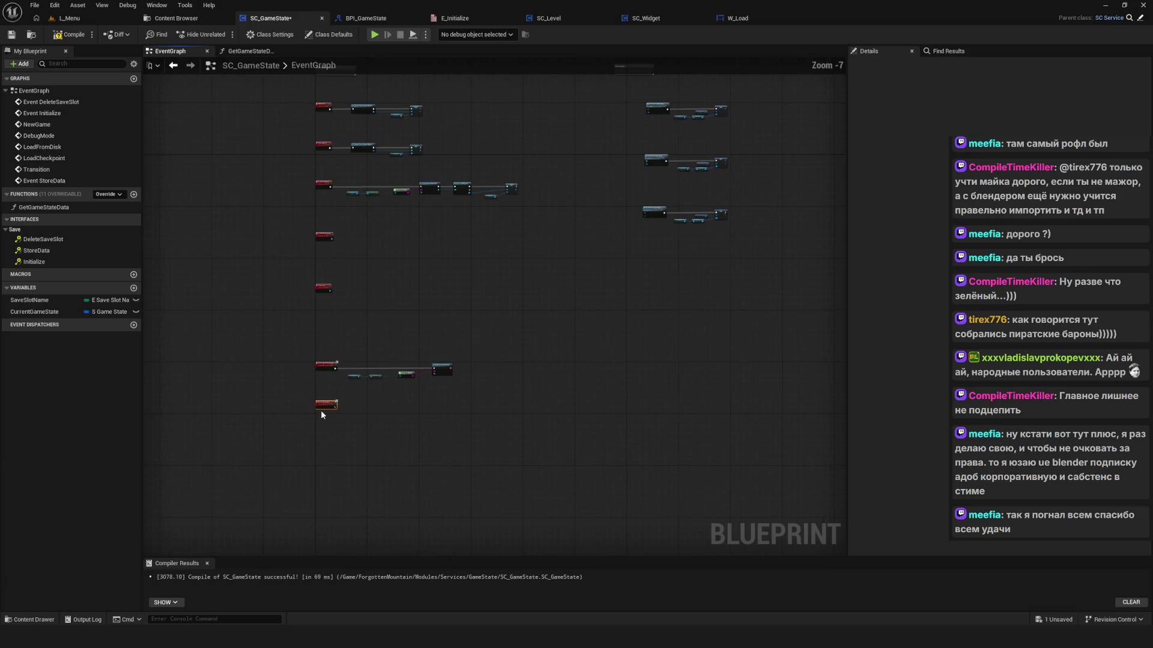
mouse_move(325, 403)
left_mouse_down()
mouse_move(336, 84)
mouse_move(655, 205)
left_mouse_up()
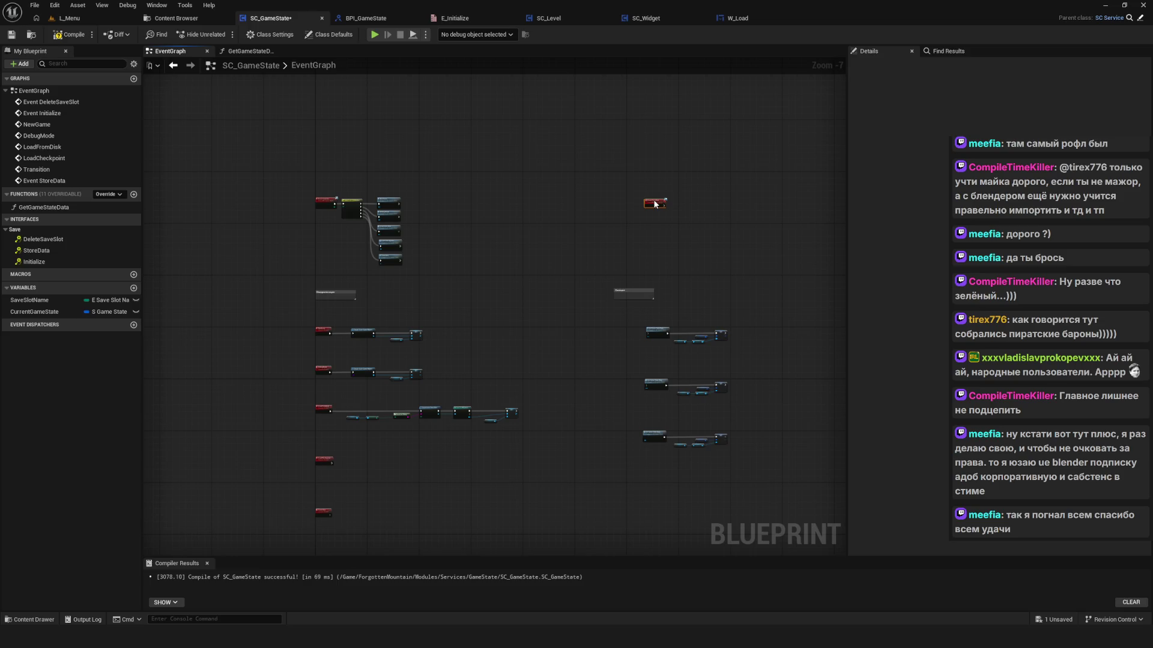
scroll(653, 200, "up", 7)
key("ctrl+s")
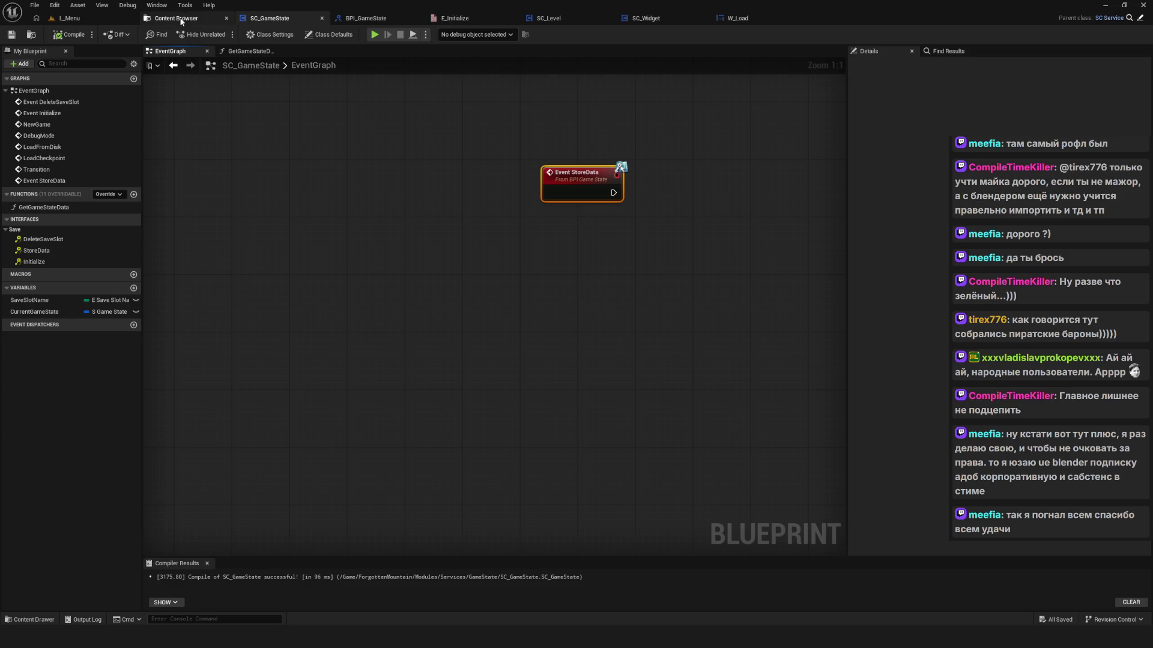
left_click(366, 18)
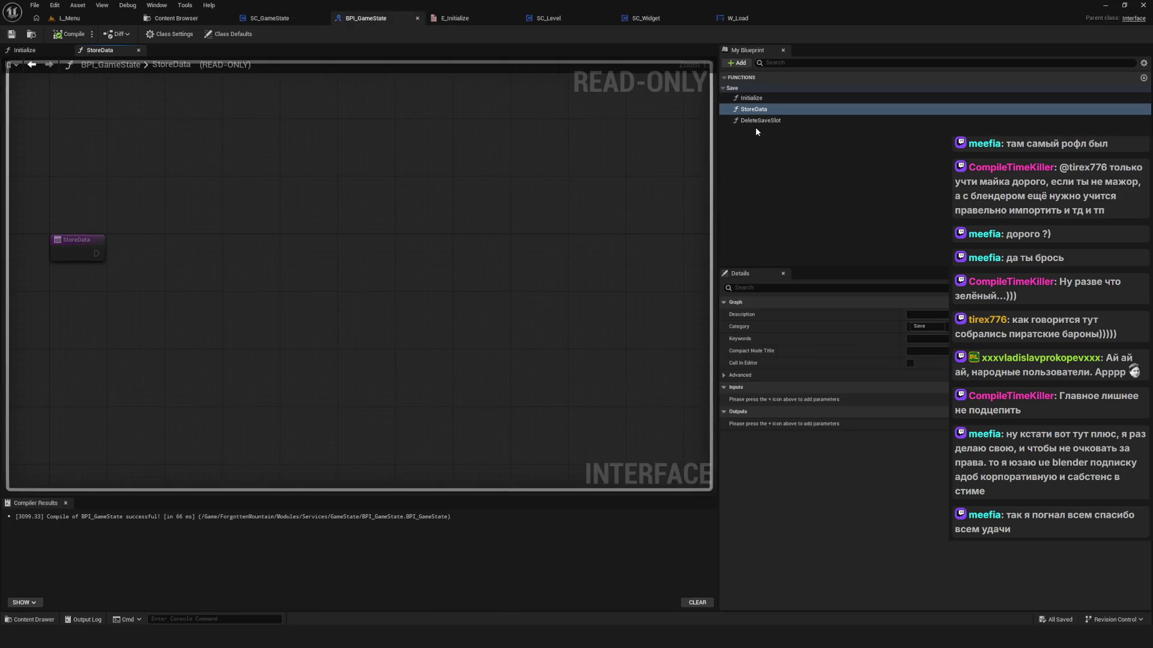
Step: Add an input parameter of type E Store to BPI_GameState's StoreData function
left_click(1143, 387)
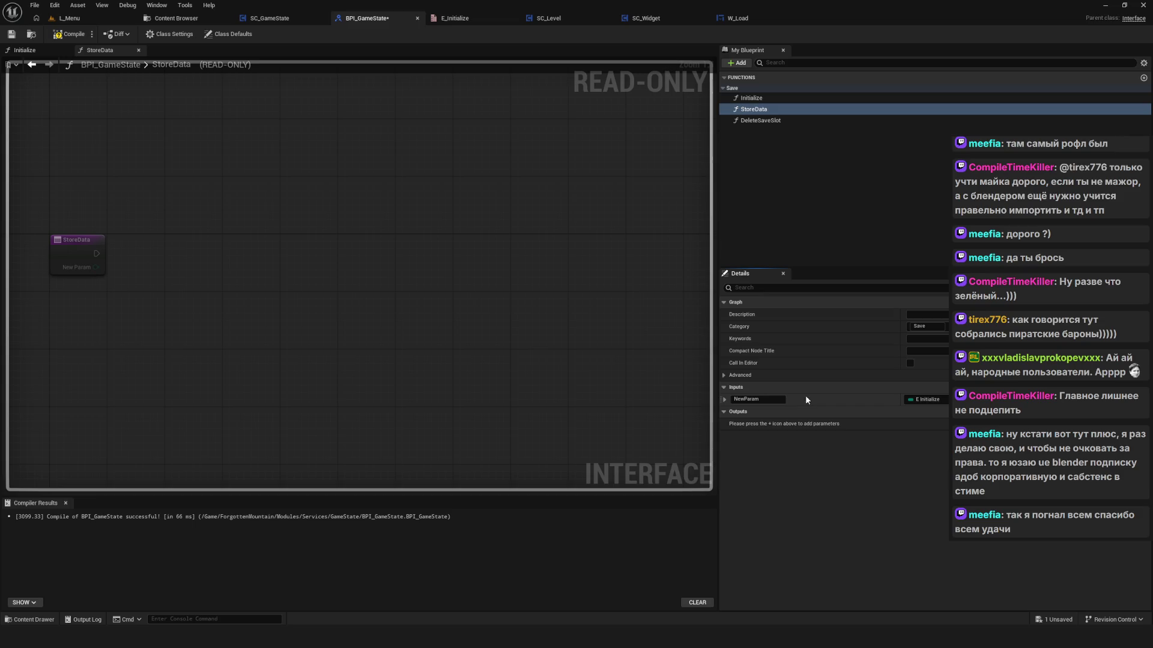
left_click(945, 398)
type("E")
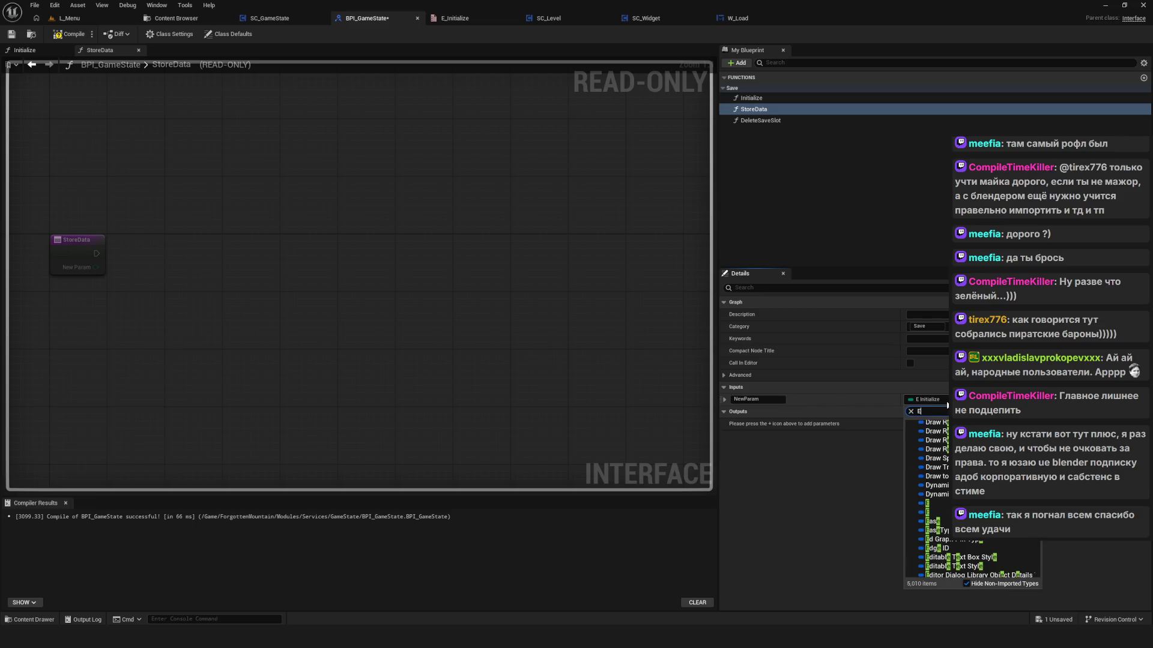
type(" Store")
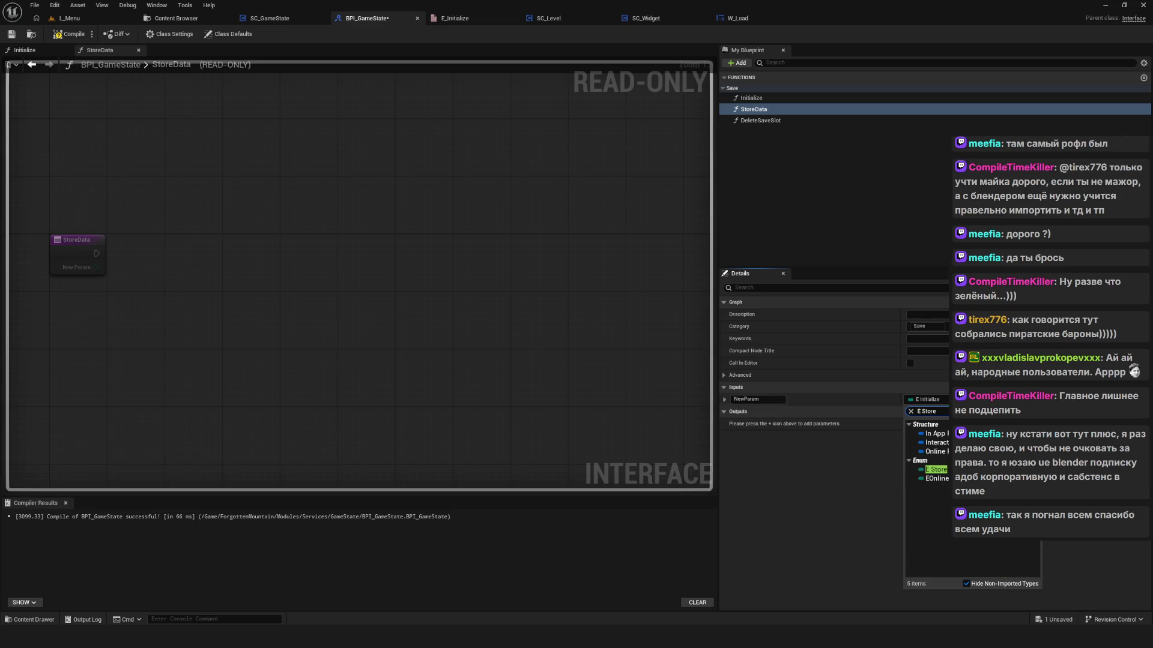
left_click(939, 470)
left_click(755, 398)
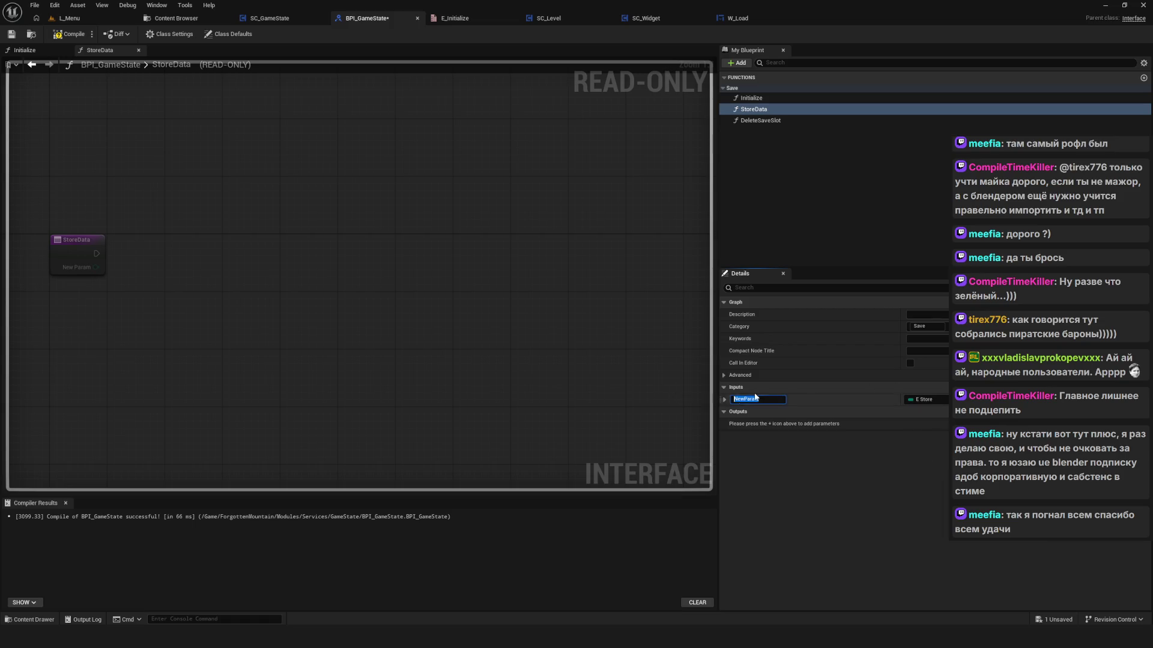
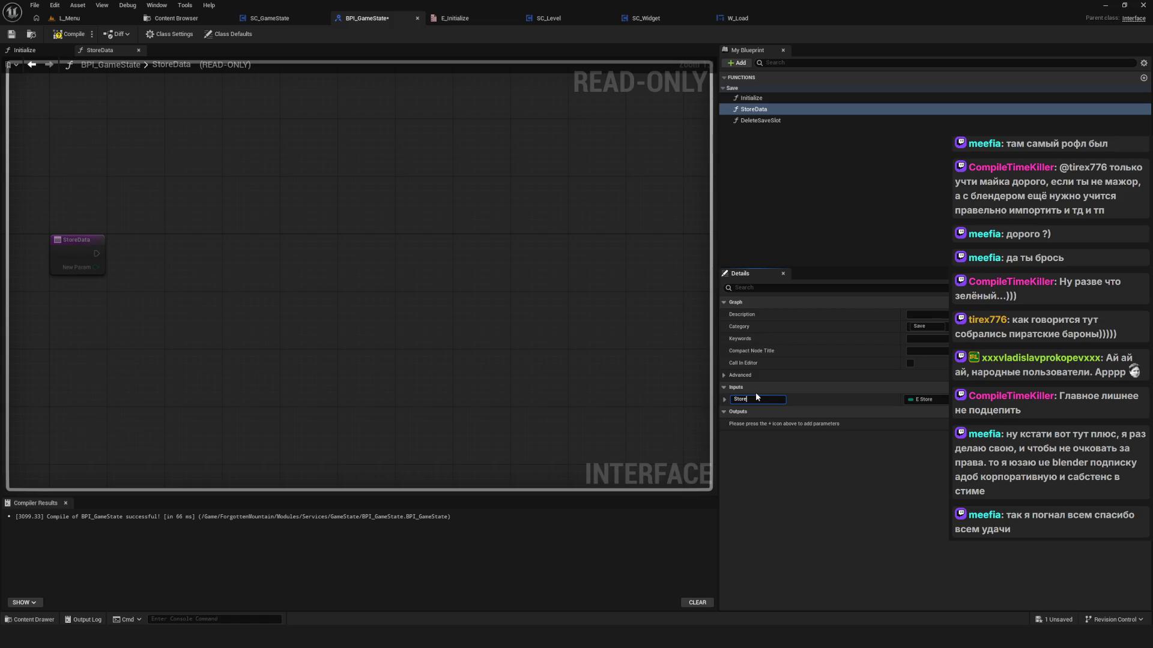
Step: Rename StoreData's 'Store' input to 'Situation' in BPI_GameState and compile the interface
key("Return")
type("S")
type("n")
key("Return")
left_click(69, 34)
Step: In SC_GameState, branch Event StoreData's Situation pin into a Switch on E_Store node
left_click(295, 22)
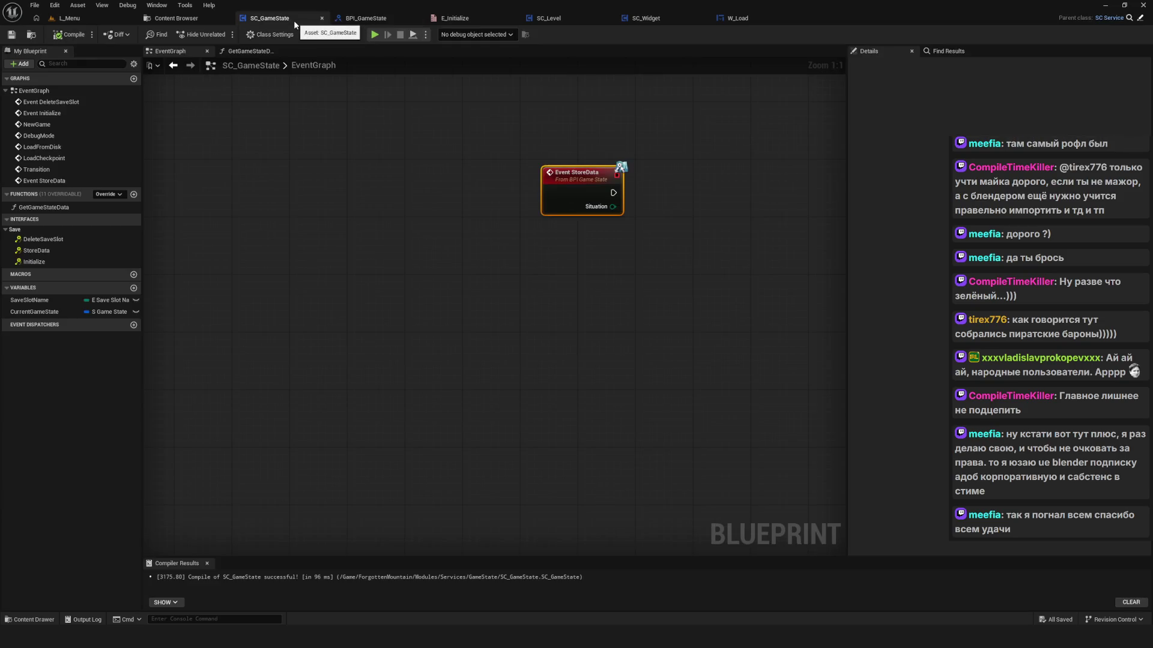
scroll(503, 245, "down", 5)
scroll(415, 243, "up", 10)
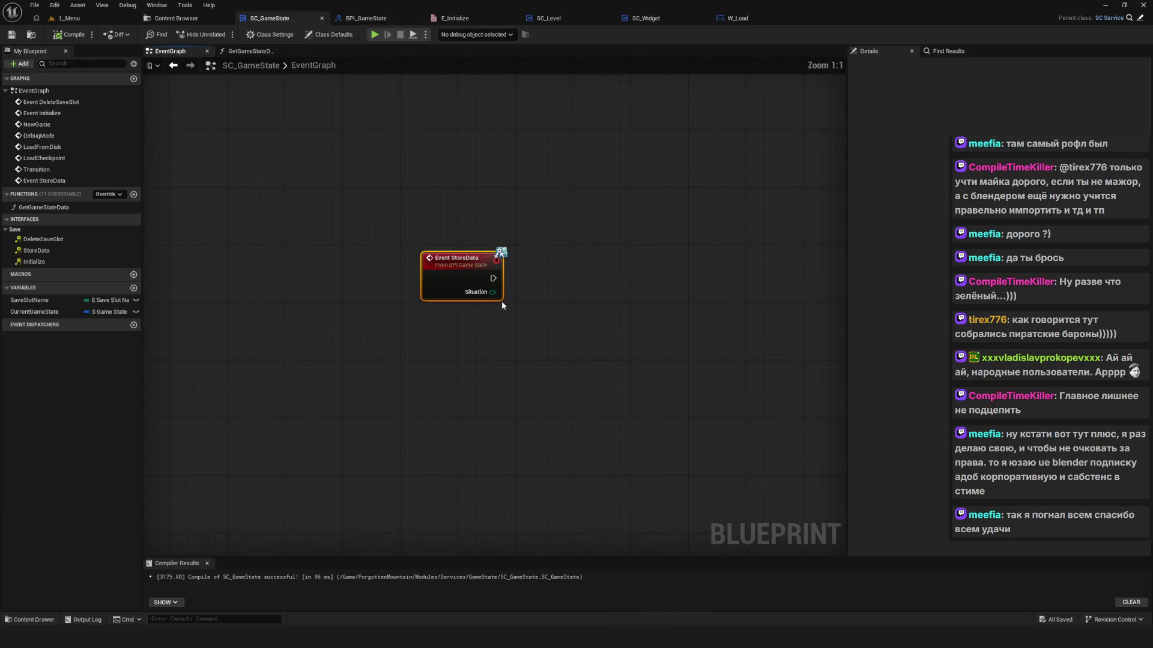
left_click_drag(492, 292, 549, 290)
type("switch")
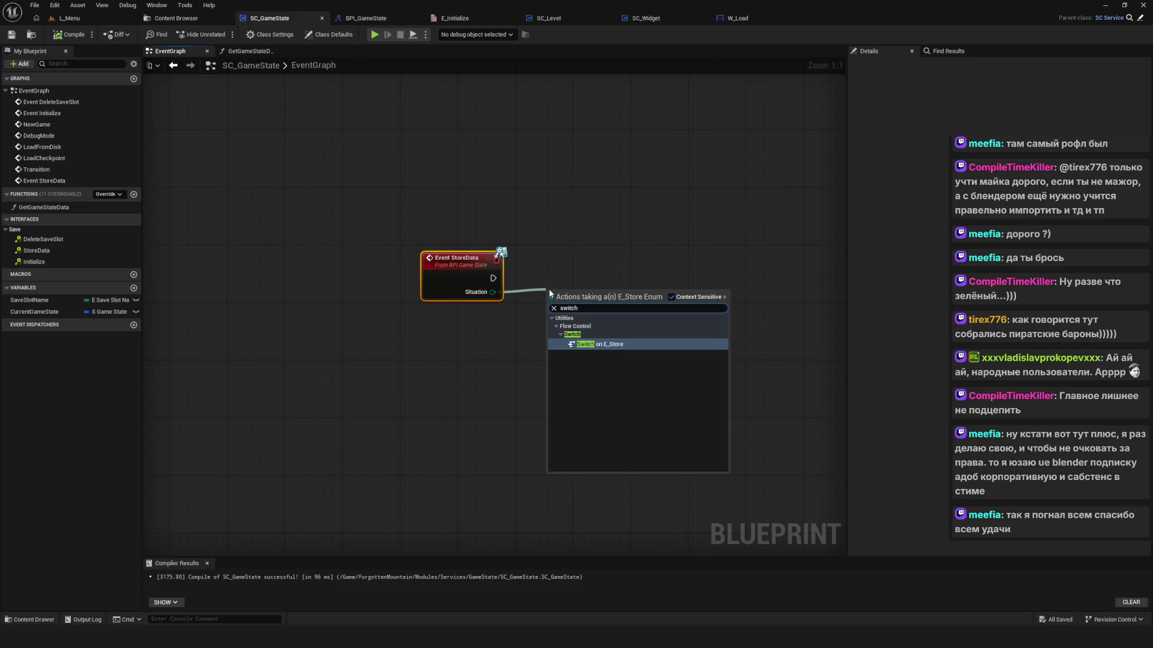
left_click(618, 322)
left_click_drag(593, 322, 582, 275)
left_click(471, 271, "ctrl")
left_click_drag(472, 272, 457, 264)
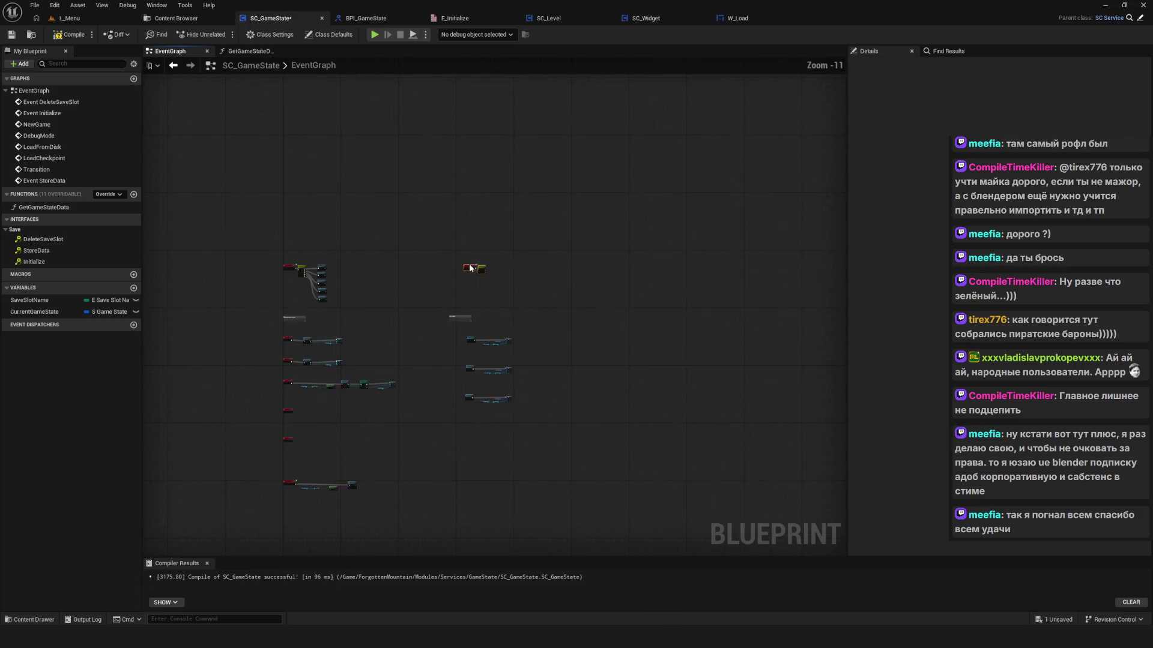
Step: Add a StoreSaveData custom event wired into Get Game State Data
left_click_drag(518, 375, 410, 257)
scroll(410, 256, "down", 4)
scroll(481, 352, "up", 3)
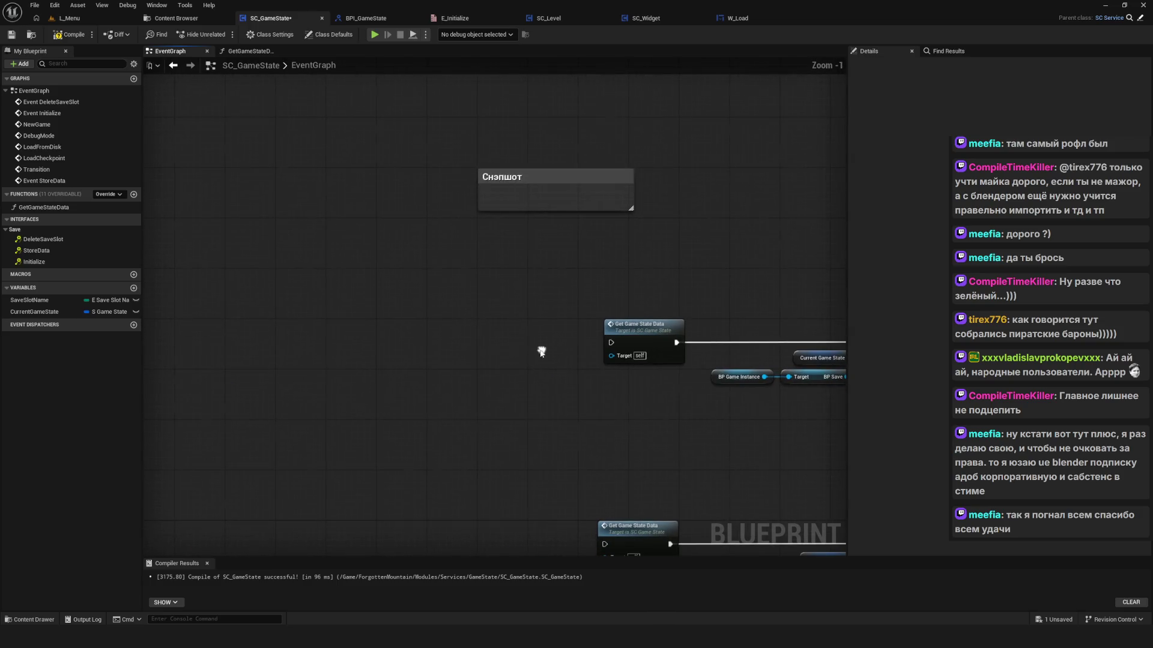
key("c")
key("ctrl+z")
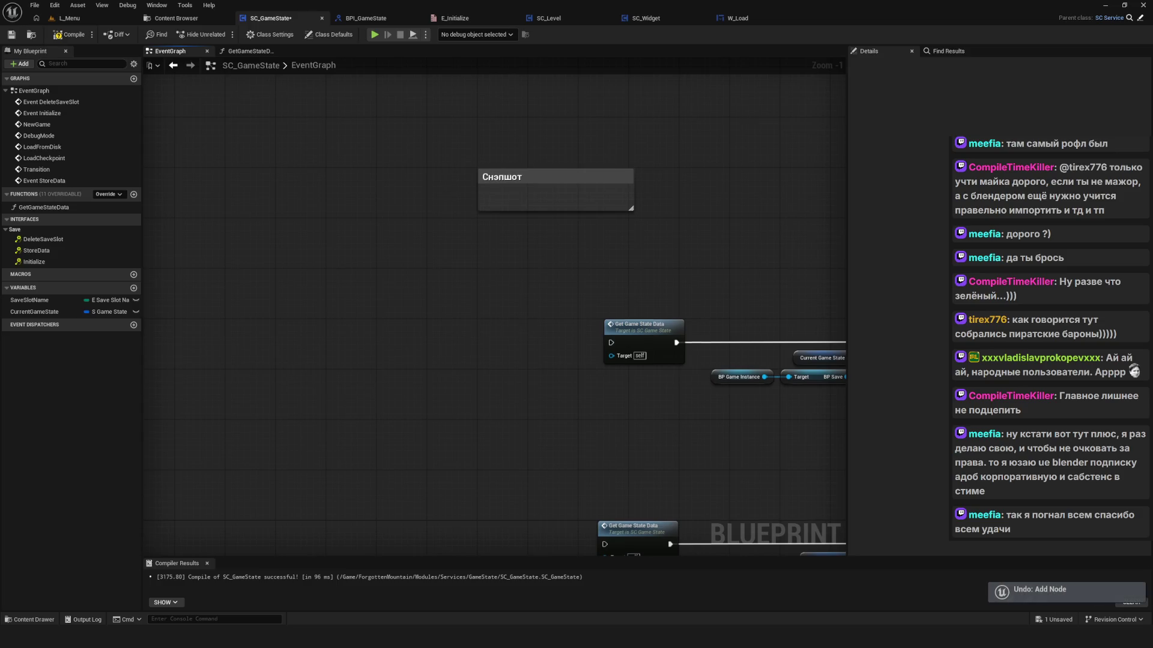
right_click(508, 334)
type("custom")
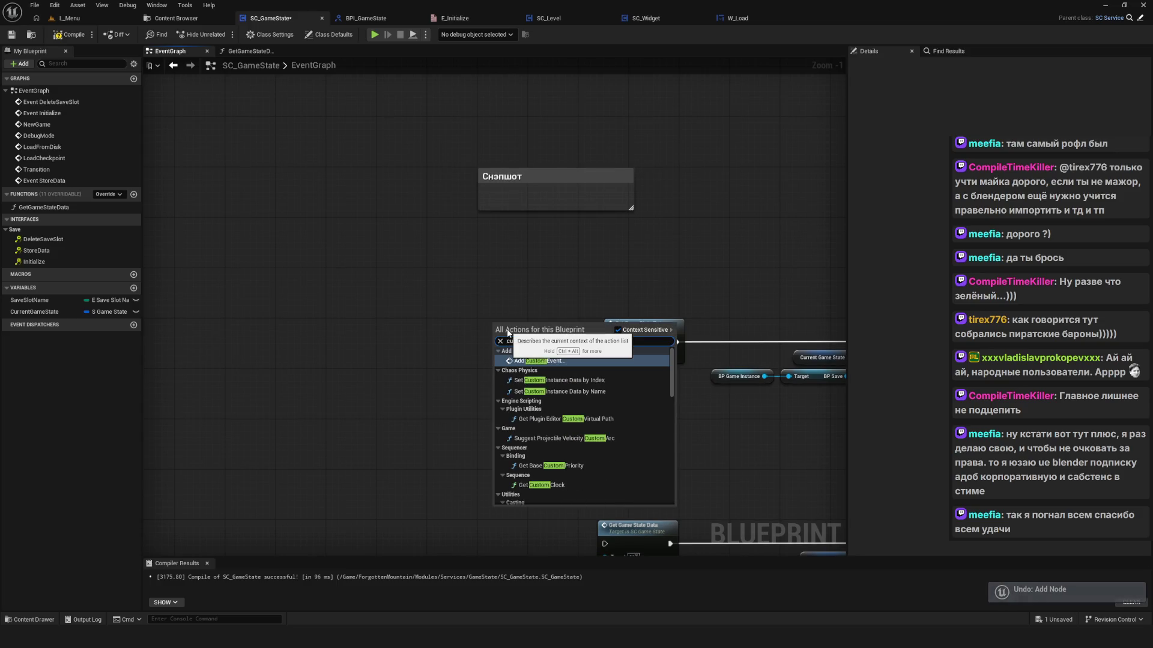
key("Escape")
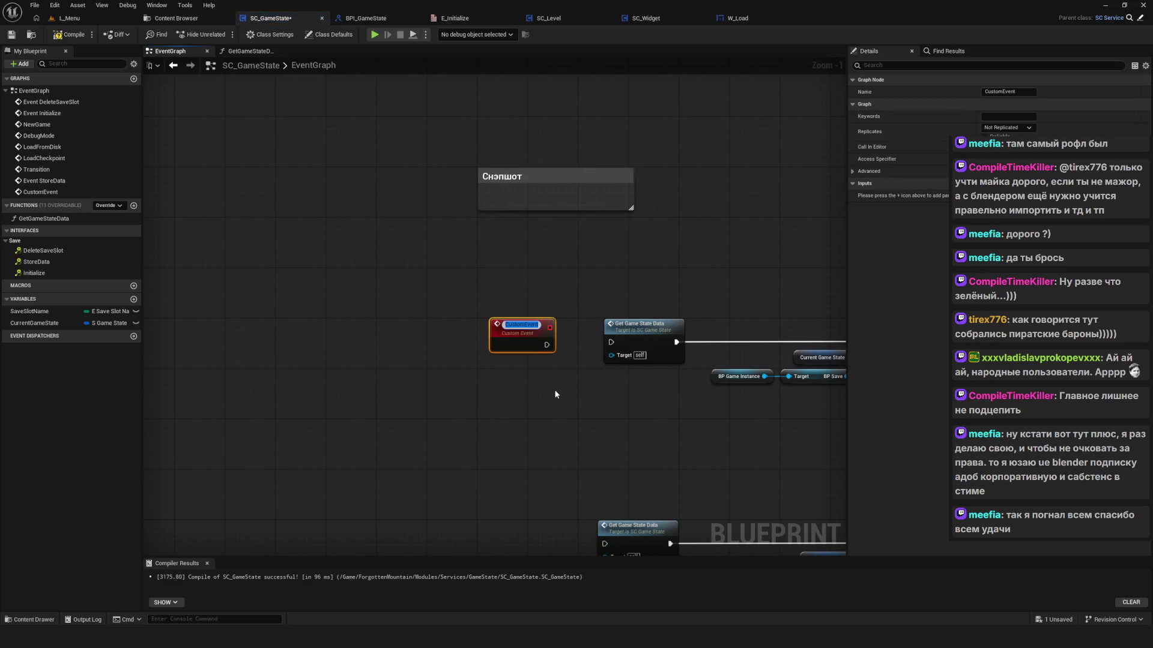
type("StoreSave")
type("Data")
key("Return")
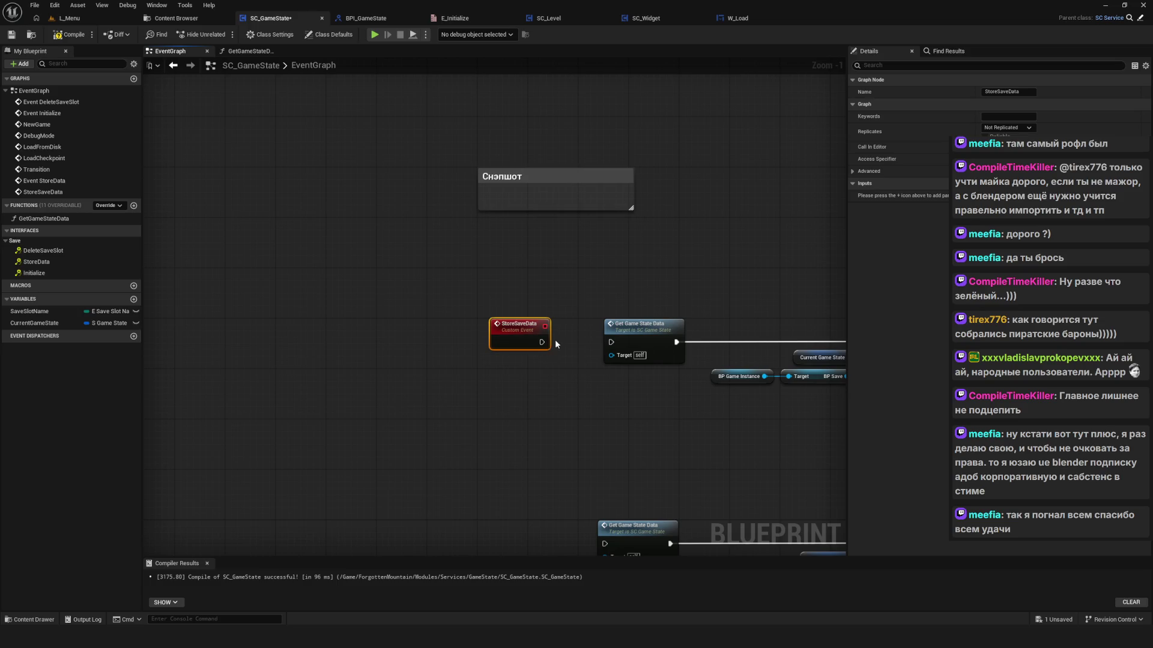
mouse_move(542, 342)
left_mouse_down()
mouse_move(611, 342)
mouse_move(525, 342)
mouse_move(485, 289)
left_mouse_up()
Step: Duplicate it as StoreCheckpointData and StoreTransitionData events, wiring StoreTransitionData to Get Game State Data
key("ctrl+c")
key("ctrl+v")
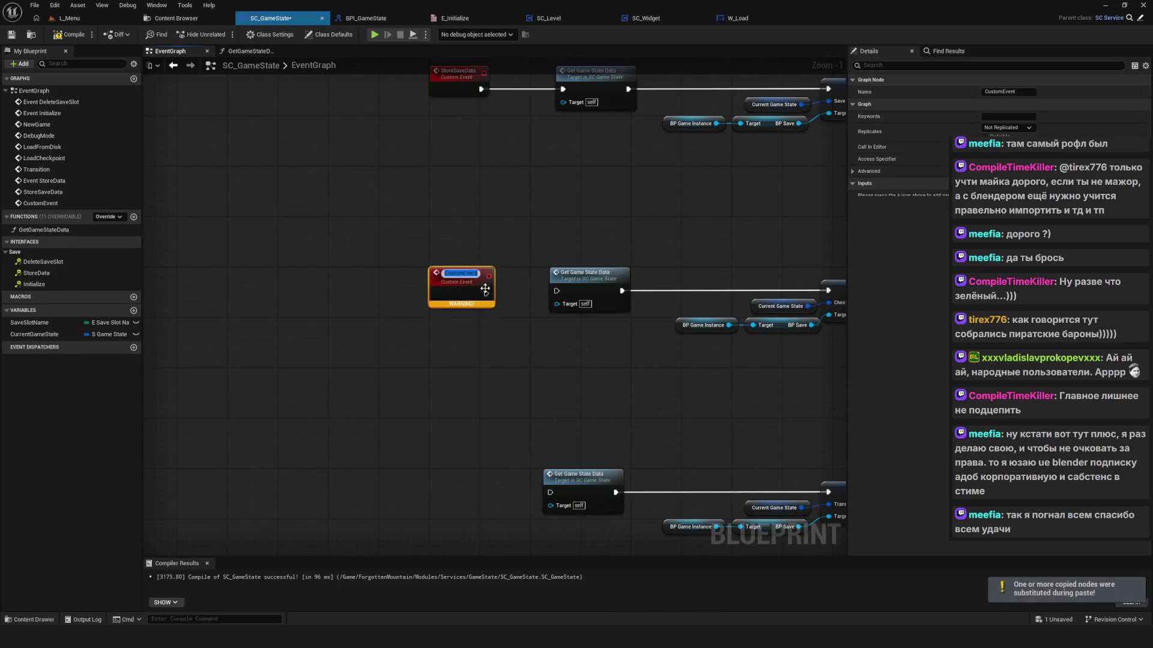
type("Store")
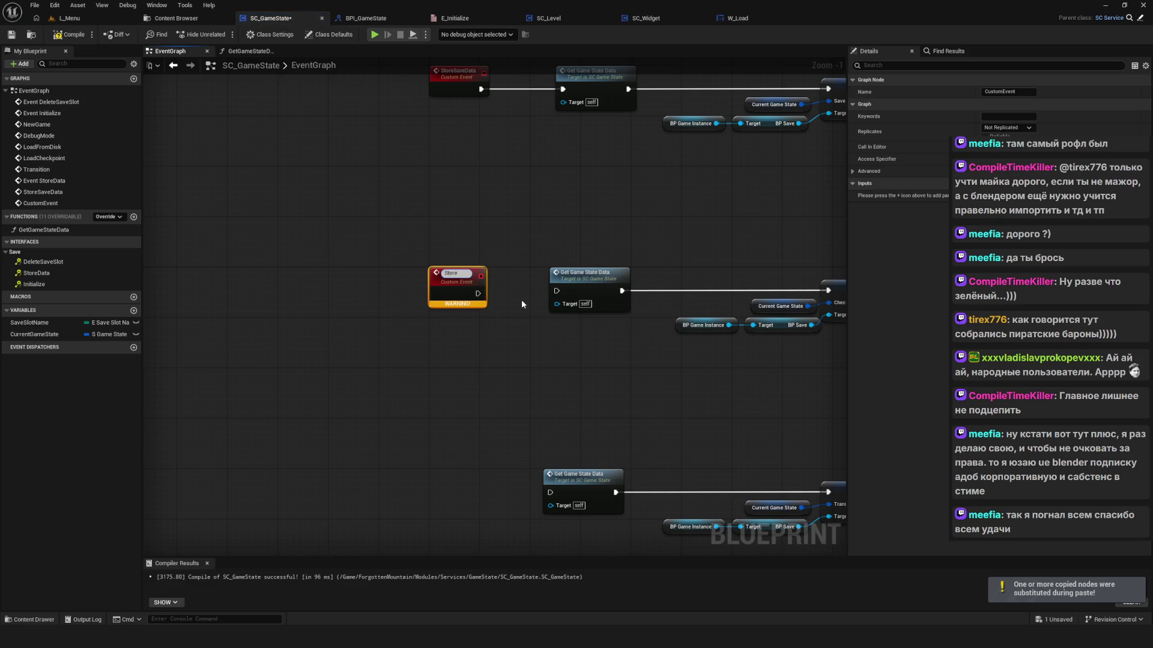
type("Ch")
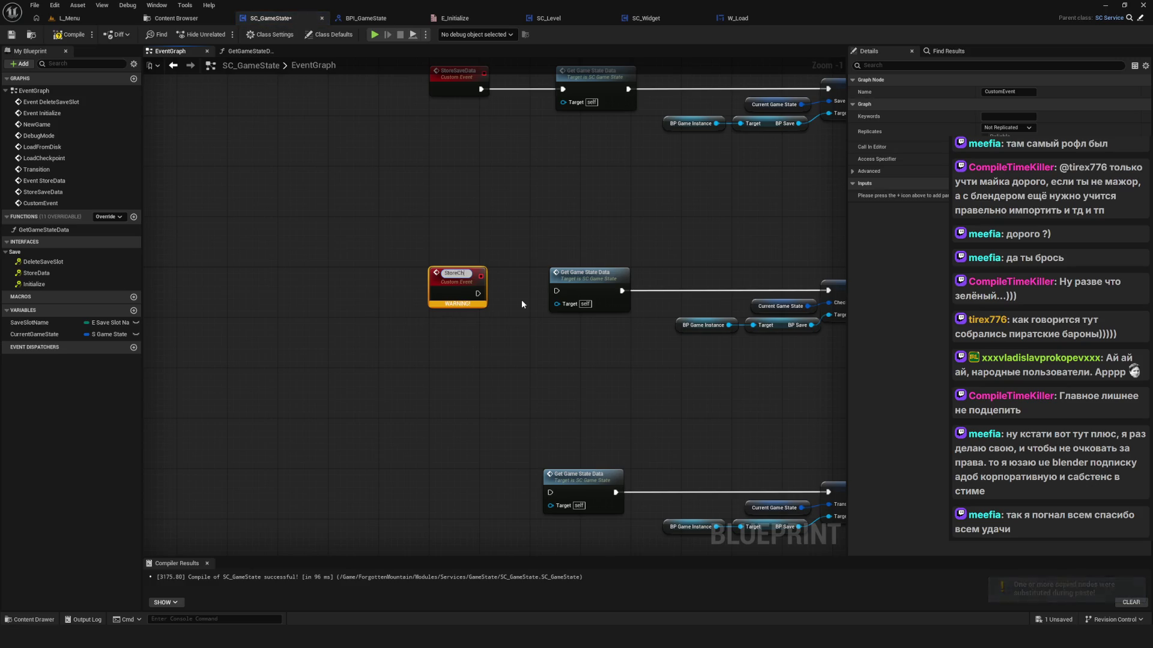
type("eckpointData")
key("Return")
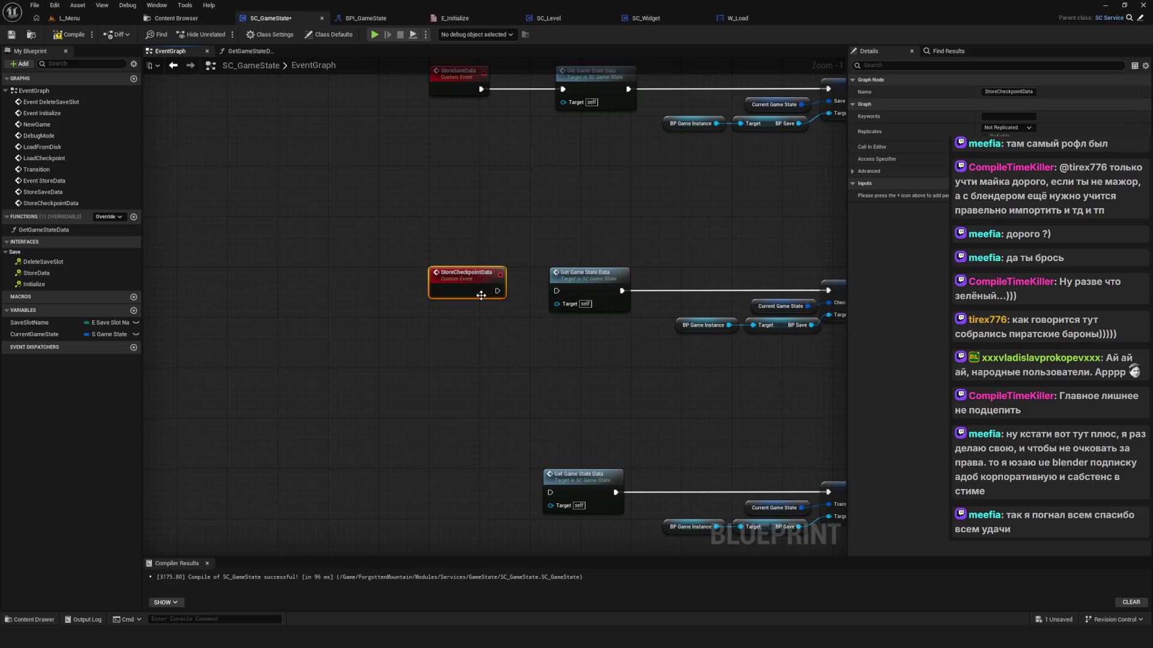
key("ctrl+v")
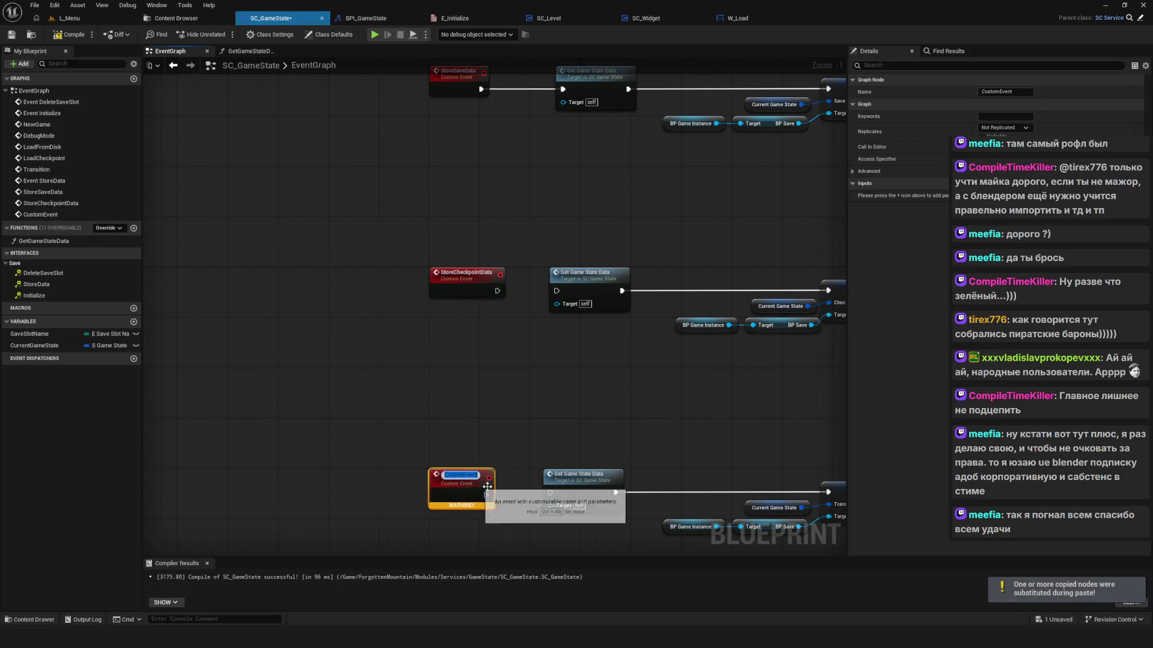
type("Store")
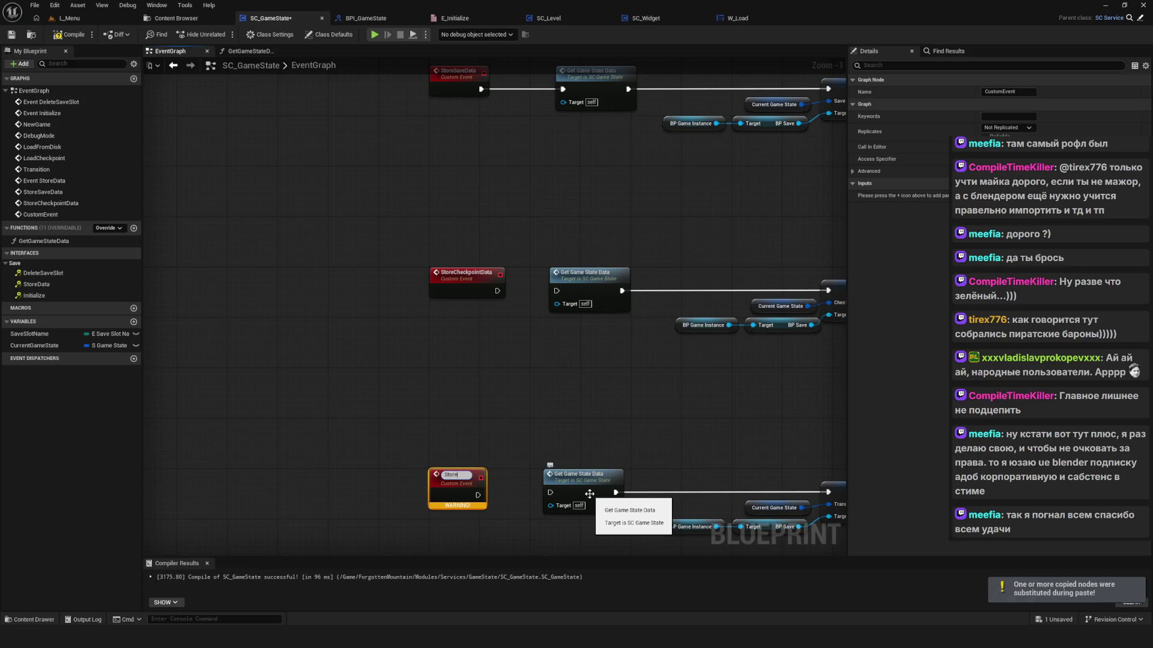
type("Tra")
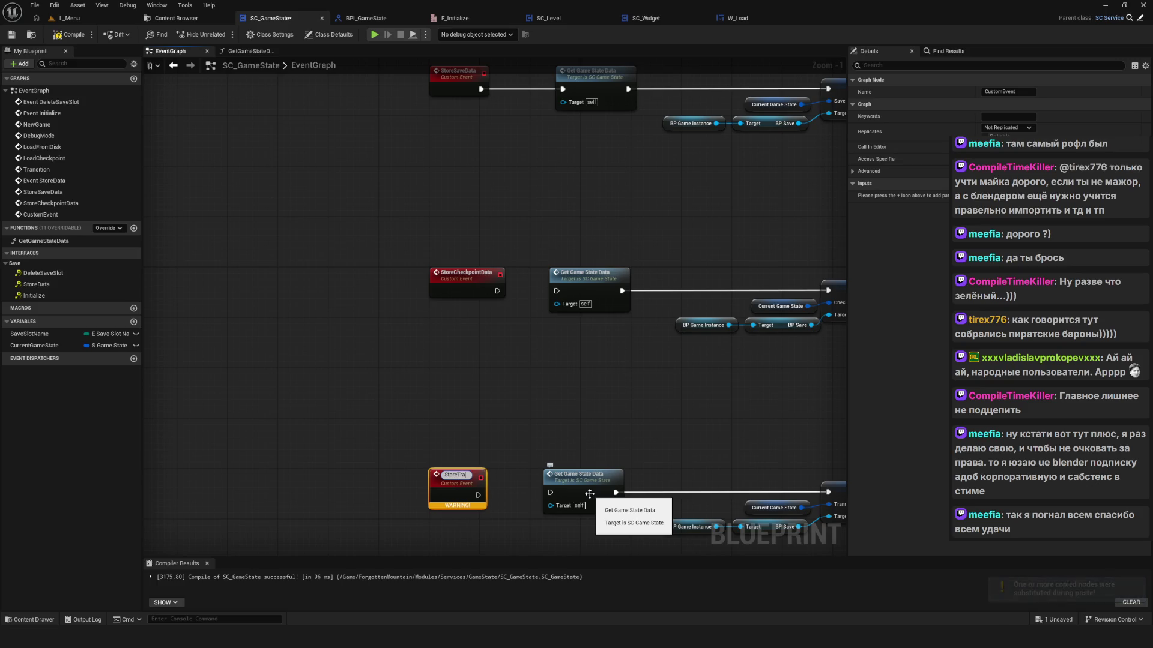
type("nsition")
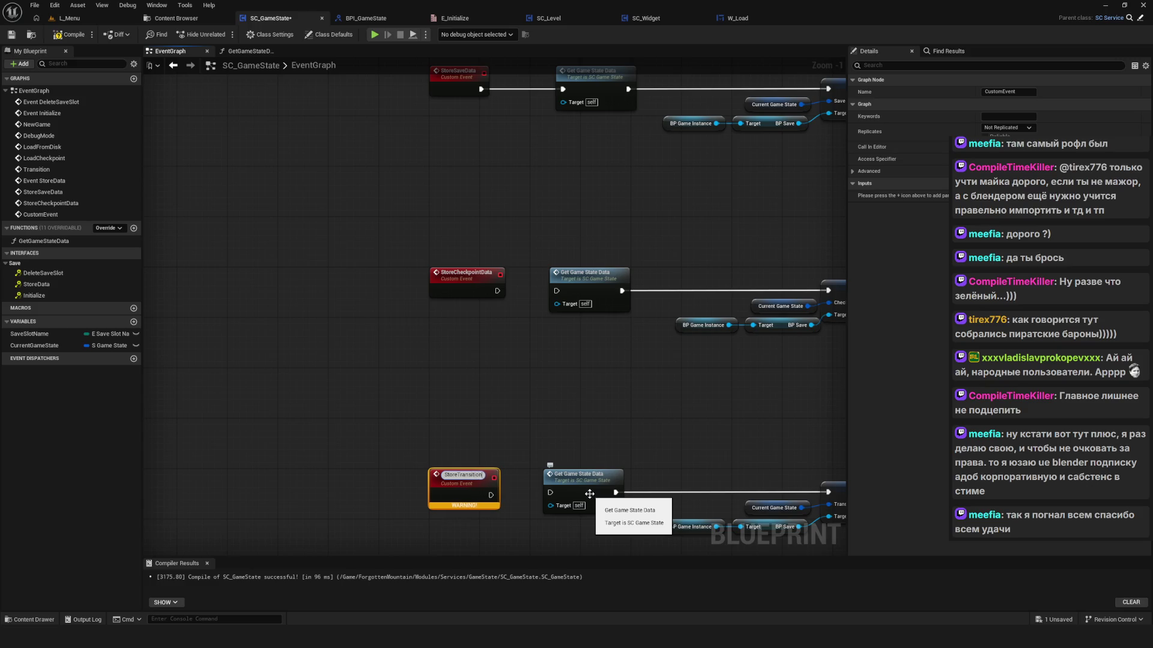
type("Data")
key("Return")
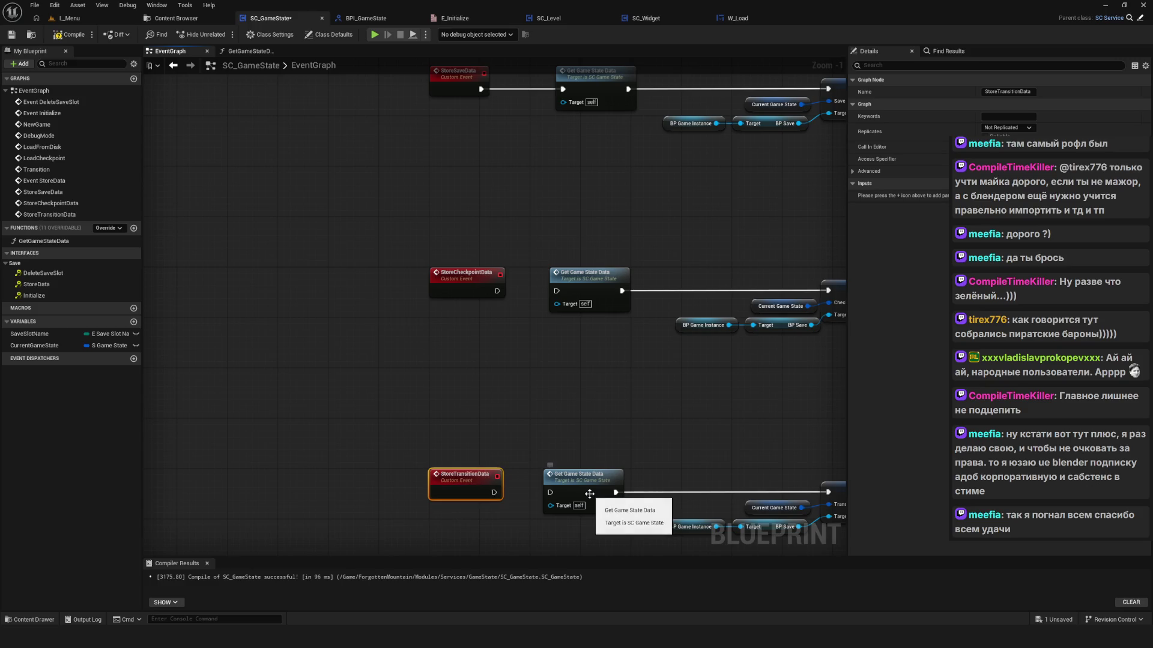
left_click_drag(494, 492, 550, 492)
Step: Connect StoreCheckpointData to its Get Game State Data node and save the blueprint
scroll(390, 145, "down", 1)
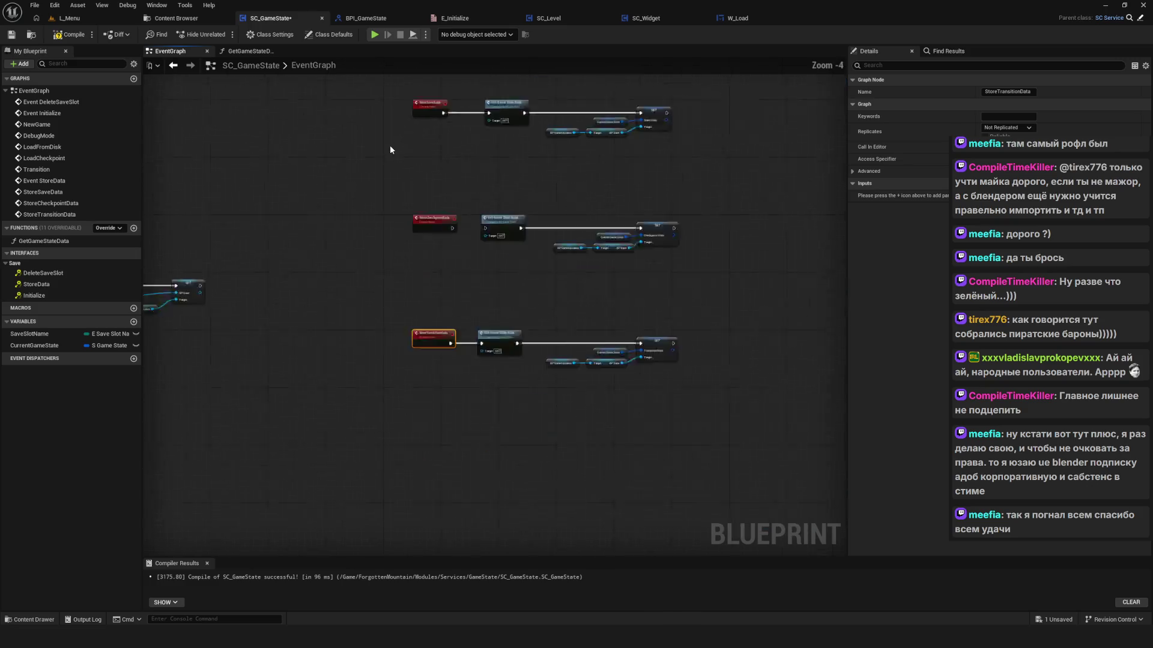
scroll(453, 221, "up", 1)
mouse_move(407, 254)
left_mouse_down()
mouse_move(480, 265)
mouse_move(467, 255)
left_mouse_up()
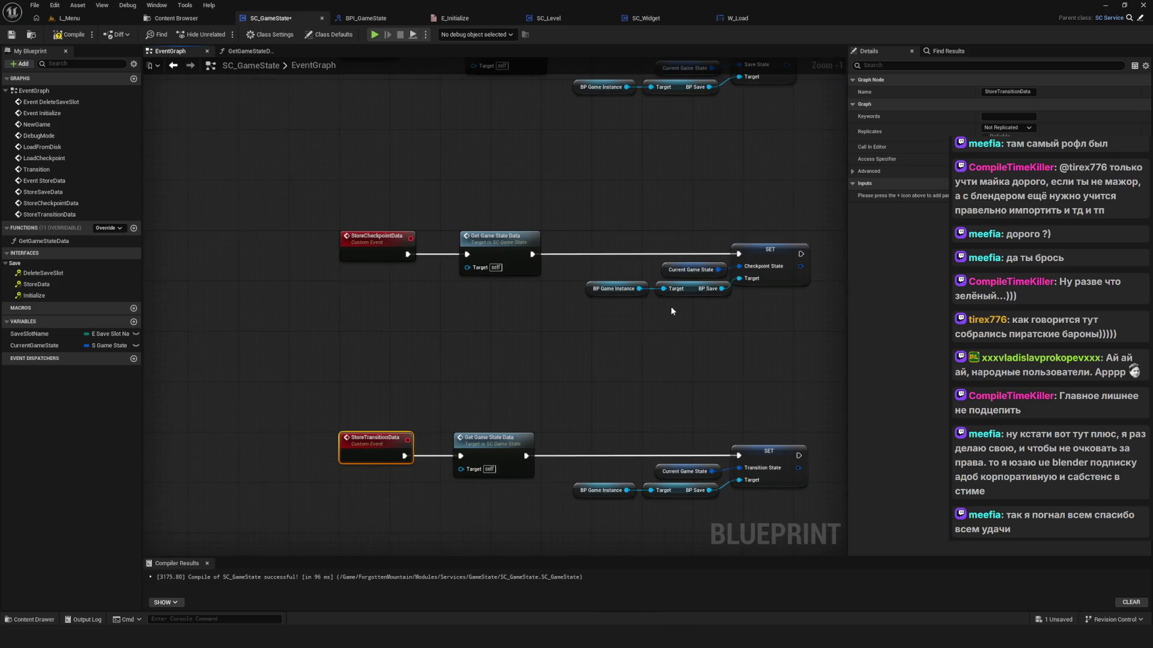
scroll(639, 295, "down", 6)
key("ctrl+s")
scroll(639, 295, "up", 4)
mouse_move(703, 499)
left_mouse_down()
mouse_move(412, 457)
mouse_move(455, 452)
left_mouse_up()
Step: Call Store Save, Store Checkpoint and Store Transition Data from the matching Switch on E_Store outputs
scroll(514, 412, "down", 3)
scroll(503, 408, "up", 6)
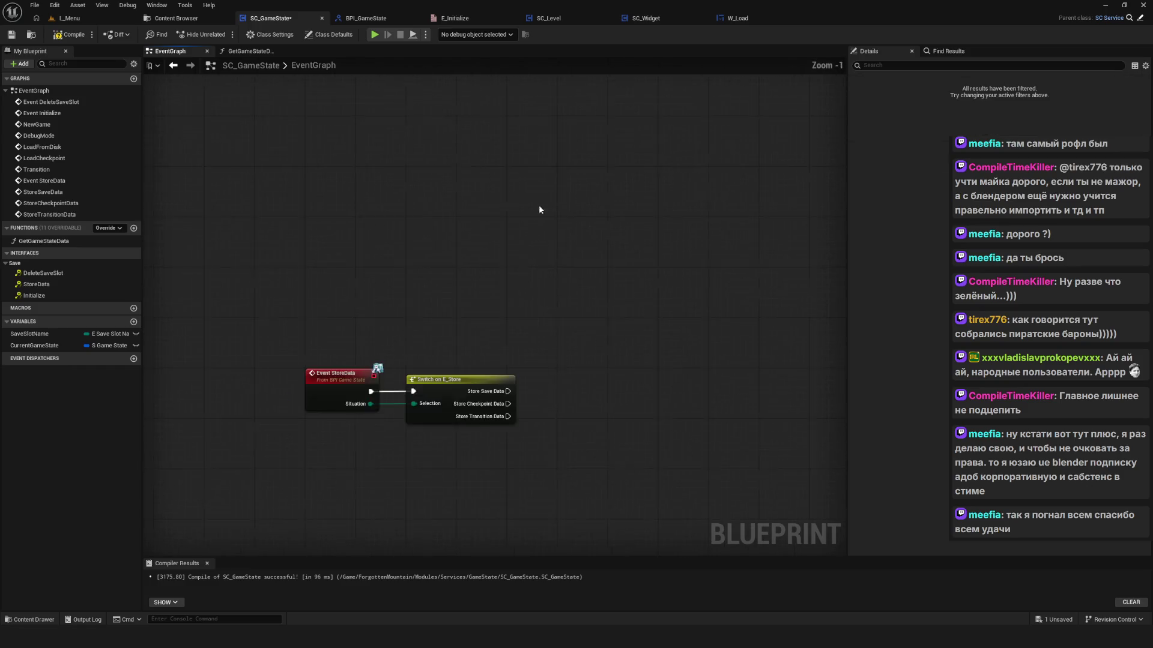
left_click_drag(503, 408, 600, 412)
type("store")
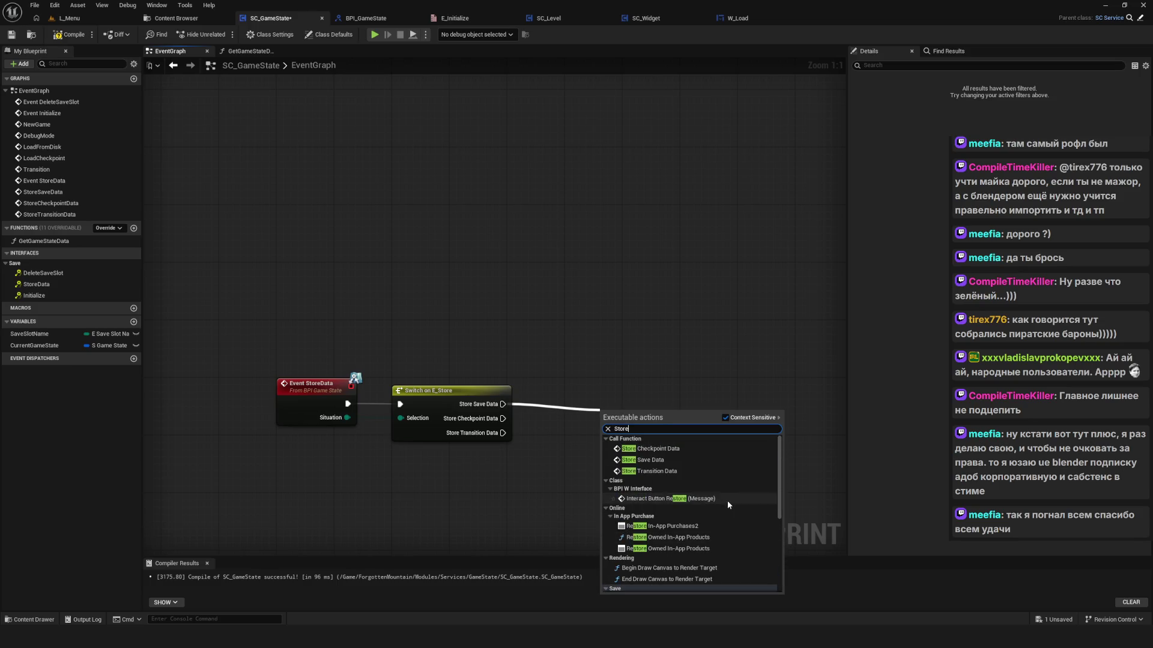
left_click(669, 458)
left_click_drag(627, 492, 610, 392)
left_click_drag(485, 319, 594, 386)
type("store")
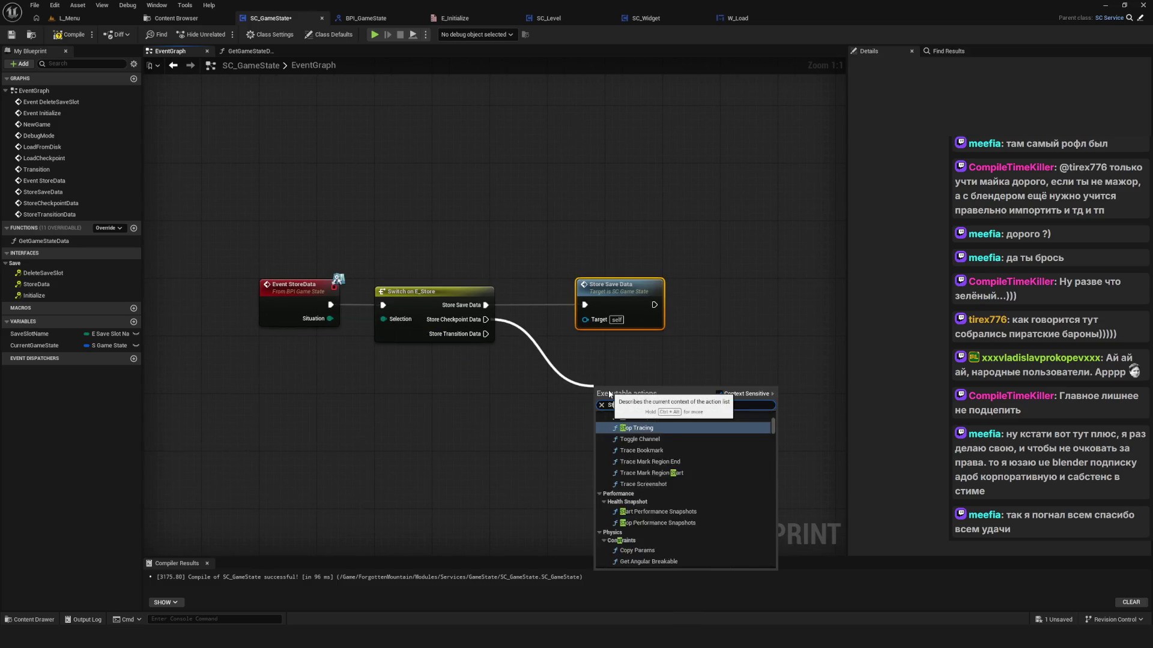
type("check")
key("Return")
left_click_drag(582, 427, 571, 316)
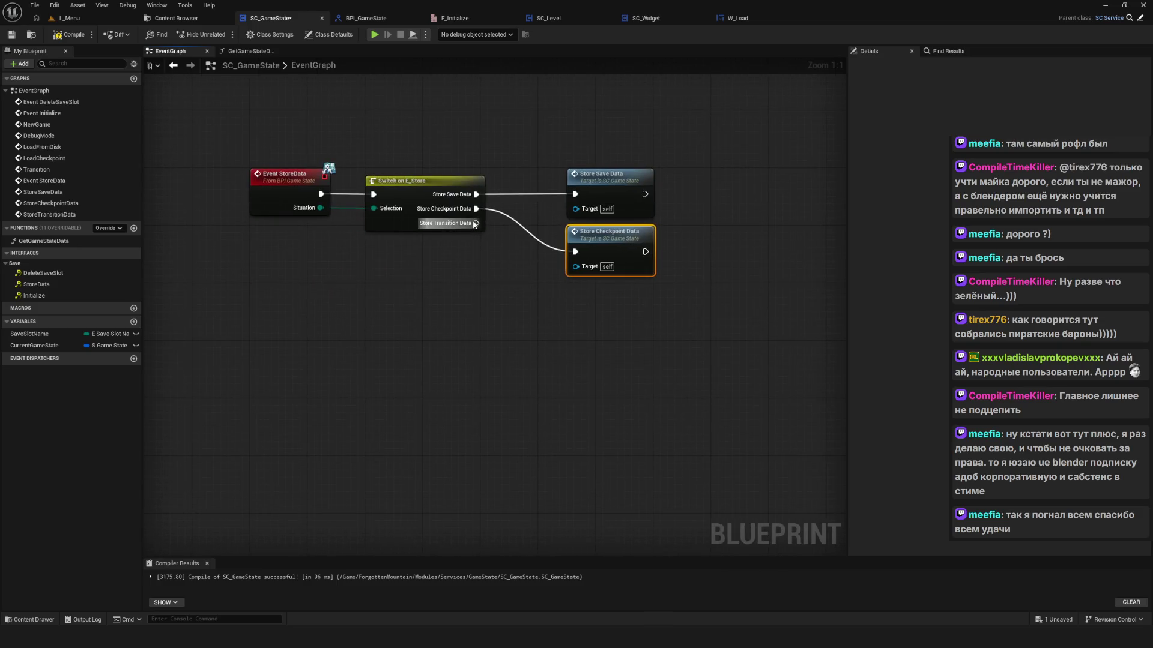
left_click_drag(476, 222, 594, 334)
type("transitio")
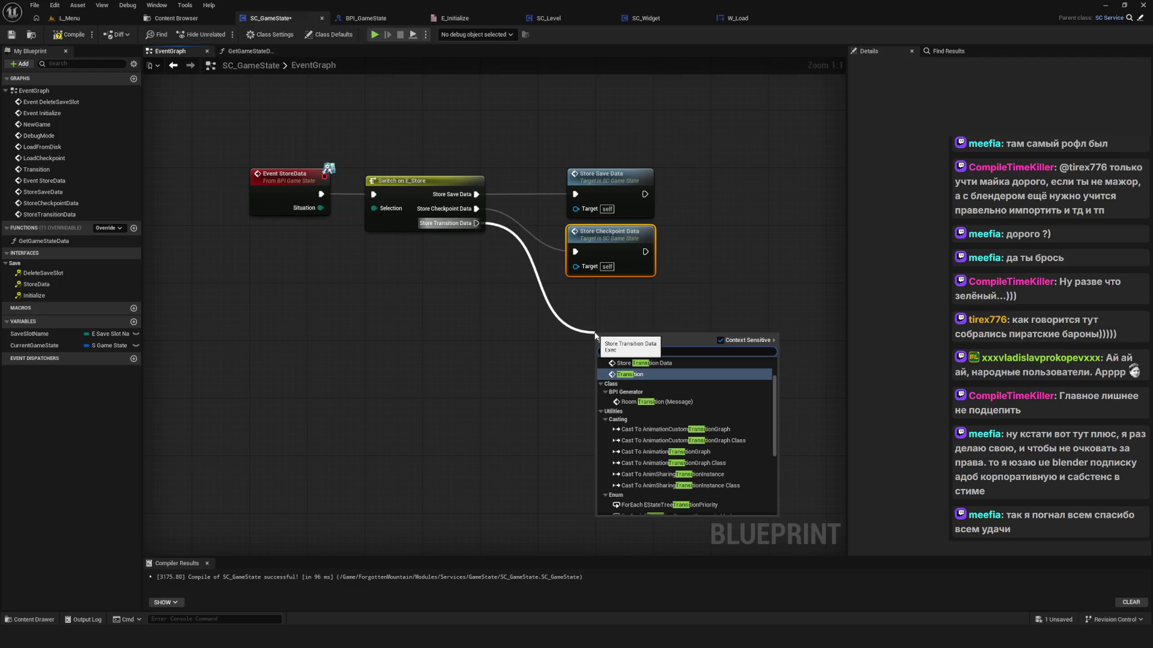
type("n")
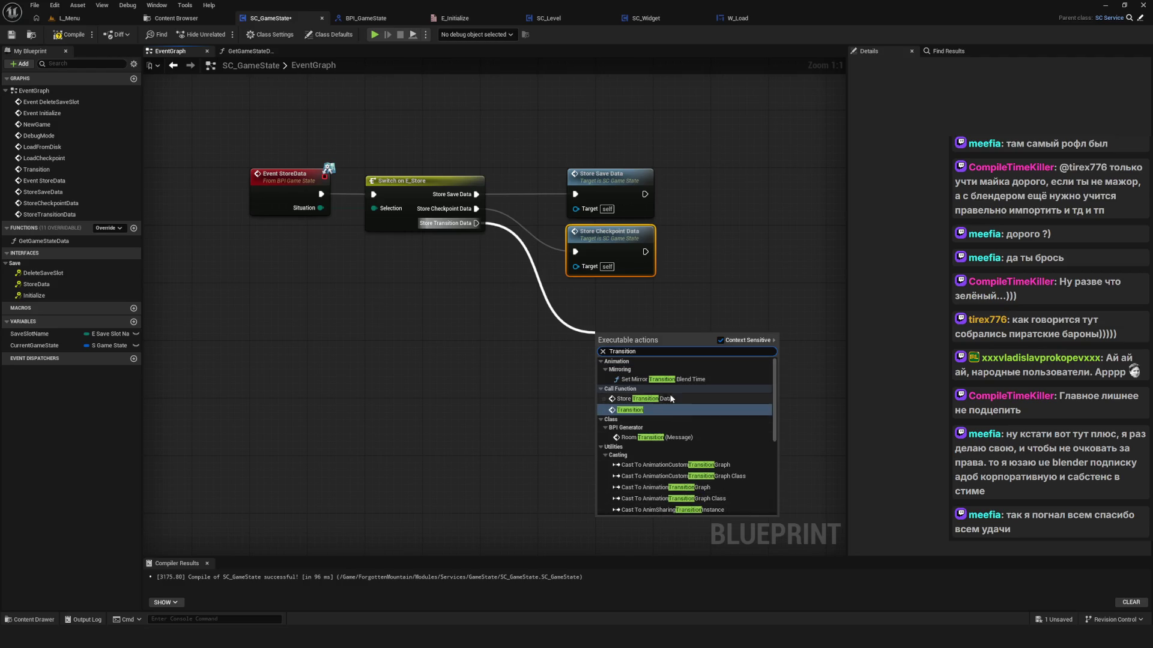
left_click(657, 401)
left_click_drag(622, 337, 600, 302)
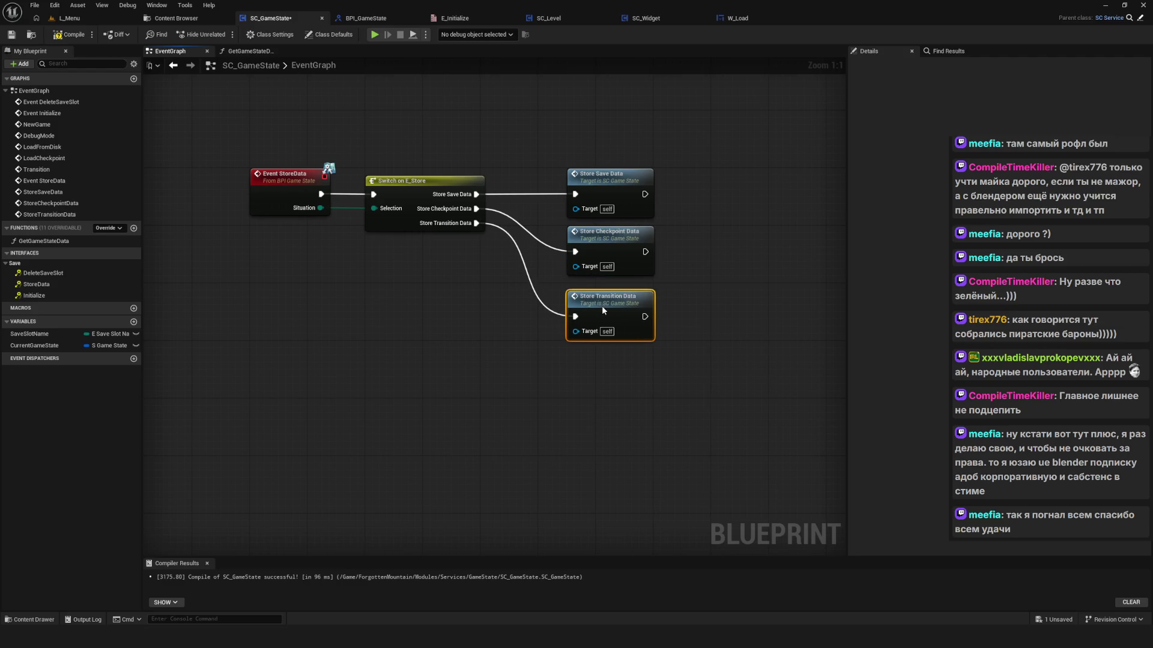
left_click(757, 352)
scroll(738, 384, "down", 3)
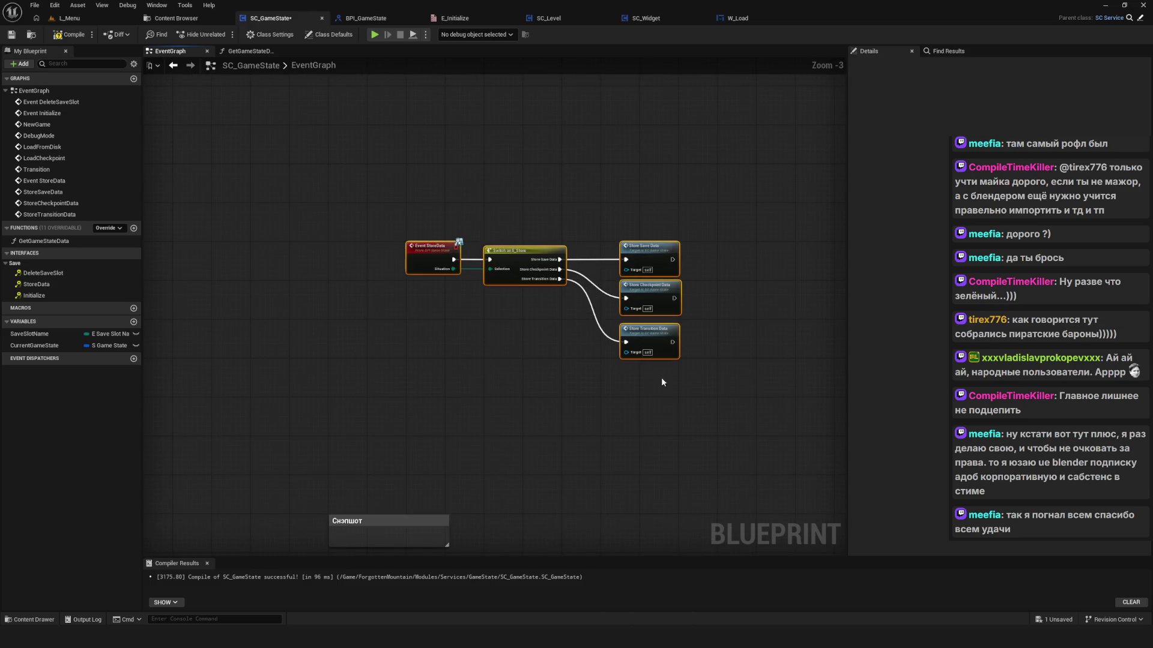
Step: Review the EventGraph node groups, then compile and save SC_GameState
scroll(447, 240, "down", 2)
left_click_drag(487, 157, 770, 314)
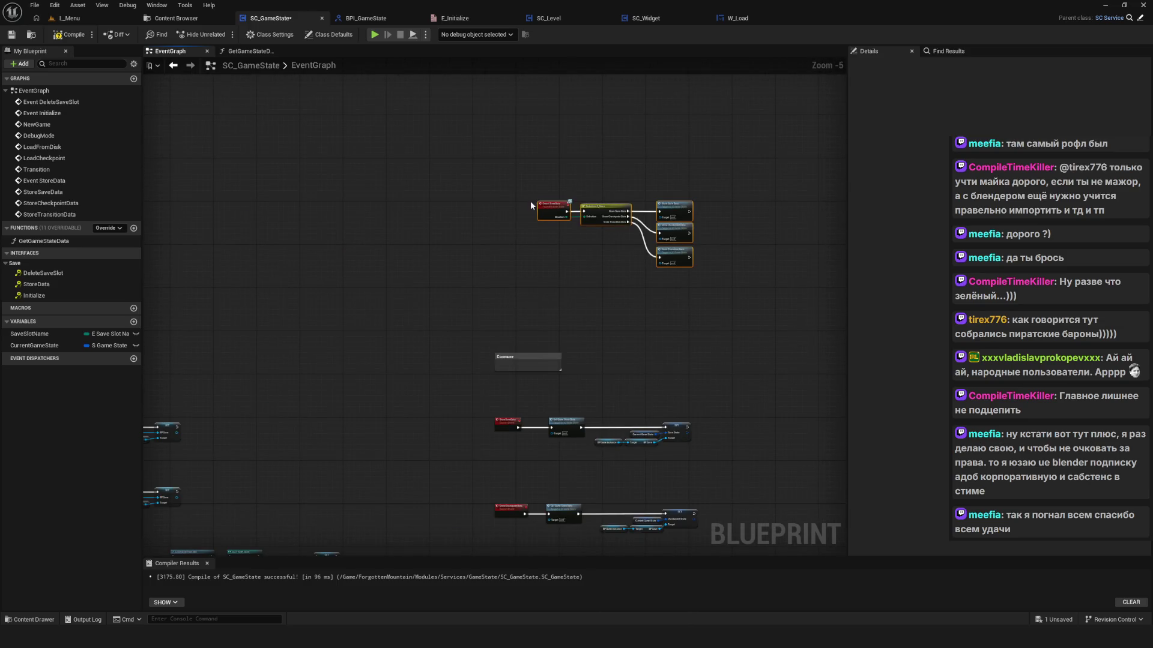
scroll(521, 277, "down", 6)
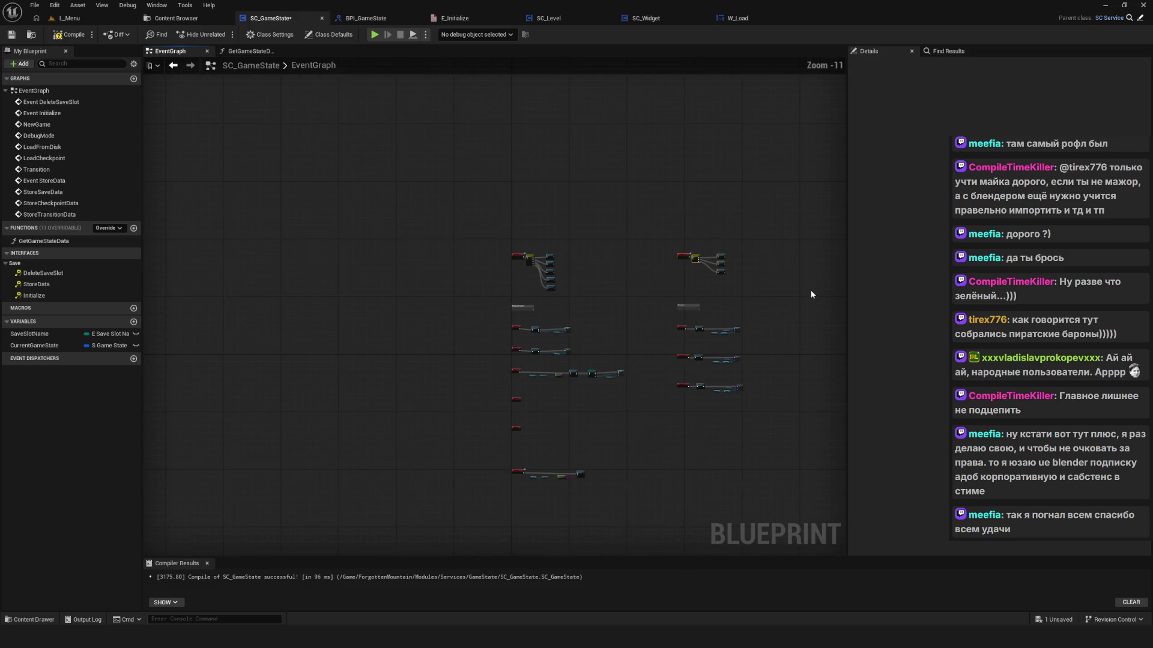
left_click_drag(749, 333, 625, 338)
scroll(630, 360, "up", 6)
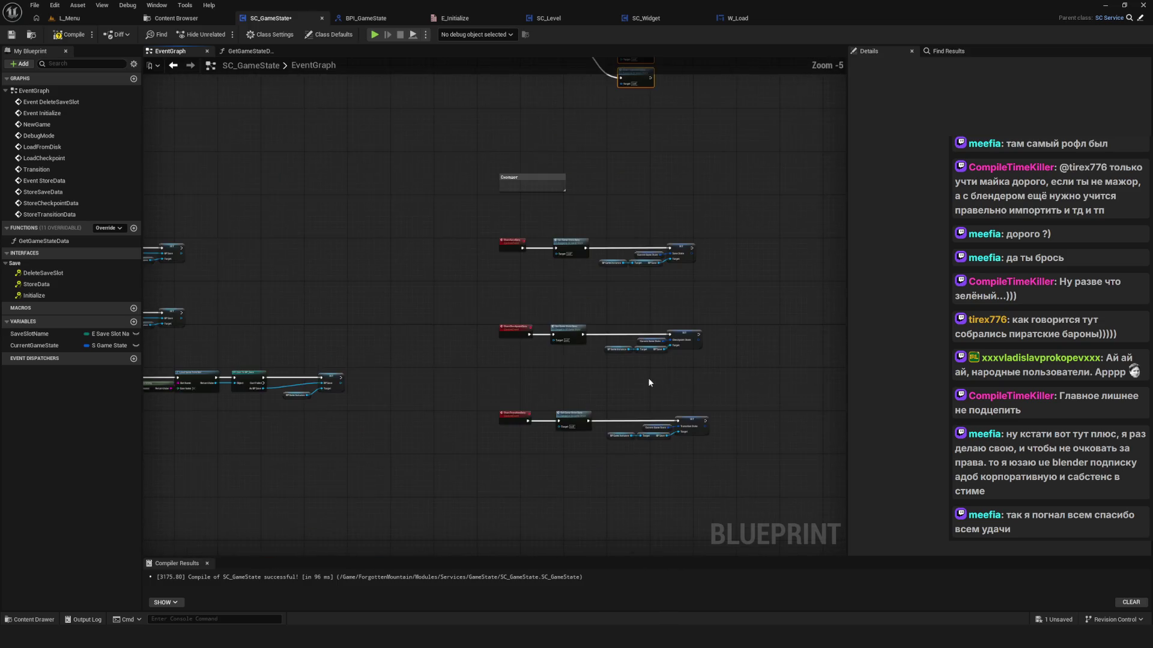
left_click_drag(680, 383, 660, 462)
scroll(654, 476, "down", 6)
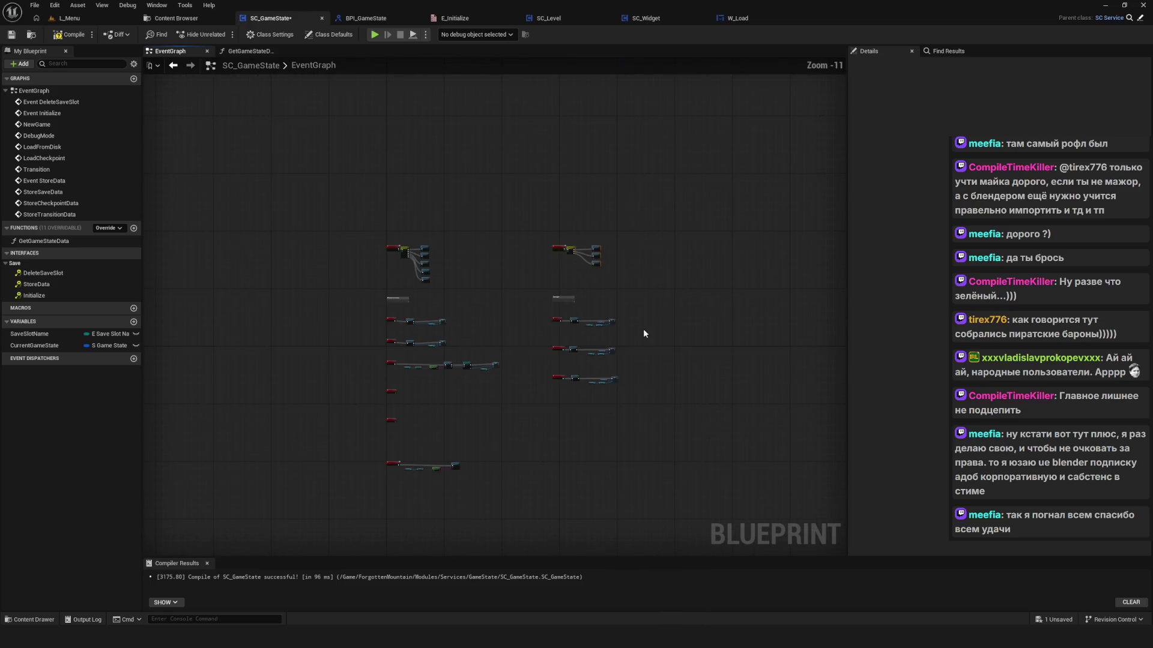
scroll(581, 376, "up", 3)
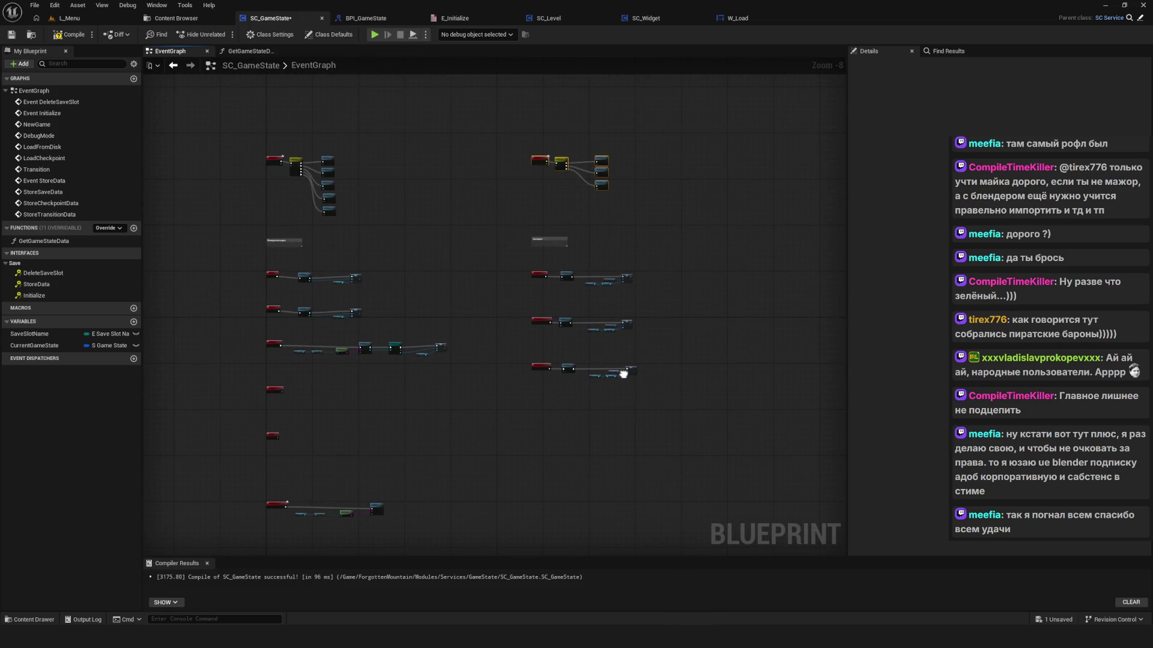
left_click_drag(623, 374, 622, 374)
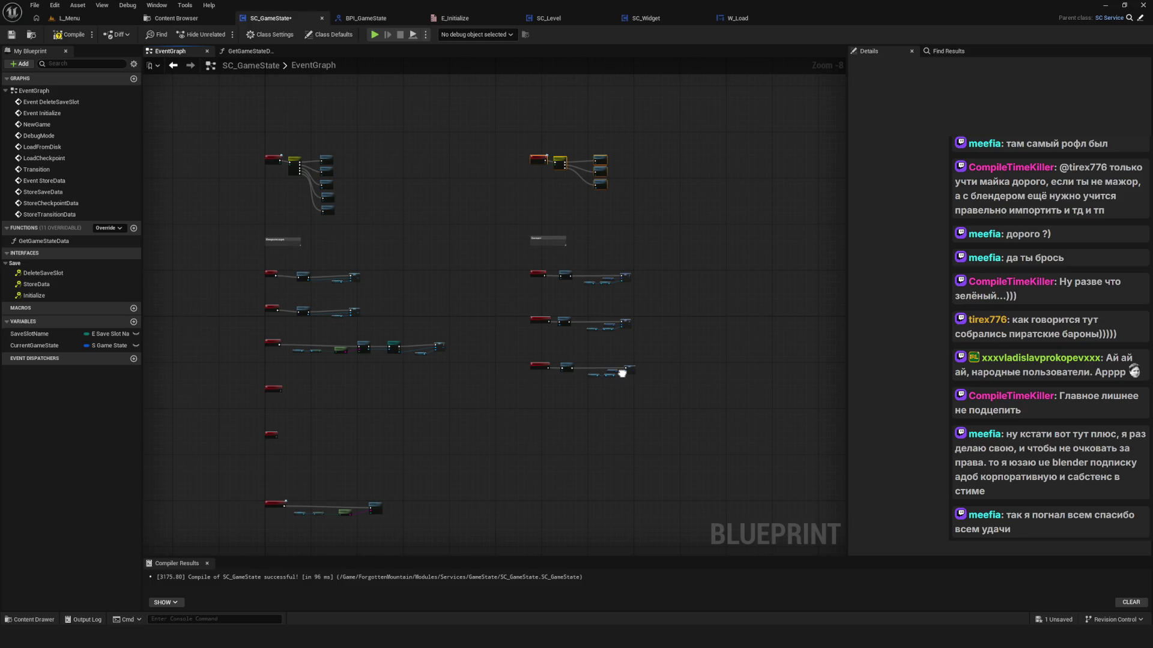
scroll(622, 373, "up", 8)
mouse_move(330, 222)
left_mouse_down()
mouse_move(828, 398)
mouse_move(649, 401)
mouse_move(833, 414)
left_mouse_up()
mouse_move(488, 346)
left_mouse_down()
mouse_move(499, 424)
mouse_move(481, 367)
left_mouse_up()
left_click(468, 343)
left_click(11, 34)
Step: Inspect the GetGameStateData function graph and its SET Current Game State node, then return to the EventGraph
mouse_move(650, 325)
left_mouse_down()
mouse_move(698, 410)
mouse_move(685, 376)
mouse_move(759, 440)
left_mouse_up()
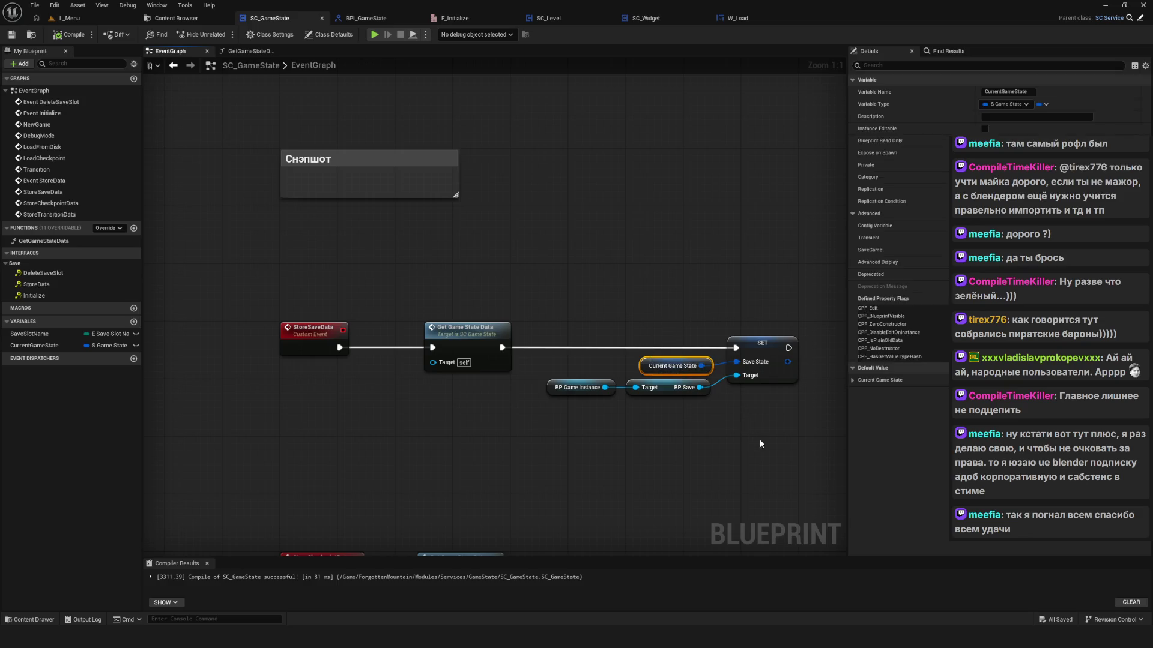
scroll(684, 413, "down", 8)
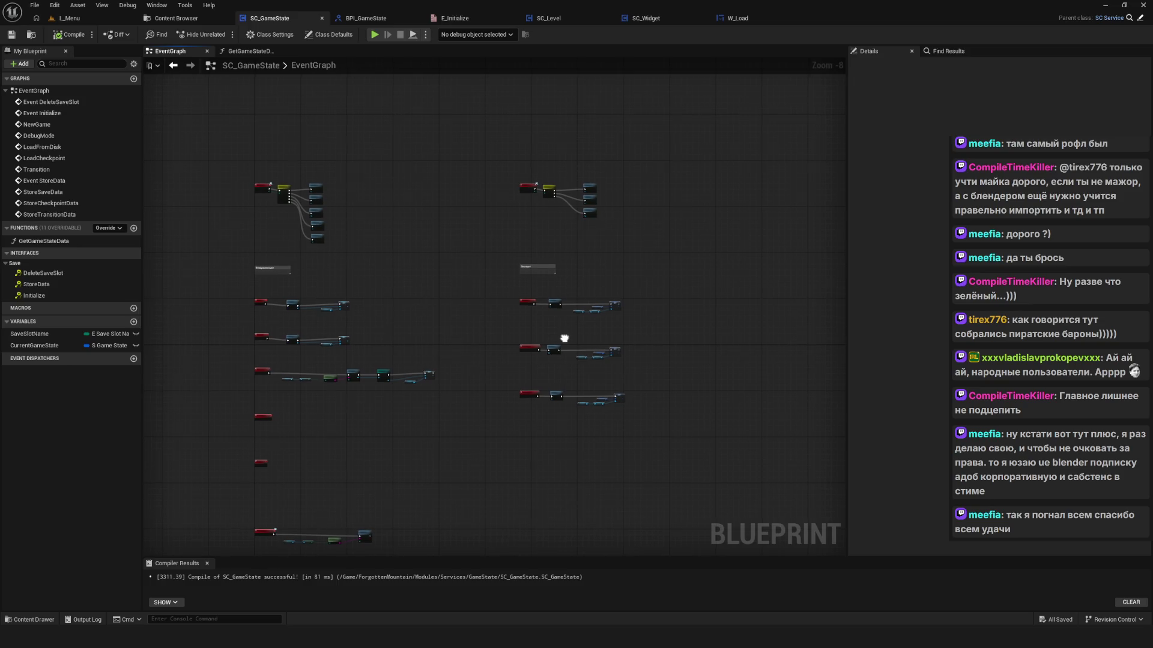
scroll(565, 339, "up", 4)
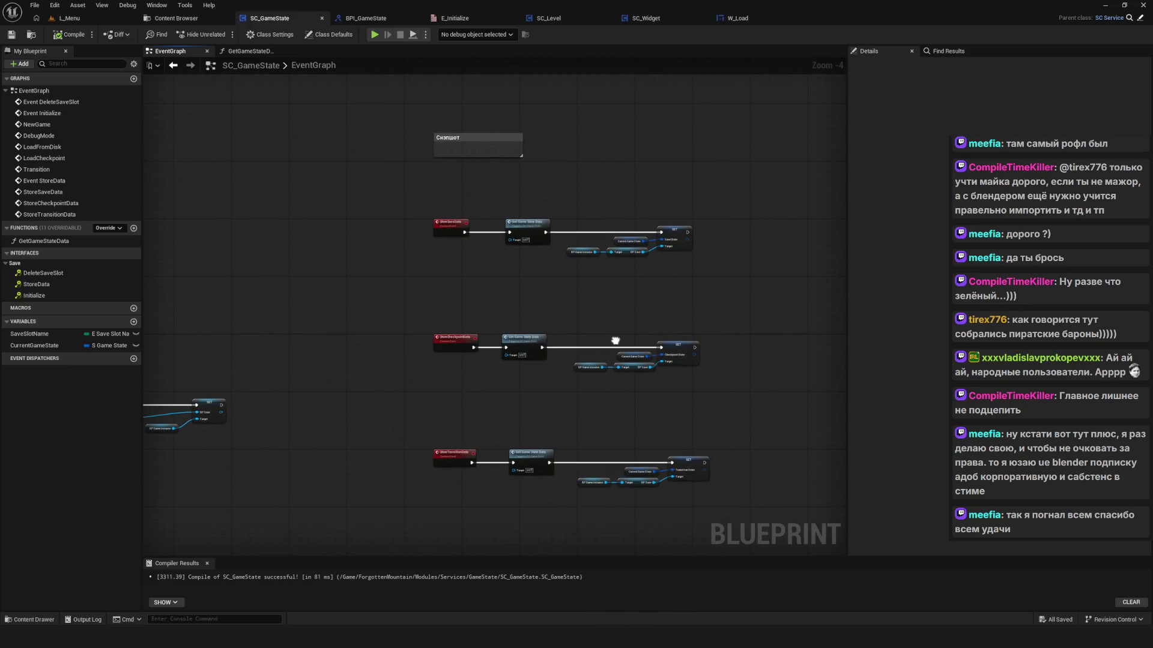
double_click(528, 218)
left_click_drag(563, 201, 746, 373)
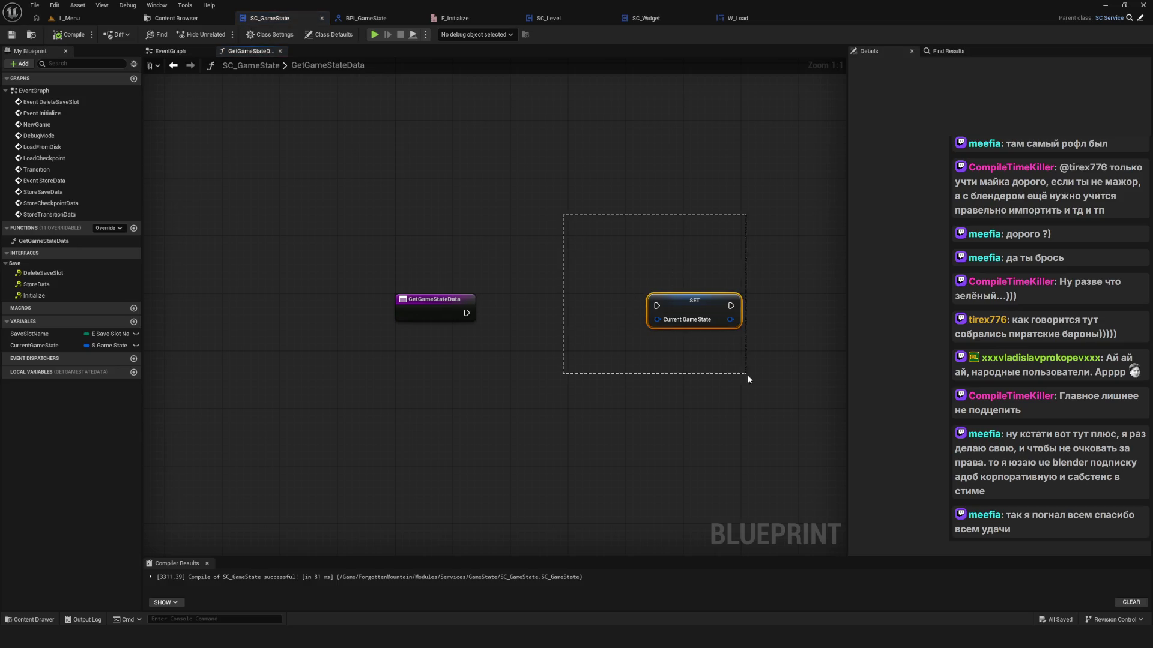
left_click(173, 65)
Step: Pan and zoom around the EventGraph to review the store and load event chains
scroll(574, 285, "down", 7)
scroll(572, 290, "up", 4)
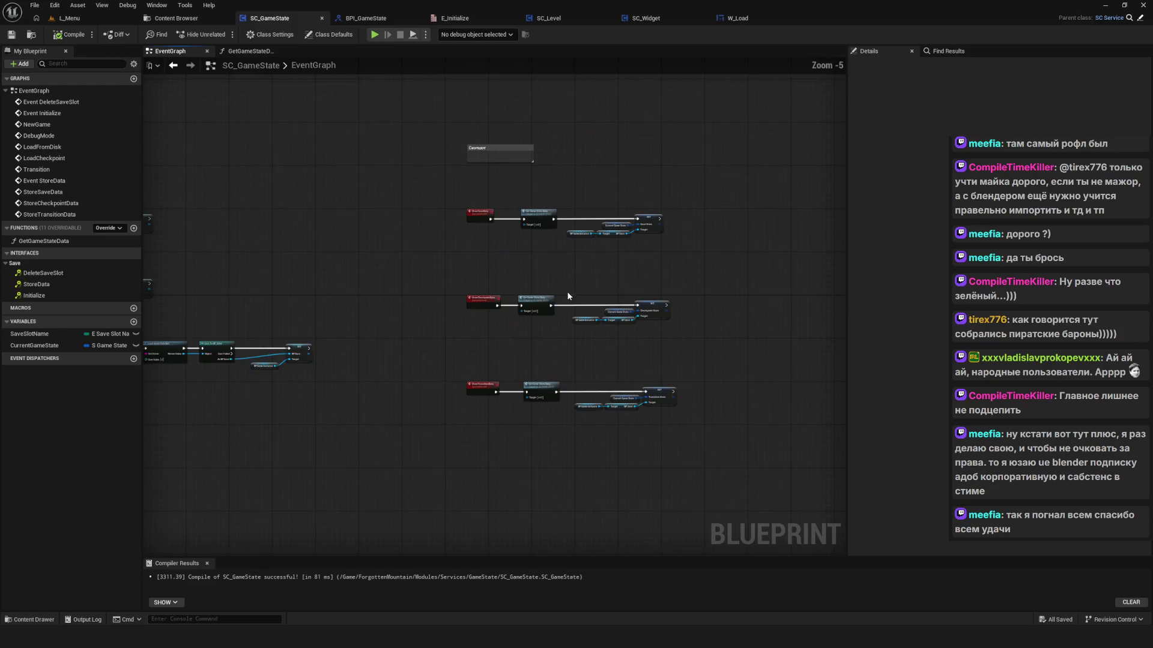
scroll(675, 273, "down", 4)
scroll(534, 310, "up", 5)
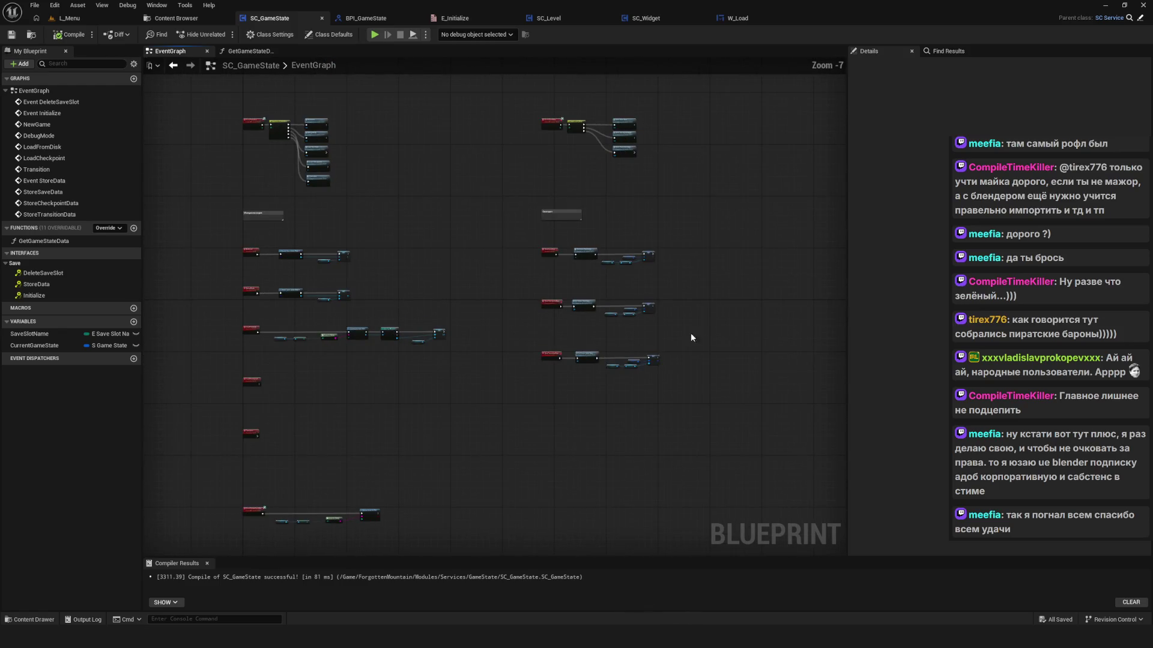
mouse_move(466, 138)
left_mouse_down()
mouse_move(710, 435)
mouse_move(682, 456)
left_mouse_up()
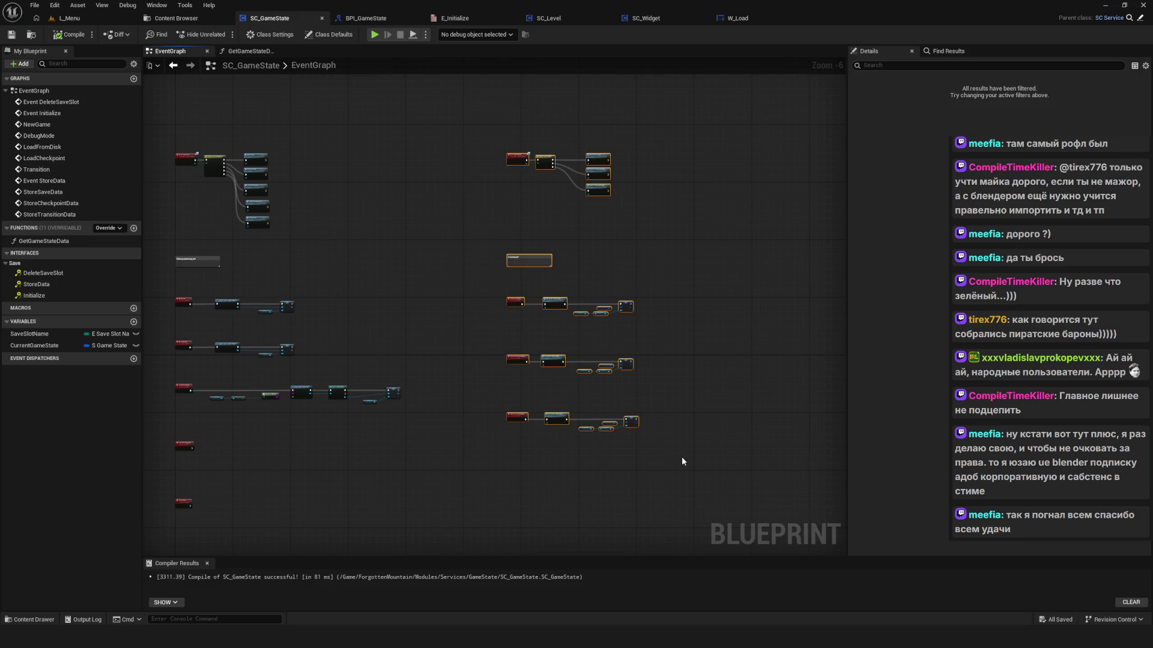
scroll(613, 324, "up", 5)
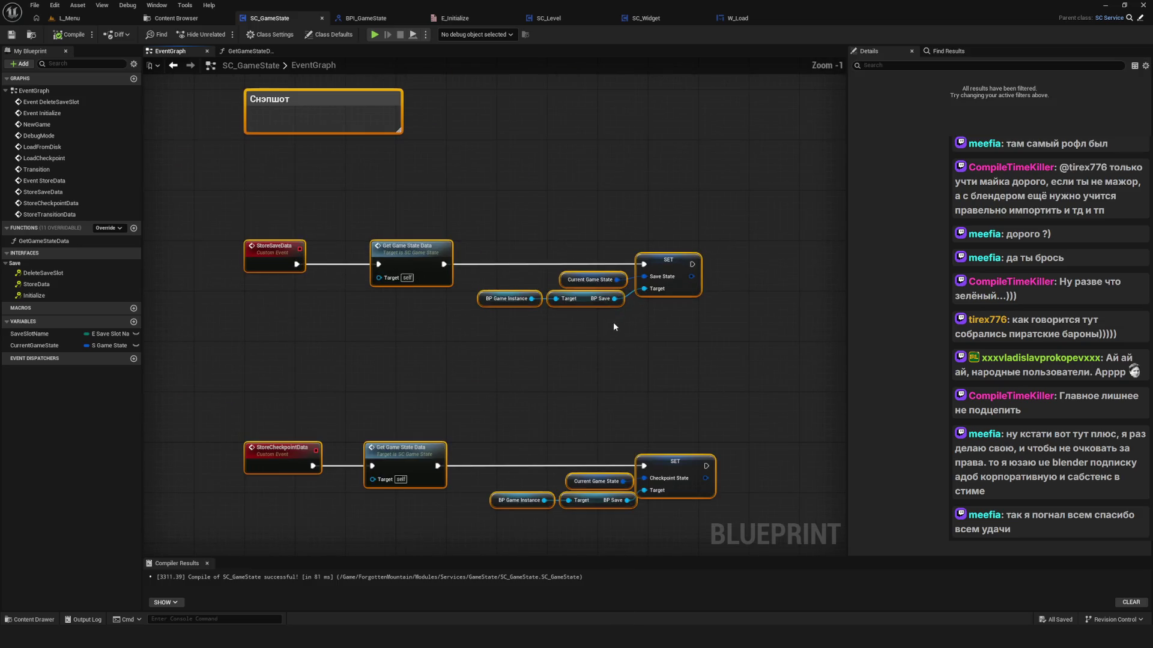
left_click(649, 426)
scroll(589, 402, "down", 7)
mouse_move(440, 382)
left_mouse_down()
mouse_move(489, 324)
mouse_move(510, 244)
left_mouse_up()
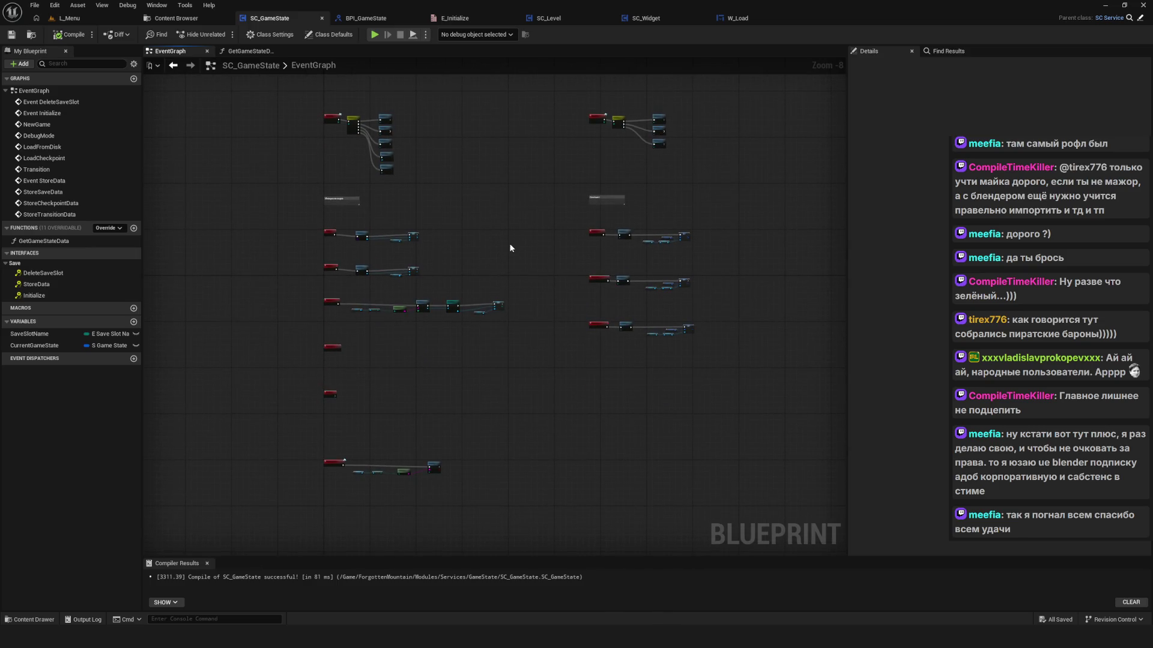
scroll(511, 248, "up", 7)
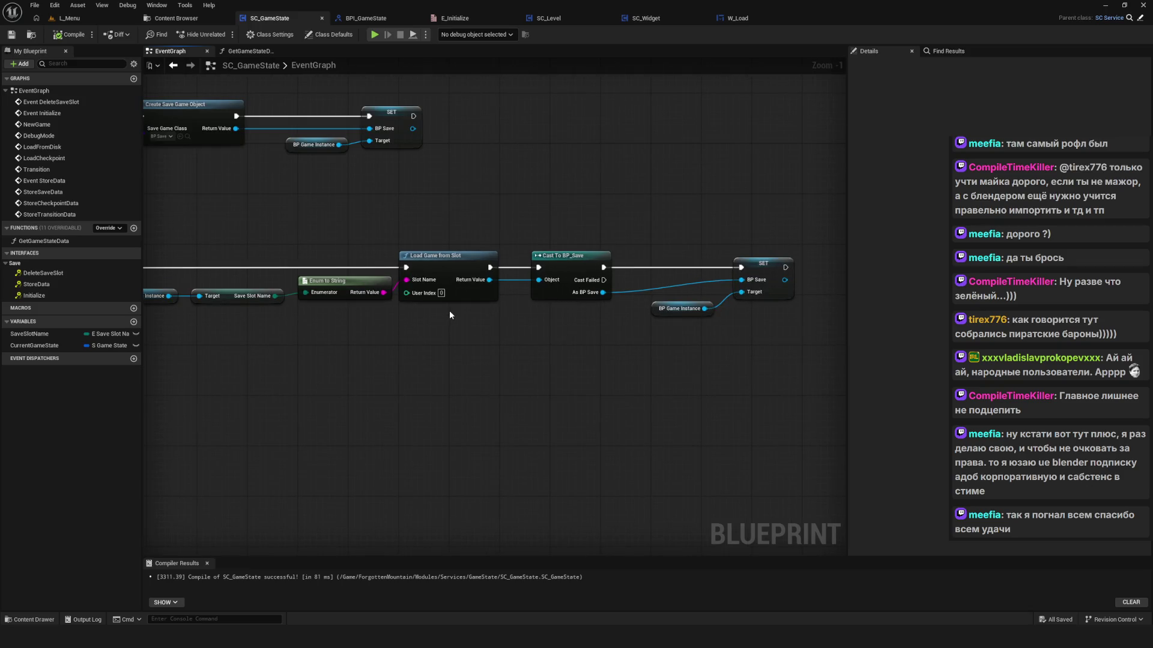
scroll(449, 313, "down", 8)
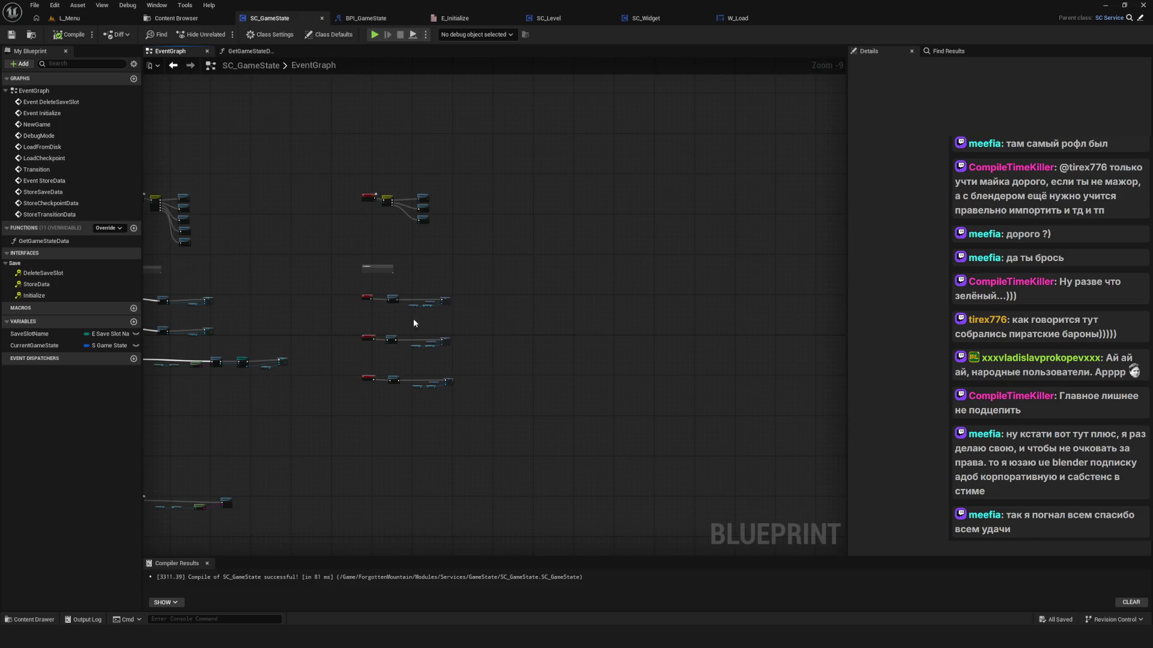
scroll(412, 324, "up", 8)
left_click_drag(449, 327, 463, 322)
scroll(463, 322, "down", 8)
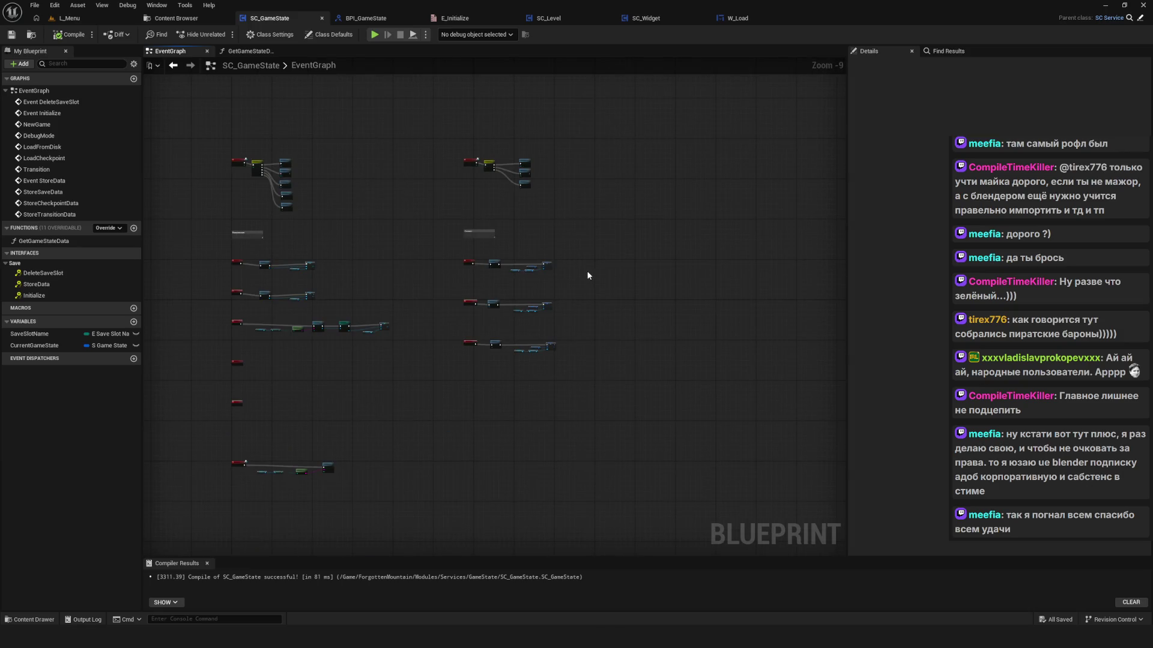
scroll(586, 271, "up", 6)
scroll(525, 262, "down", 5)
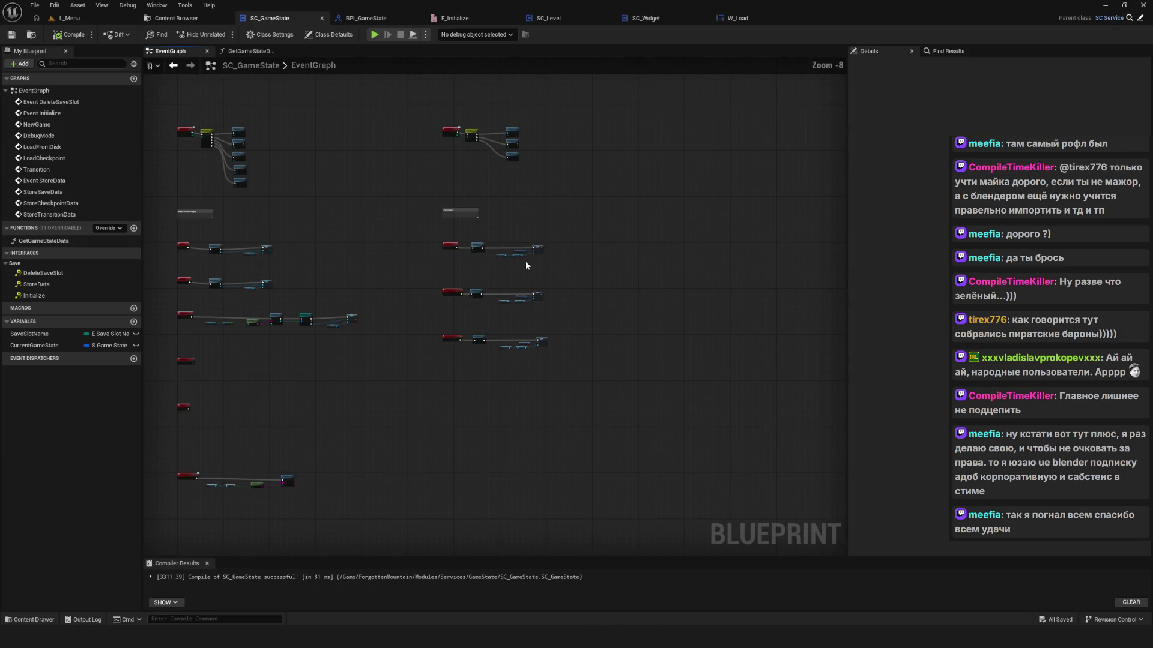
scroll(525, 261, "up", 8)
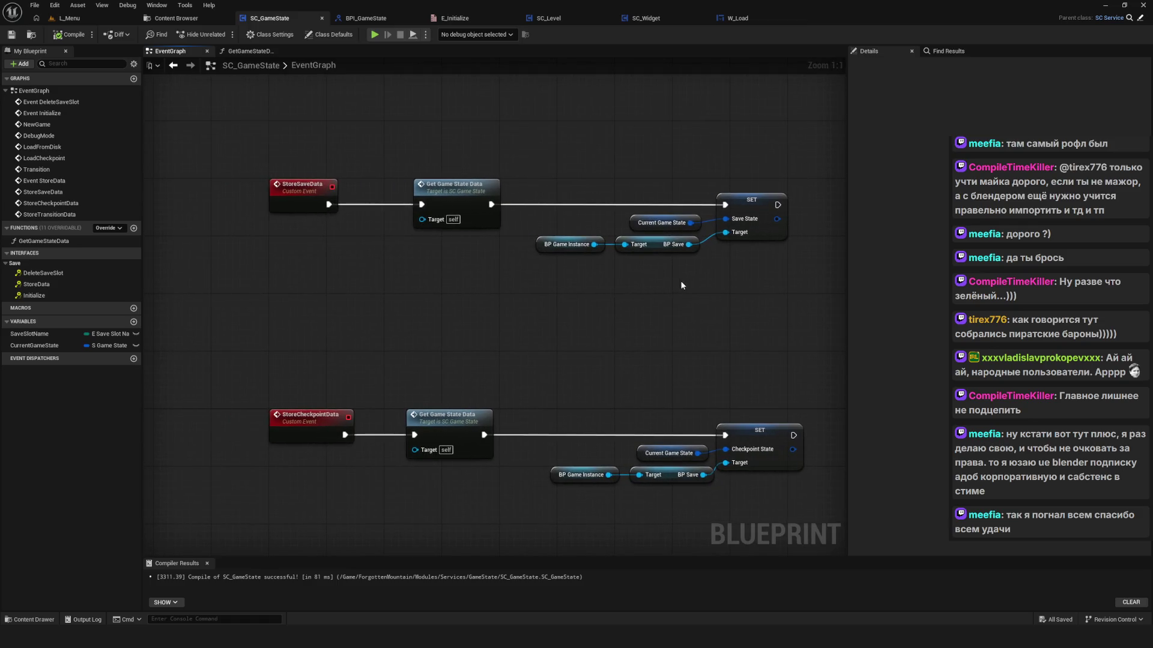
scroll(733, 271, "down", 4)
scroll(297, 369, "up", 3)
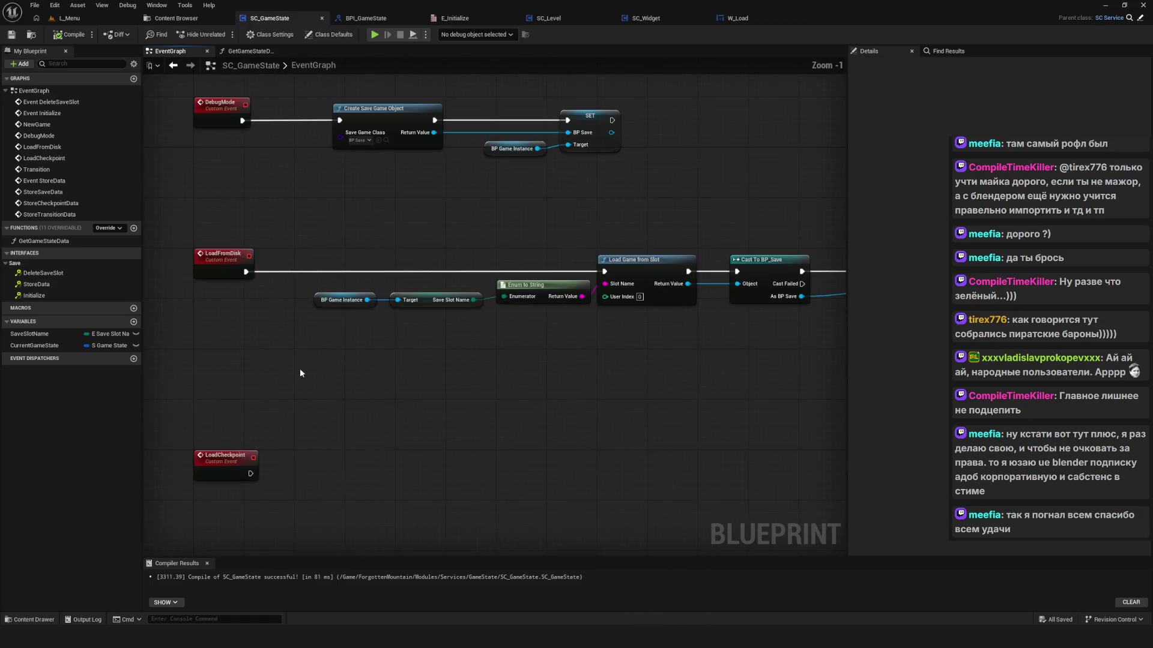
Step: Duplicate the BP Game Instance / Save Slot Name / Enum to String row for Save Game to Slot, and save
left_click_drag(514, 344, 486, 363)
left_click_drag(310, 268, 487, 395)
key("ctrl+c")
key("ctrl+v")
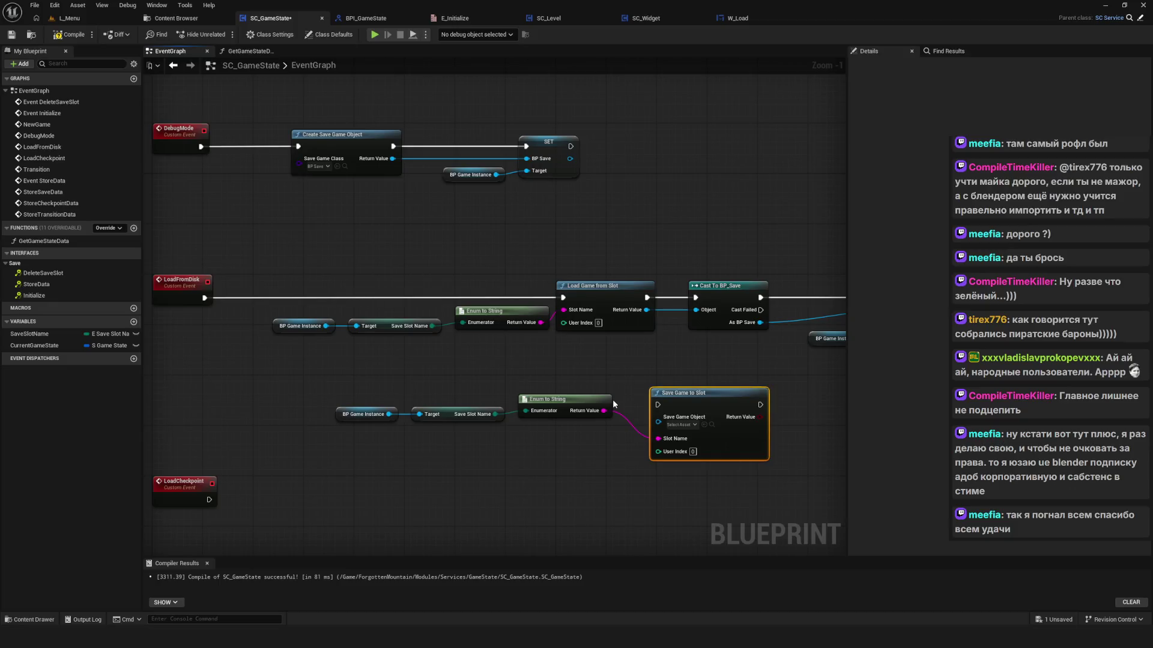
left_click_drag(612, 399, 592, 403)
mouse_move(325, 388)
left_mouse_down()
mouse_move(594, 427)
mouse_move(574, 436)
left_mouse_up()
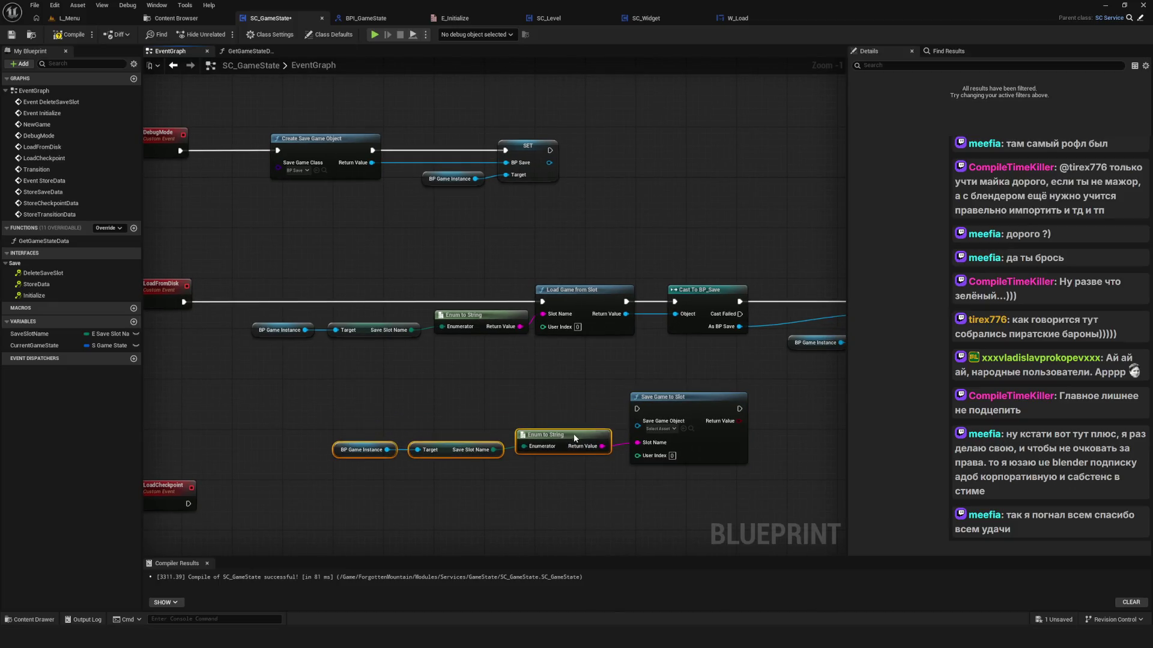
scroll(672, 435, "up", 1)
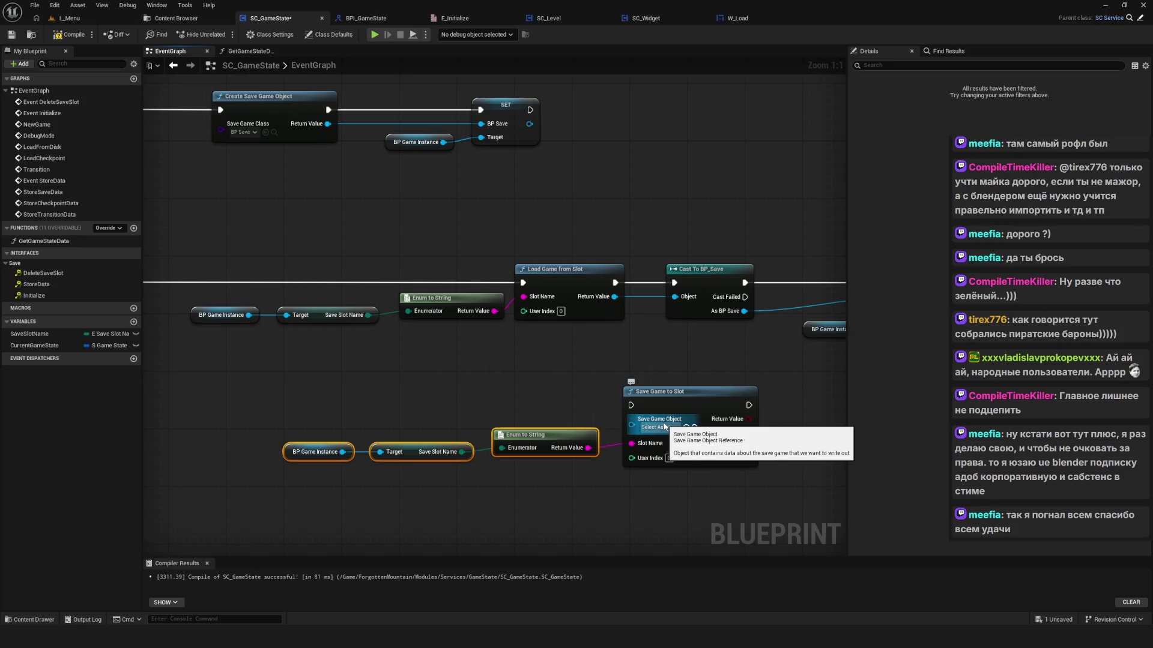
scroll(594, 413, "down", 6)
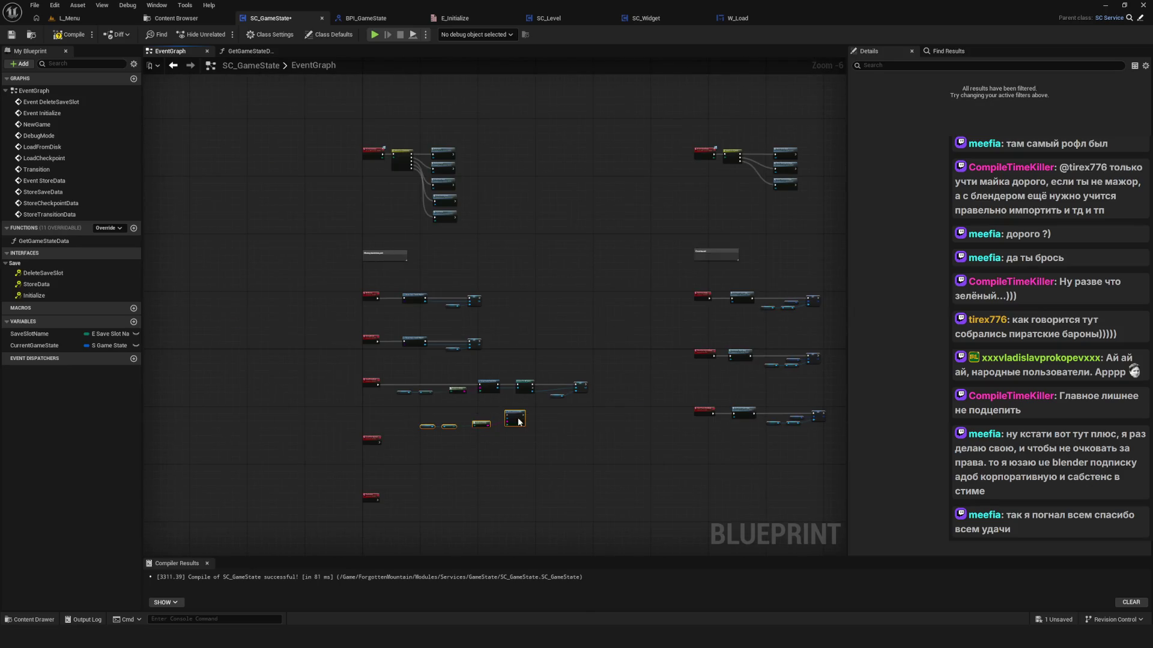
scroll(519, 422, "down", 3)
left_click_drag(520, 422, 592, 323)
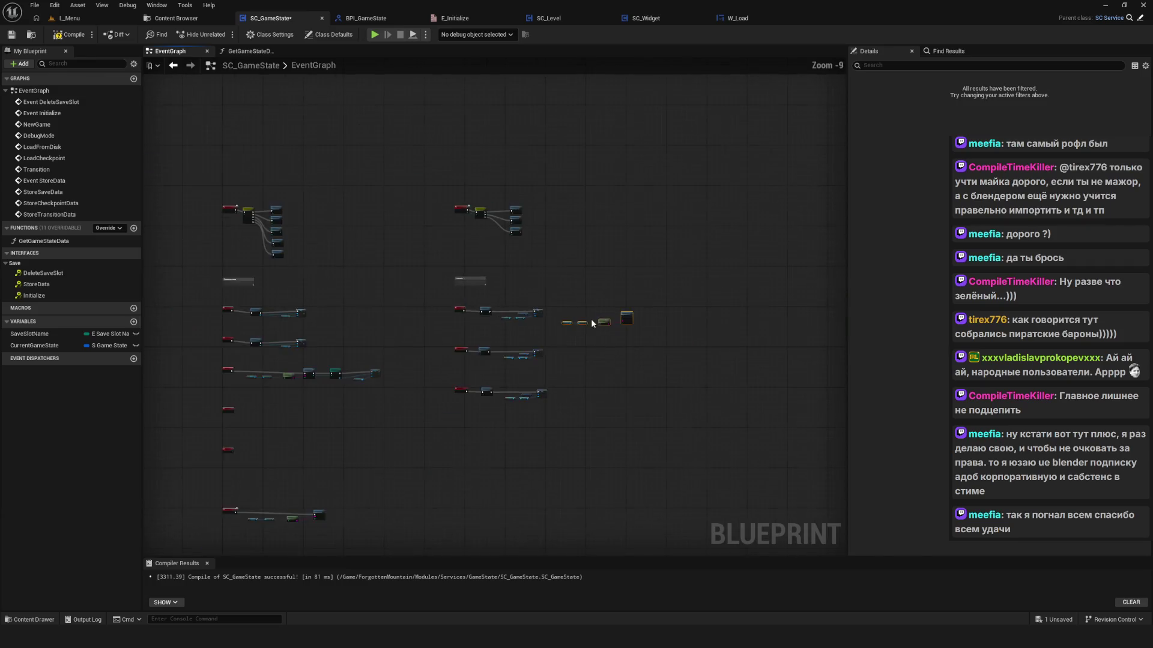
key("ctrl+s")
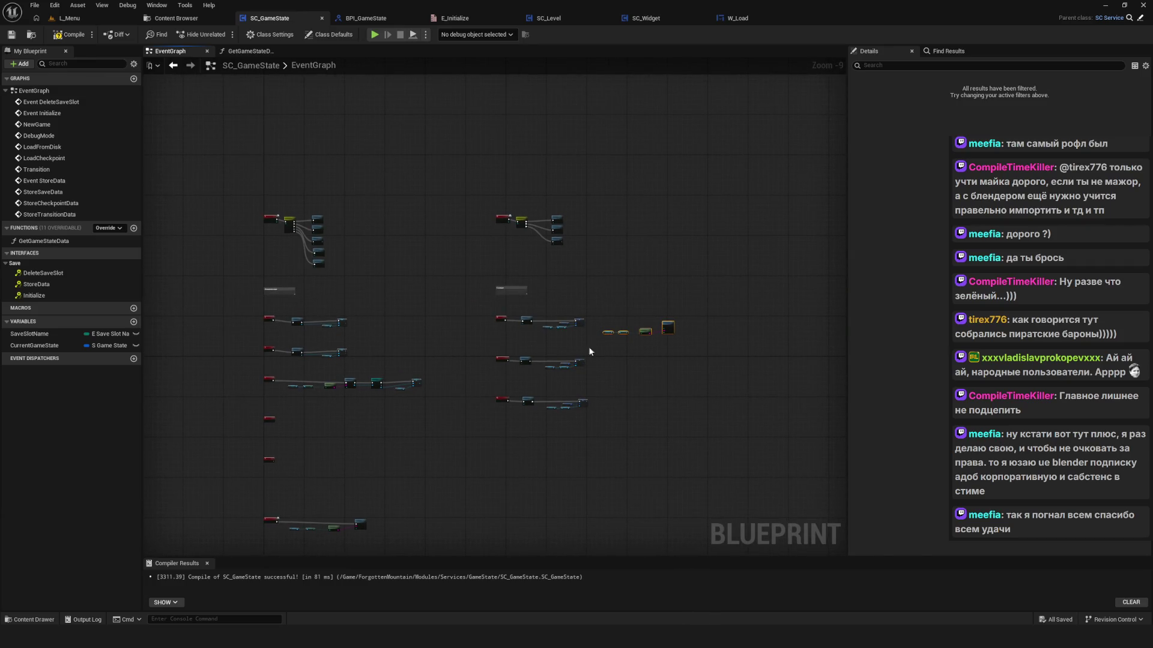
Step: Place the Save Game to Slot chain after StoreSaveData's SET node and wire its exec
scroll(591, 333, "up", 2)
scroll(618, 336, "up", 5)
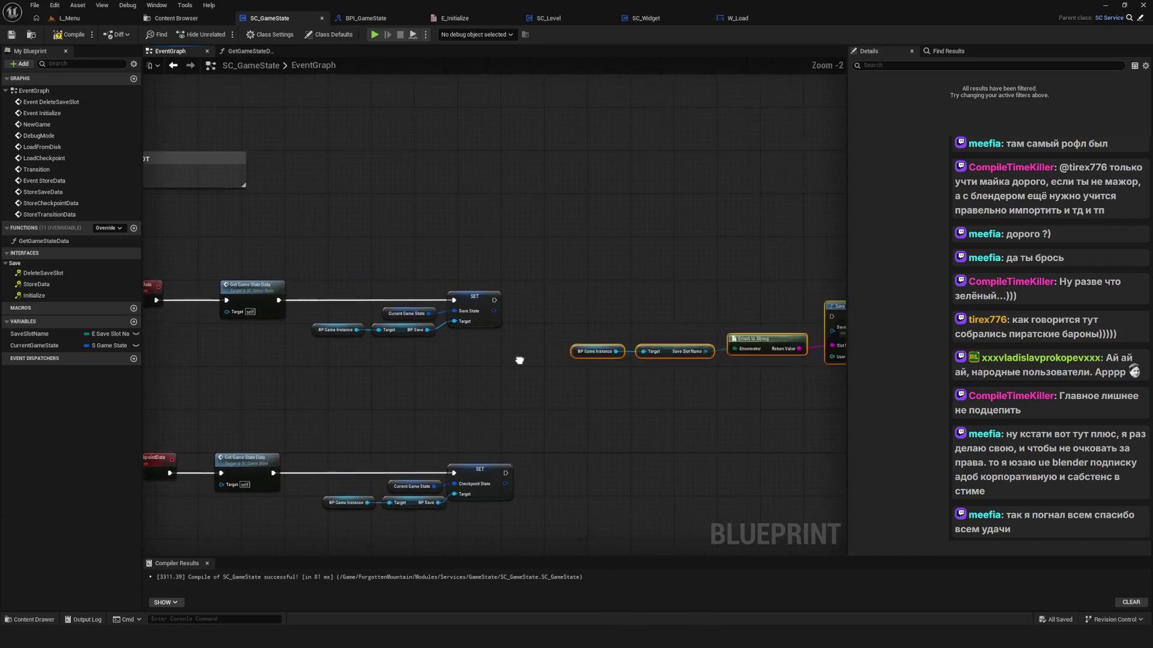
left_click_drag(520, 360, 393, 359)
left_click_drag(767, 304, 818, 289)
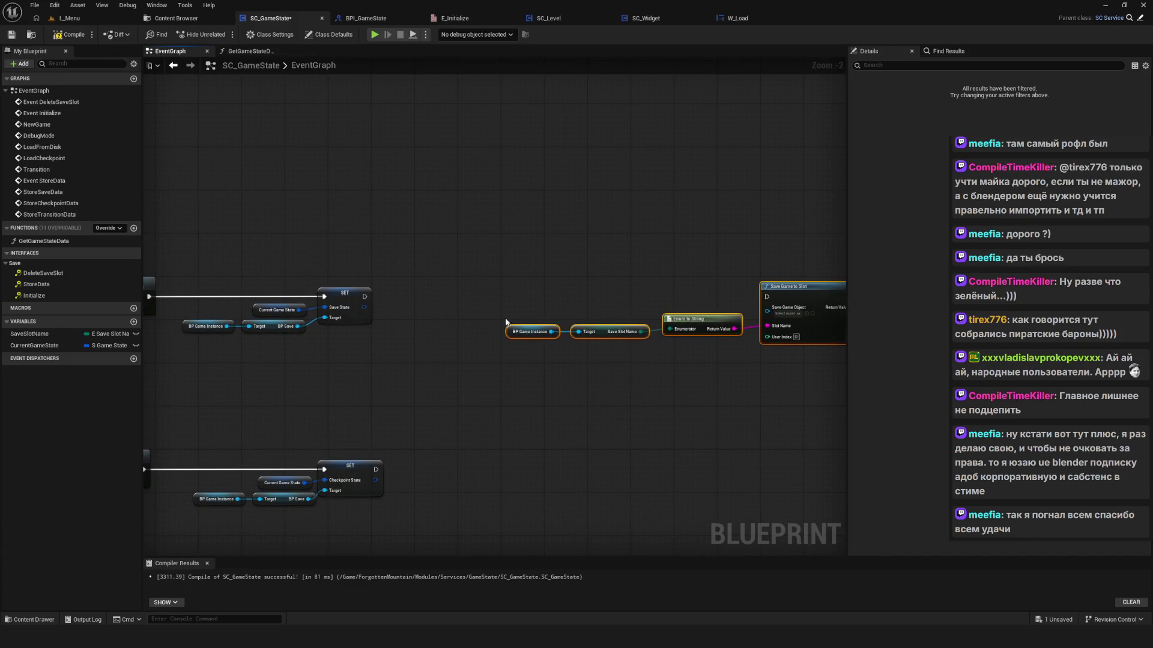
mouse_move(690, 295)
left_mouse_down()
mouse_move(718, 301)
mouse_move(699, 298)
left_mouse_up()
left_click_drag(312, 296, 744, 298)
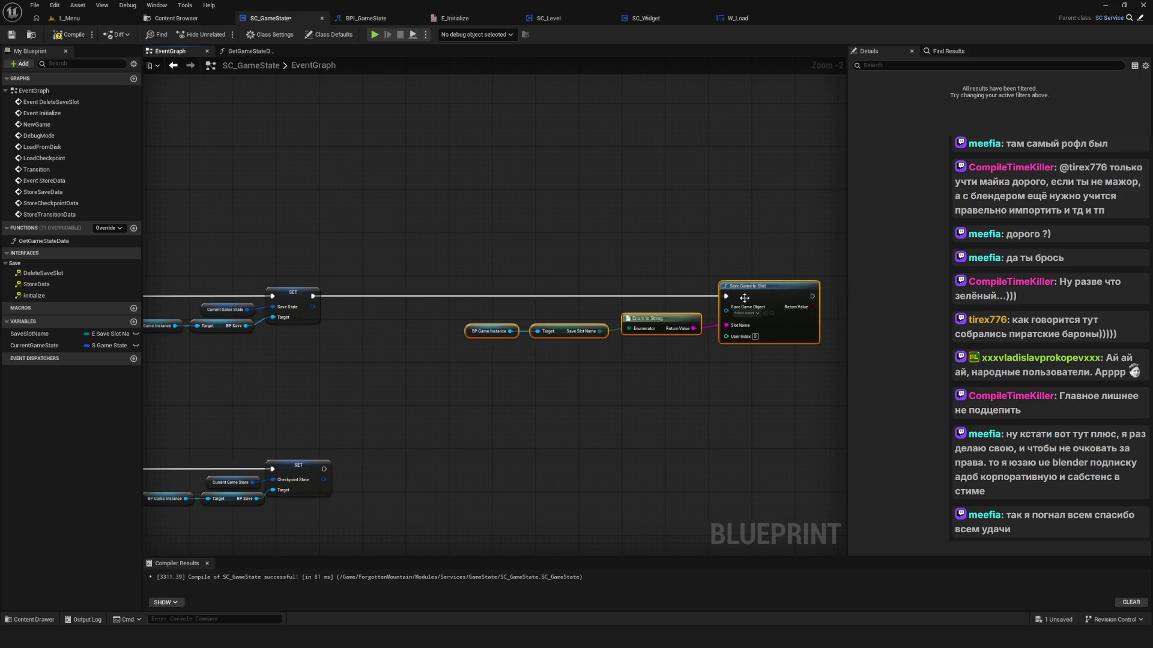
Step: Feed BP Save into Save Game to Slot's Save Game Object pin and tidy the slot-name nodes
scroll(200, 319, "up", 3)
left_click_drag(357, 206, 420, 393)
left_click(420, 394)
left_click_drag(671, 405, 504, 398)
left_click_drag(442, 247, 645, 409)
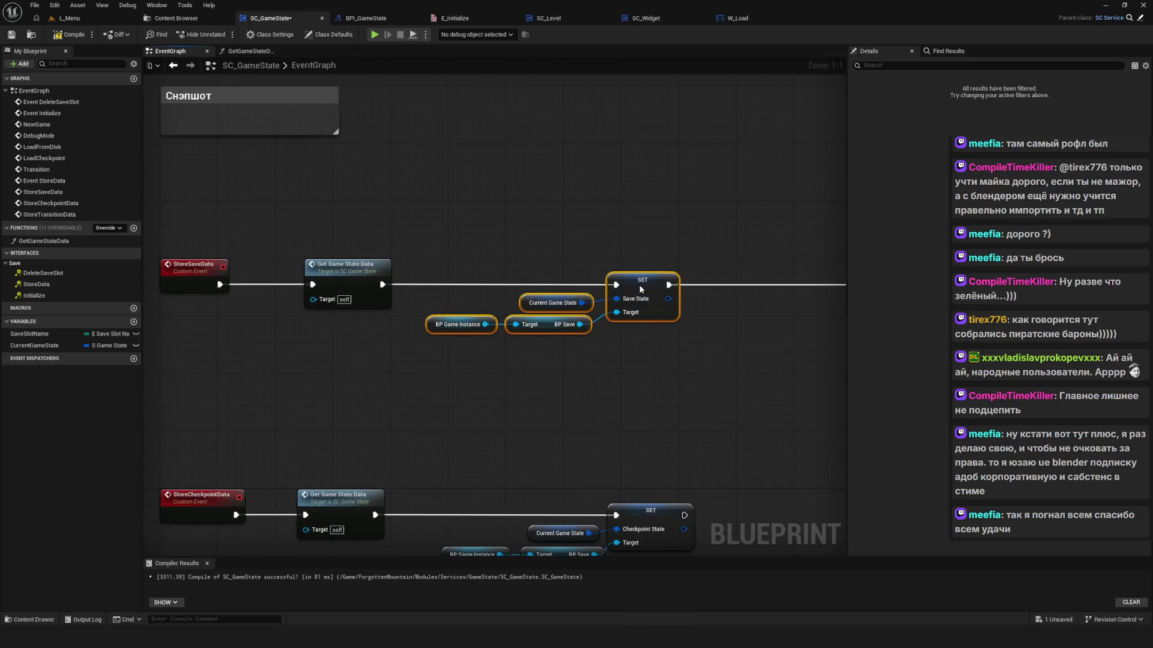
scroll(522, 310, "down", 6)
scroll(463, 315, "up", 6)
left_click_drag(322, 199, 752, 360)
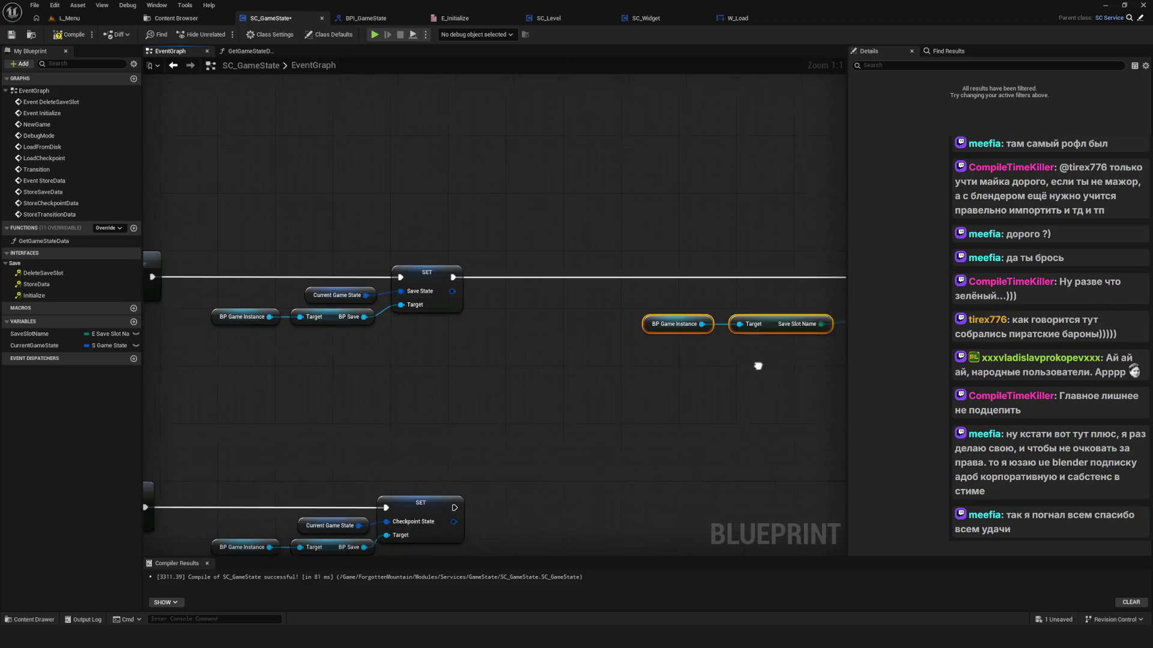
left_click(255, 312)
key("ctrl+z")
mouse_move(329, 320)
left_mouse_down()
mouse_move(400, 318)
mouse_move(503, 273)
mouse_move(534, 286)
mouse_move(656, 282)
left_mouse_up()
key("ctrl+z")
mouse_move(375, 279)
left_mouse_down()
mouse_move(533, 304)
mouse_move(589, 291)
mouse_move(569, 298)
left_mouse_up()
left_click_drag(276, 308, 539, 377)
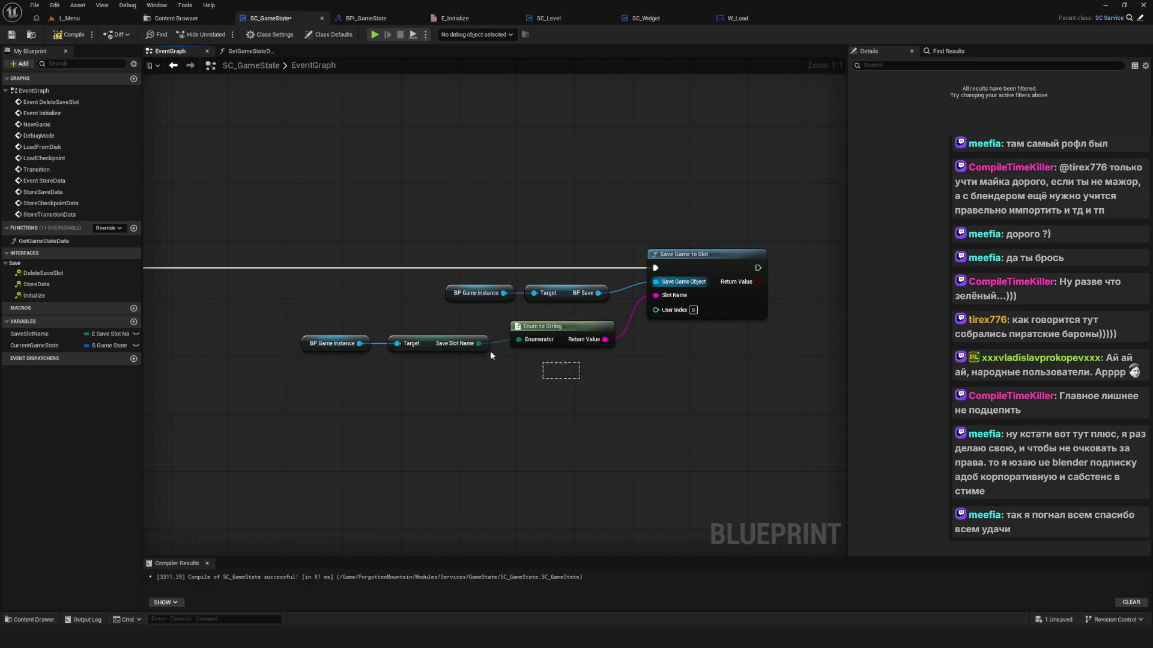
left_click_drag(555, 332, 555, 325)
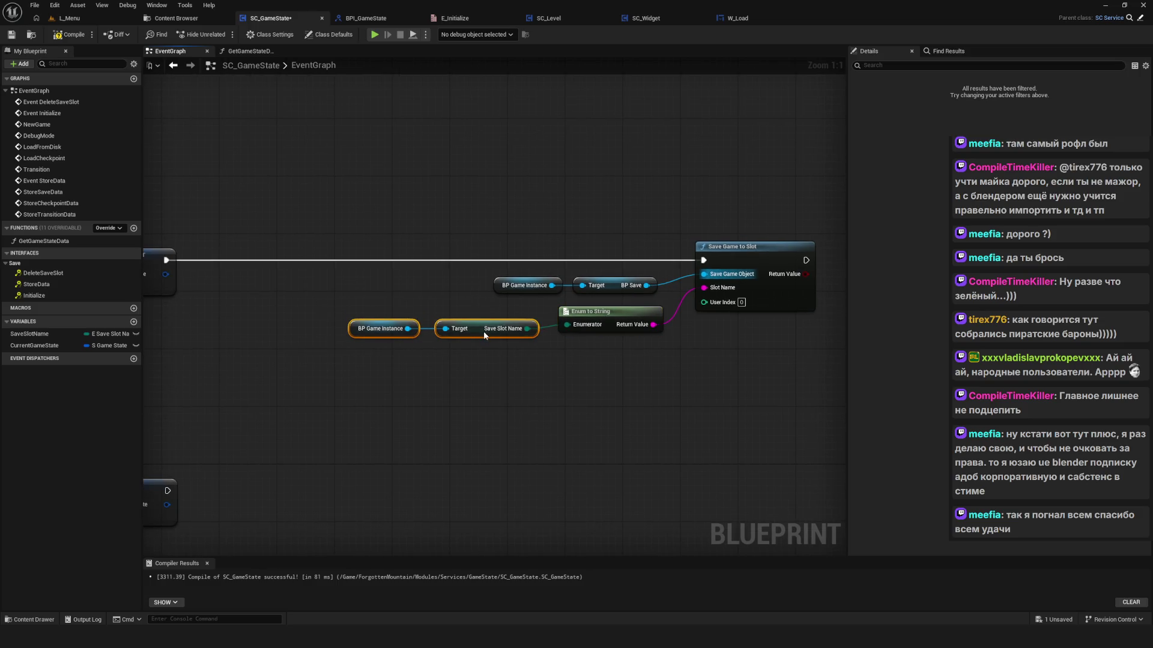
scroll(601, 323, "down", 7)
scroll(432, 324, "up", 7)
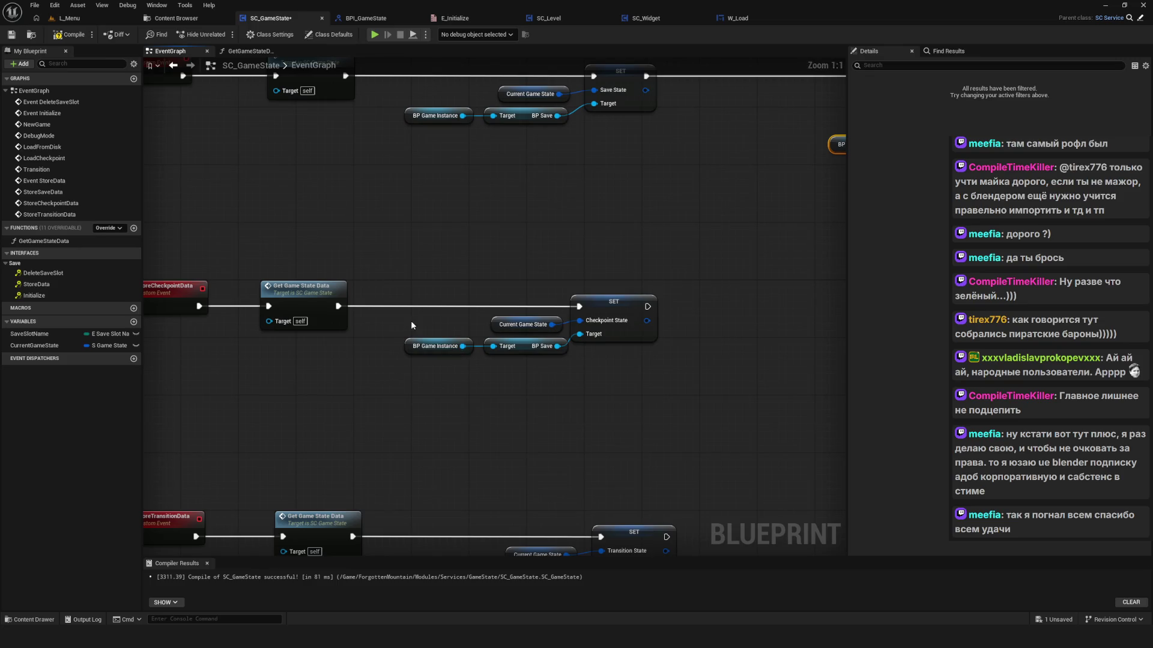
Step: Recompile SC_GameState so the log shows success, then clear the node selection
scroll(422, 275, "down", 2)
scroll(452, 340, "up", 2)
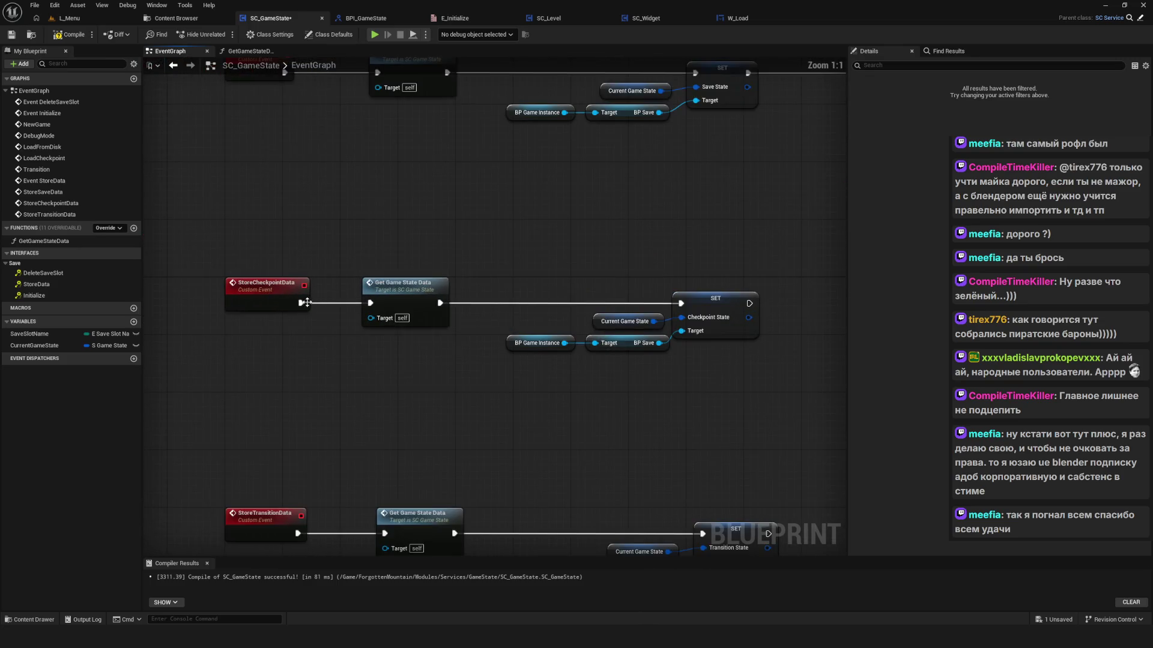
scroll(313, 305, "down", 5)
scroll(412, 309, "up", 3)
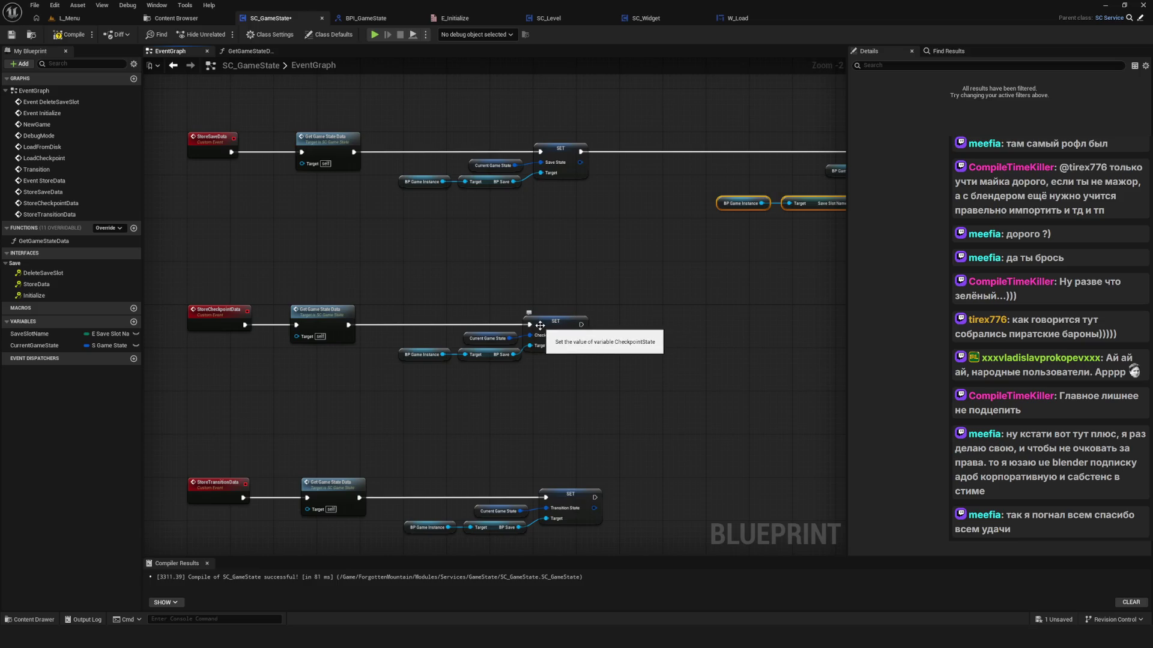
left_click(60, 34)
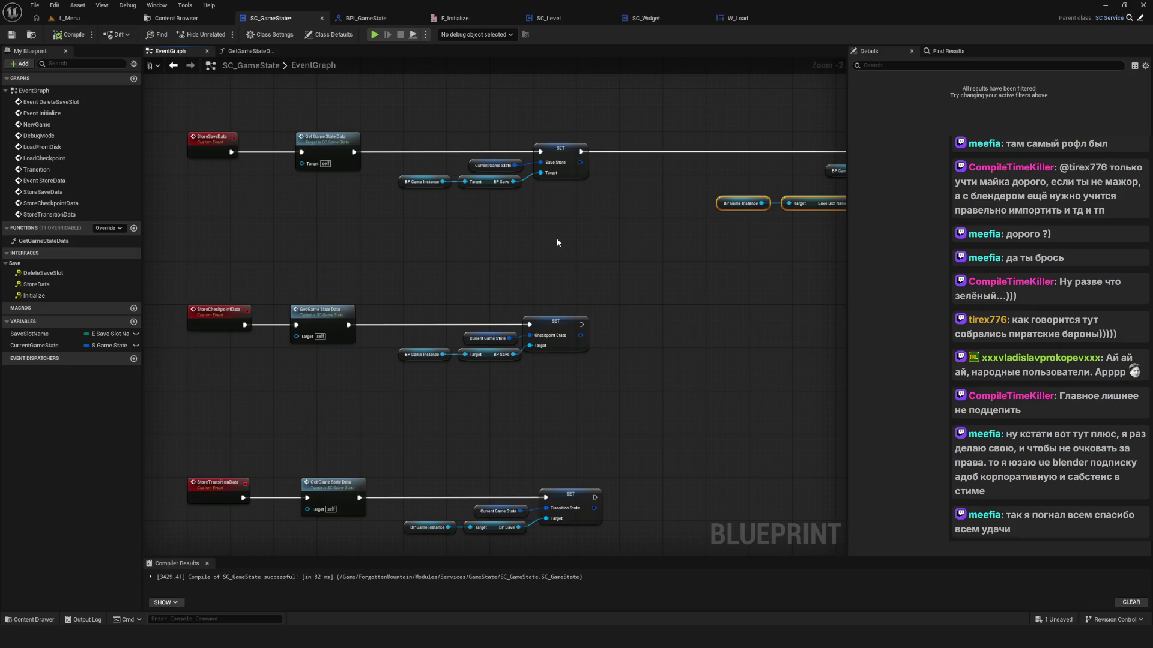
left_click(625, 254)
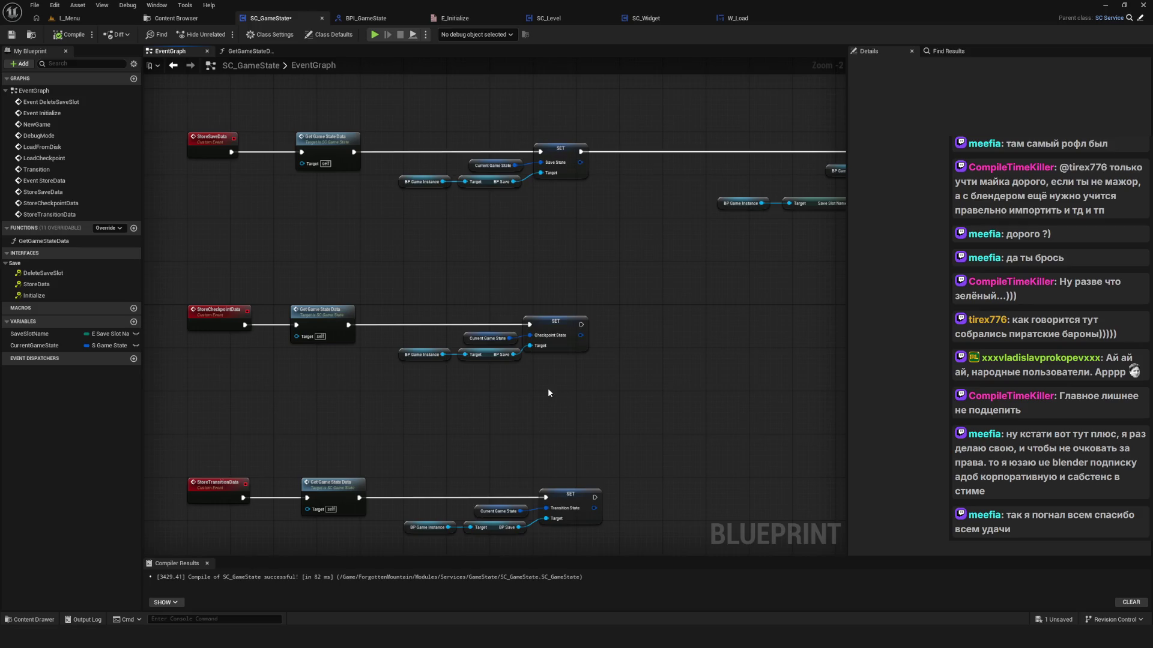
left_click_drag(548, 392, 543, 393)
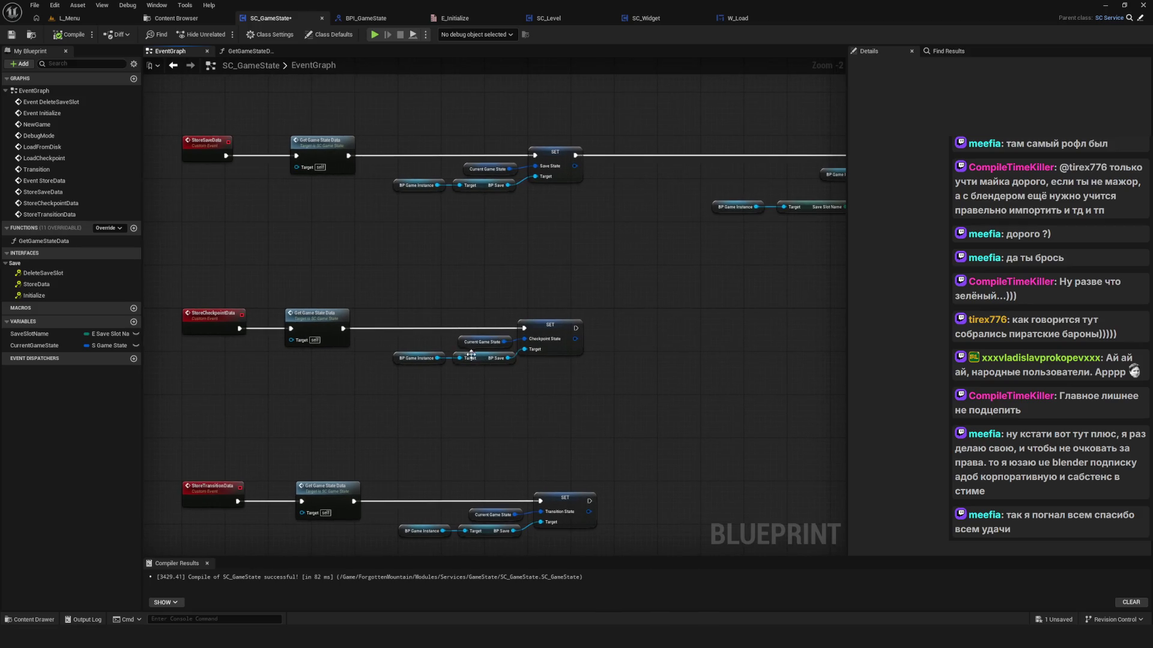
left_click_drag(475, 365, 479, 384)
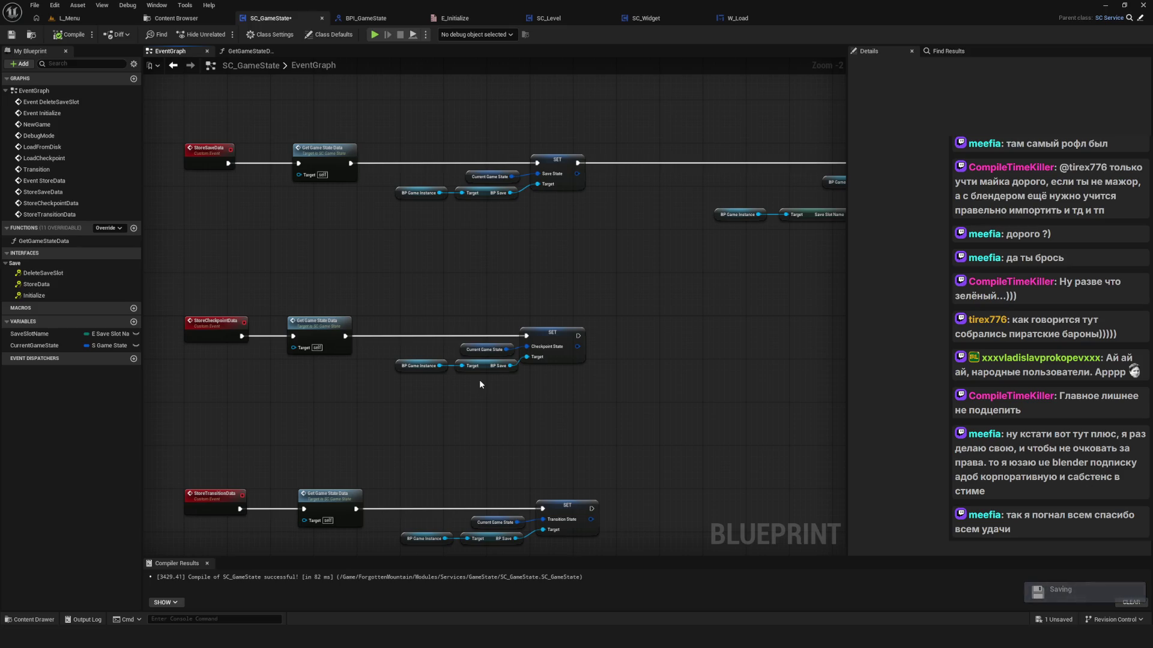
Step: Duplicate the Save Game to Slot chain and wire the copy after the CheckpointState SET node
mouse_move(414, 180)
left_mouse_down()
mouse_move(636, 258)
mouse_move(718, 303)
left_mouse_up()
key("ctrl+c")
key("ctrl+v")
mouse_move(286, 348)
left_mouse_down()
mouse_move(683, 335)
mouse_move(722, 354)
mouse_move(705, 355)
left_mouse_up()
Step: Nudge the original save chain slightly left and review the StoreSaveData and StoreCheckpointData rows
left_click_drag(456, 119, 729, 246)
mouse_move(717, 175)
left_mouse_down()
mouse_move(695, 174)
mouse_move(705, 175)
left_mouse_up()
scroll(683, 294, "down", 7)
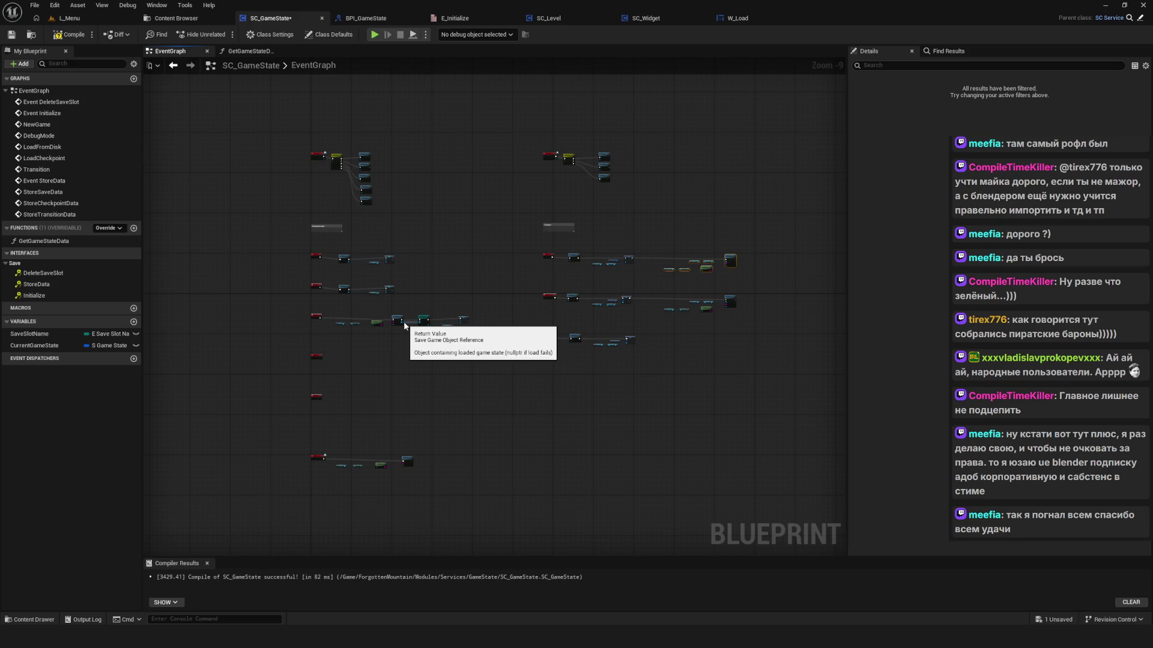
scroll(362, 342, "up", 9)
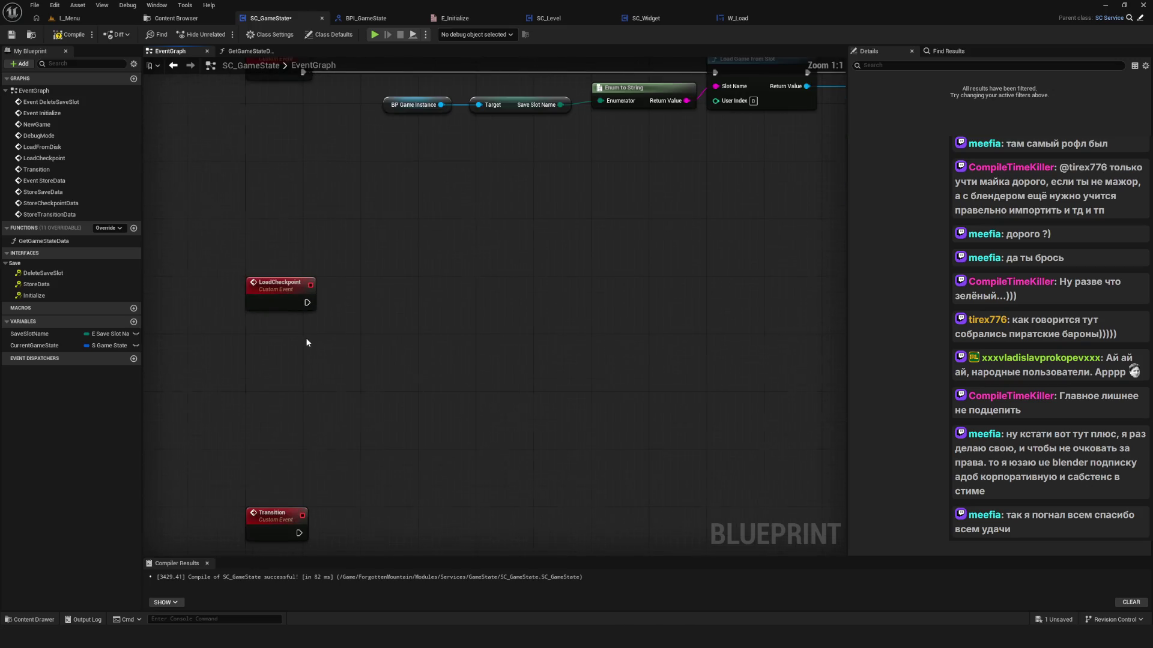
scroll(312, 341, "down", 7)
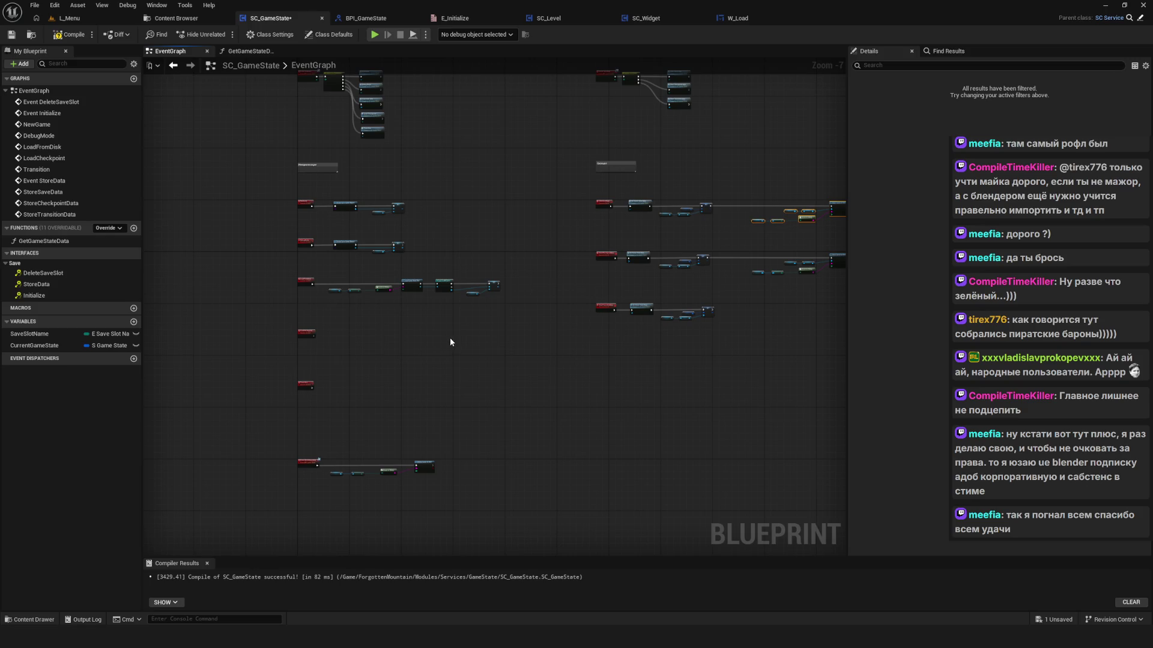
scroll(525, 311, "up", 2)
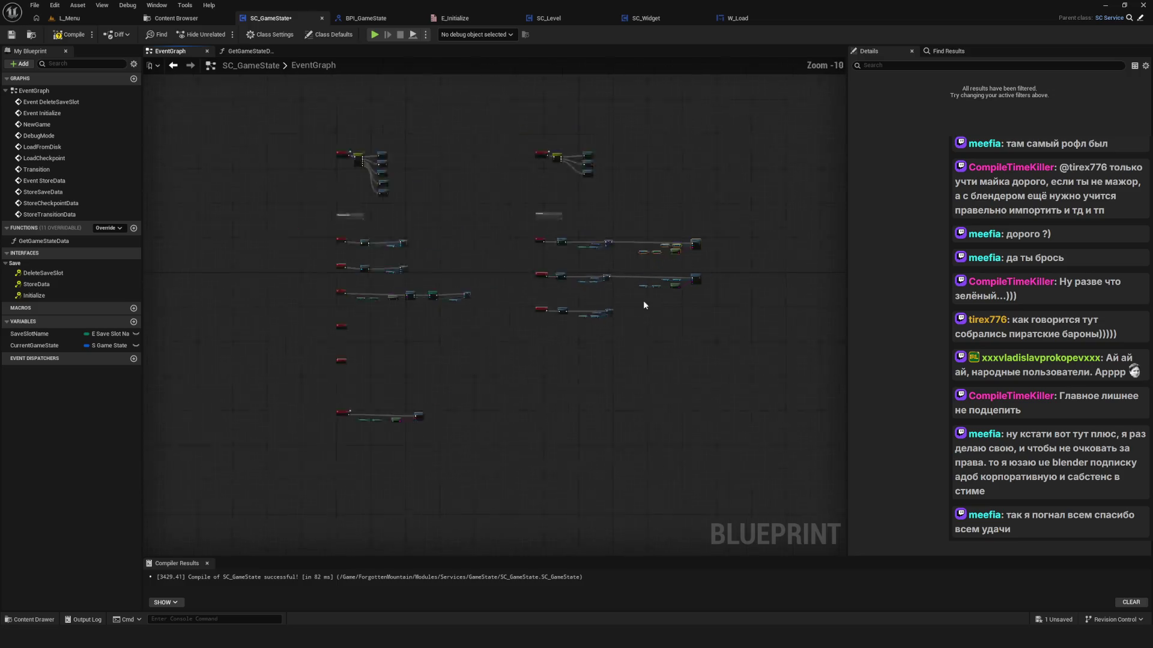
scroll(581, 370, "up", 2)
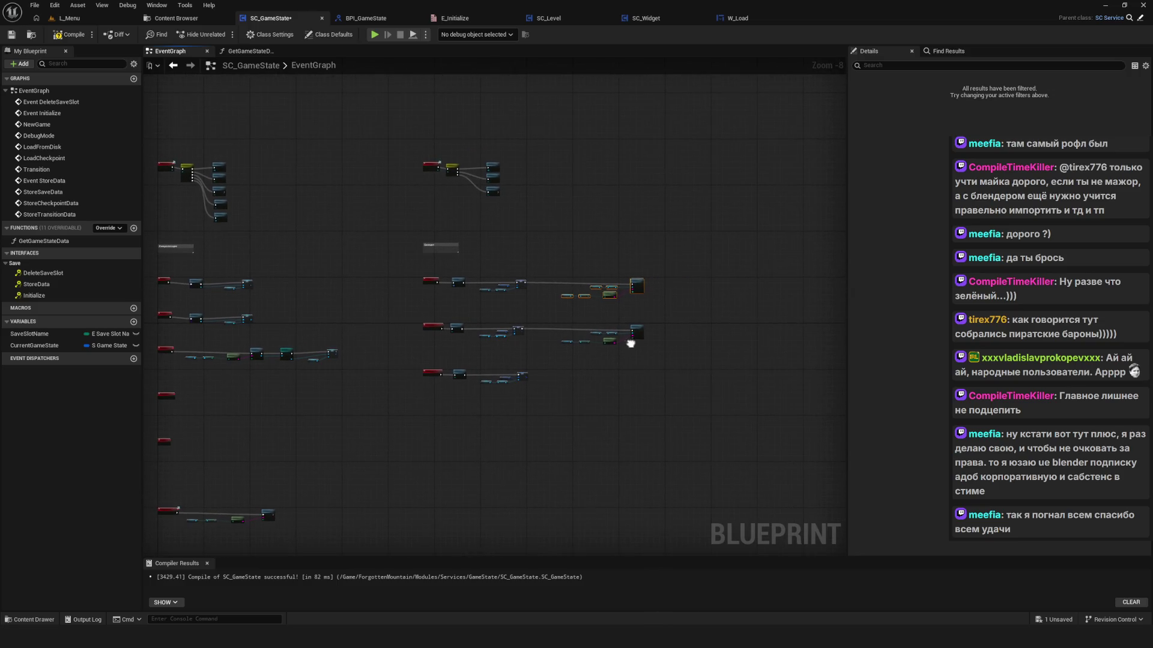
scroll(578, 340, "up", 4)
scroll(651, 369, "down", 5)
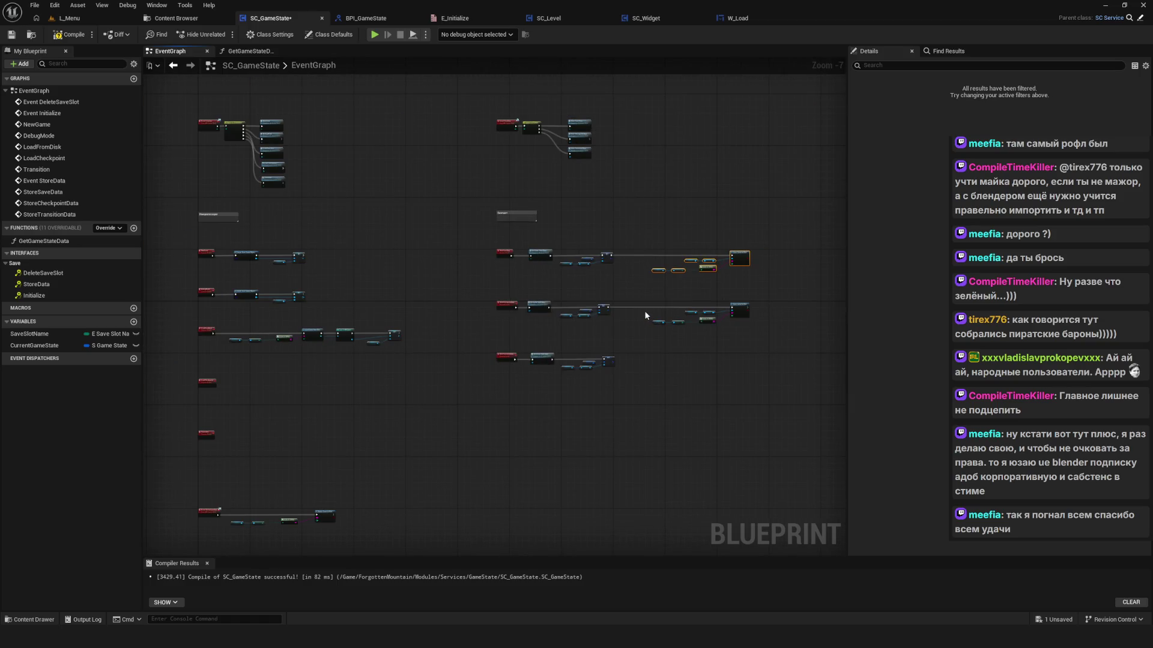
scroll(527, 283, "up", 6)
left_click_drag(528, 283, 535, 339)
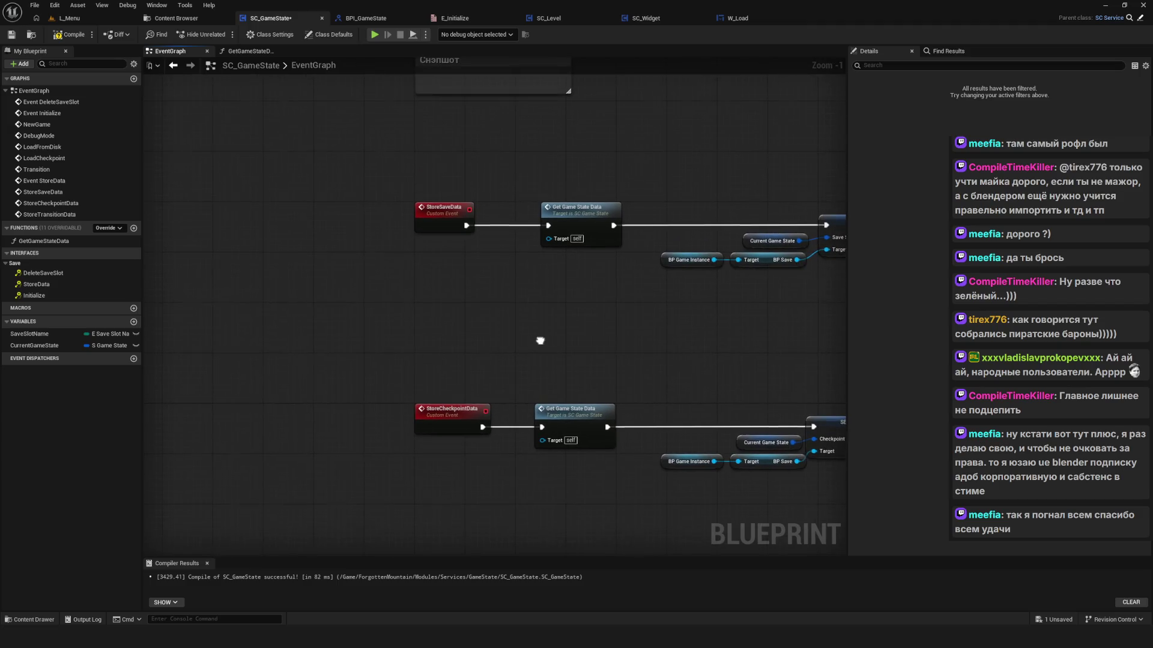
scroll(539, 340, "down", 8)
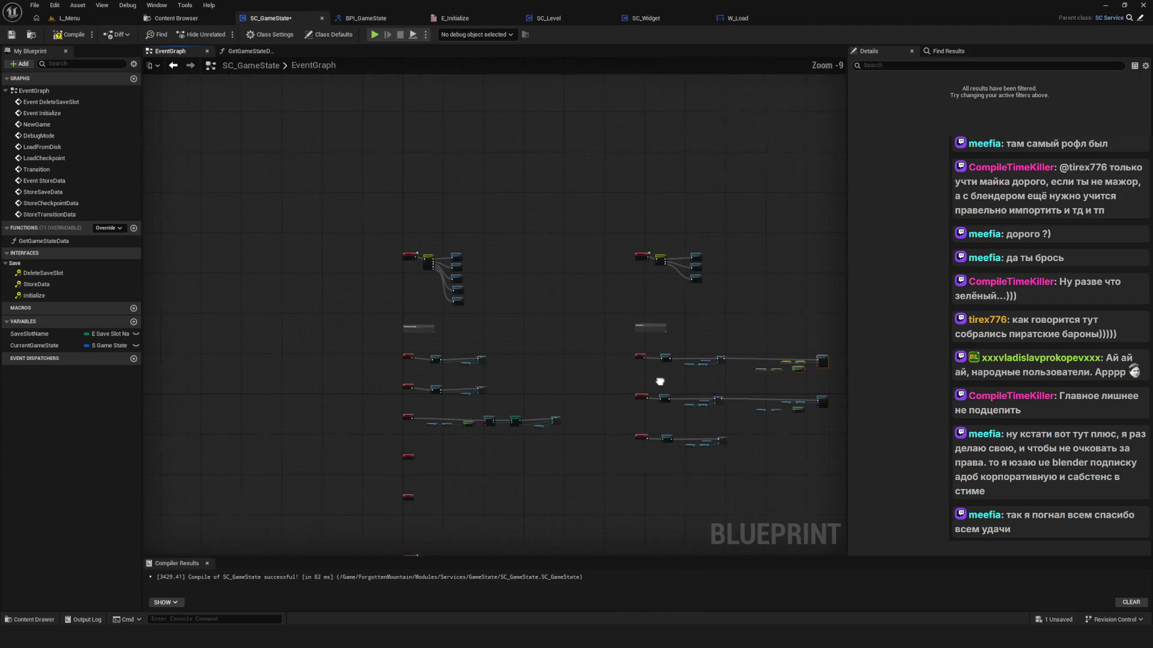
scroll(493, 294, "up", 9)
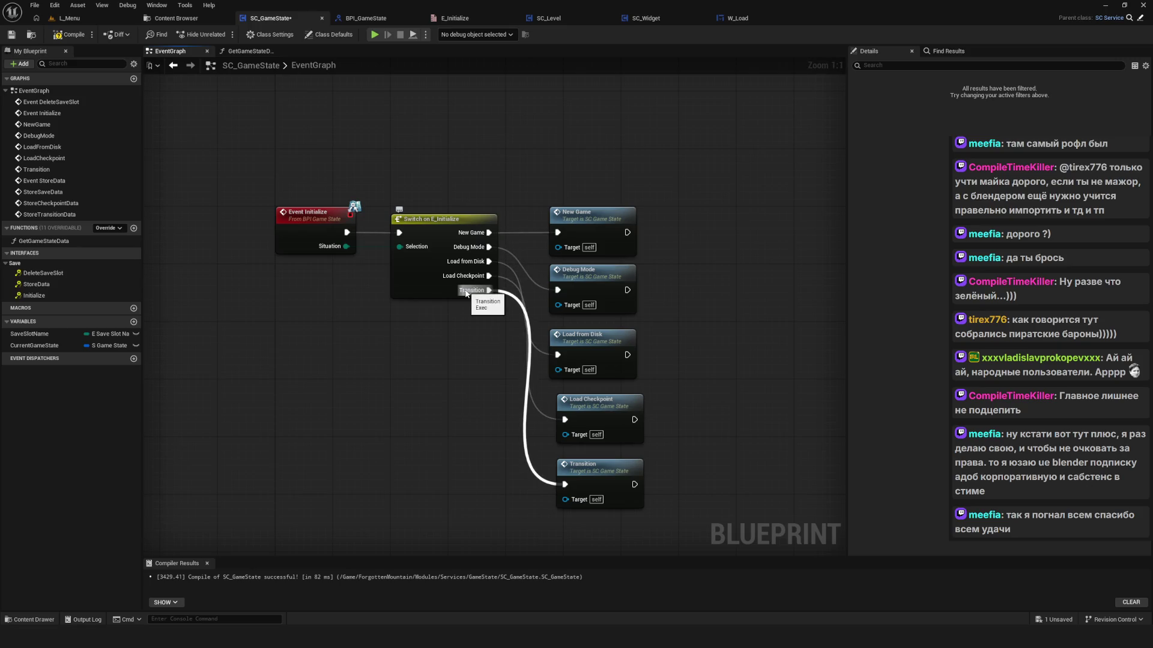
Step: Compile SC_GameState and review the second column's event rows
left_click(69, 35)
scroll(483, 278, "down", 9)
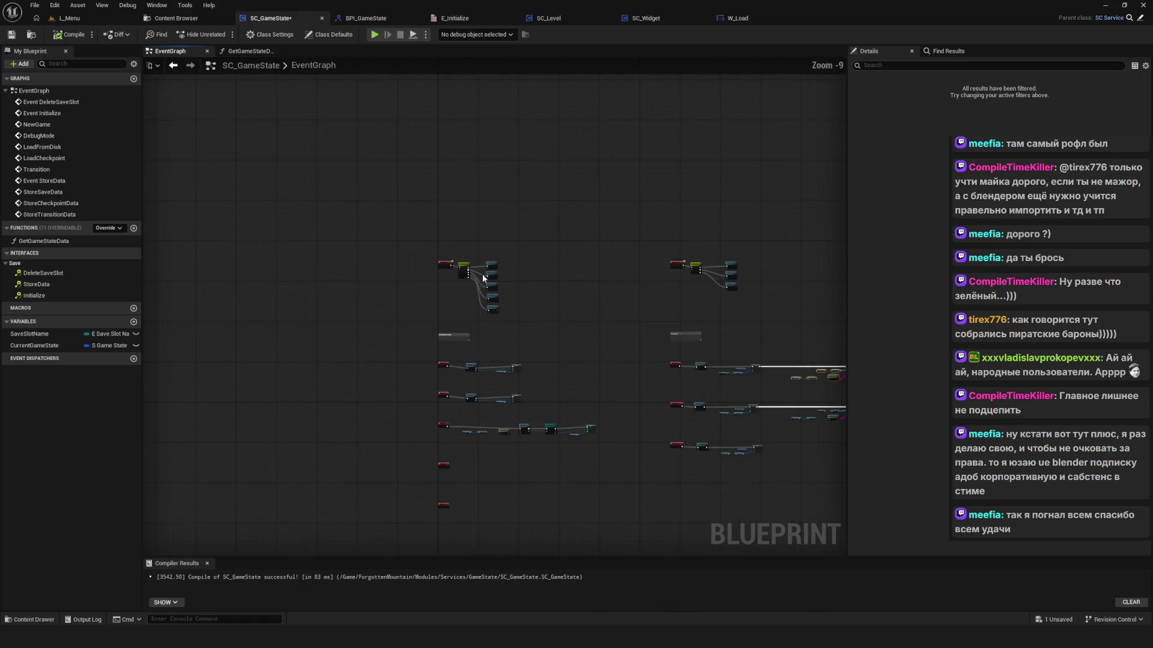
scroll(671, 366, "up", 5)
mouse_move(671, 366)
left_mouse_down()
mouse_move(377, 233)
mouse_move(518, 320)
left_mouse_up()
scroll(398, 247, "down", 3)
scroll(399, 249, "up", 1)
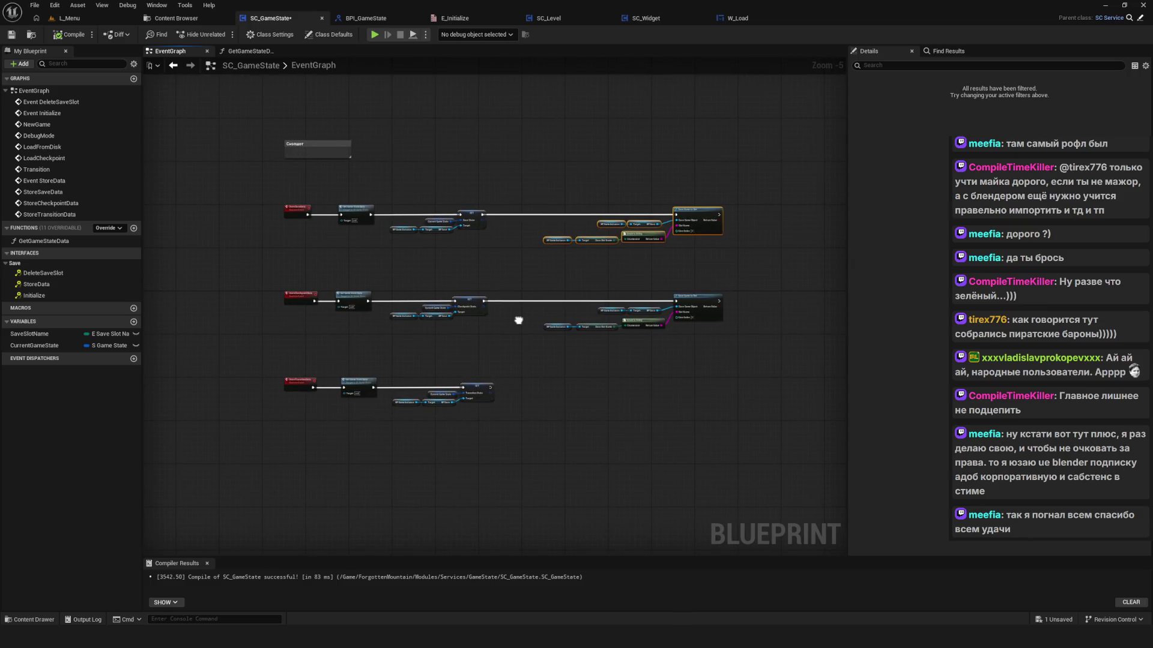
scroll(535, 257, "down", 6)
scroll(539, 290, "up", 9)
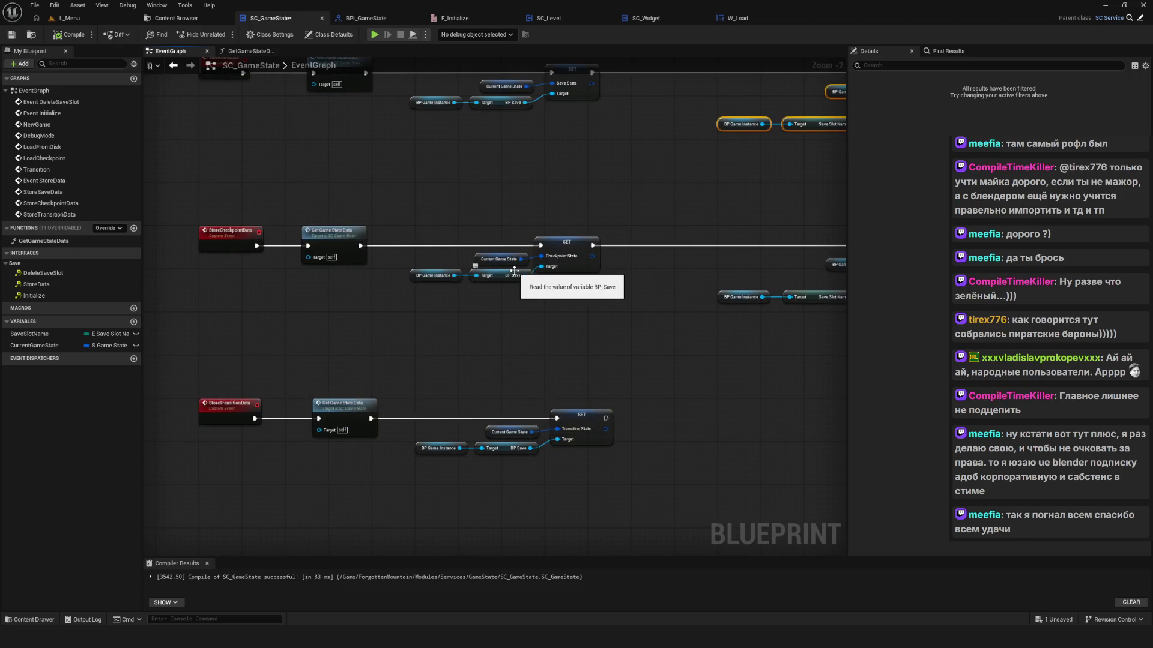
scroll(515, 271, "down", 4)
scroll(514, 271, "up", 4)
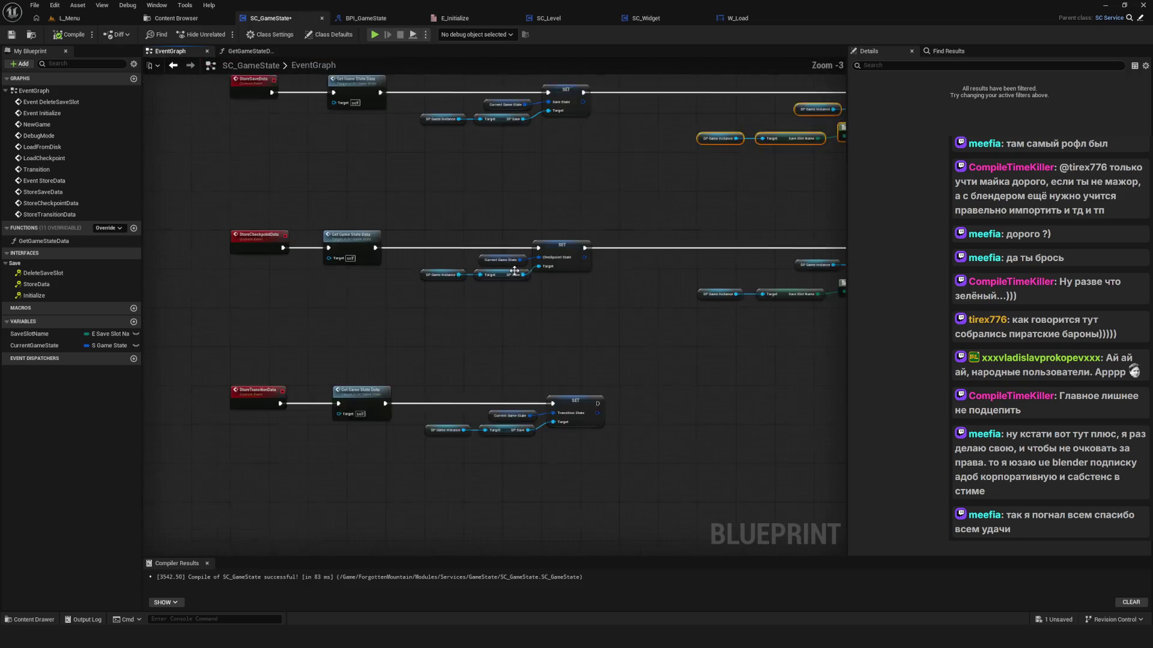
Step: Inspect the Get Game State Data and checkpoint SET nodes, then save the blueprint with Ctrl+S
left_click_drag(322, 219, 369, 323)
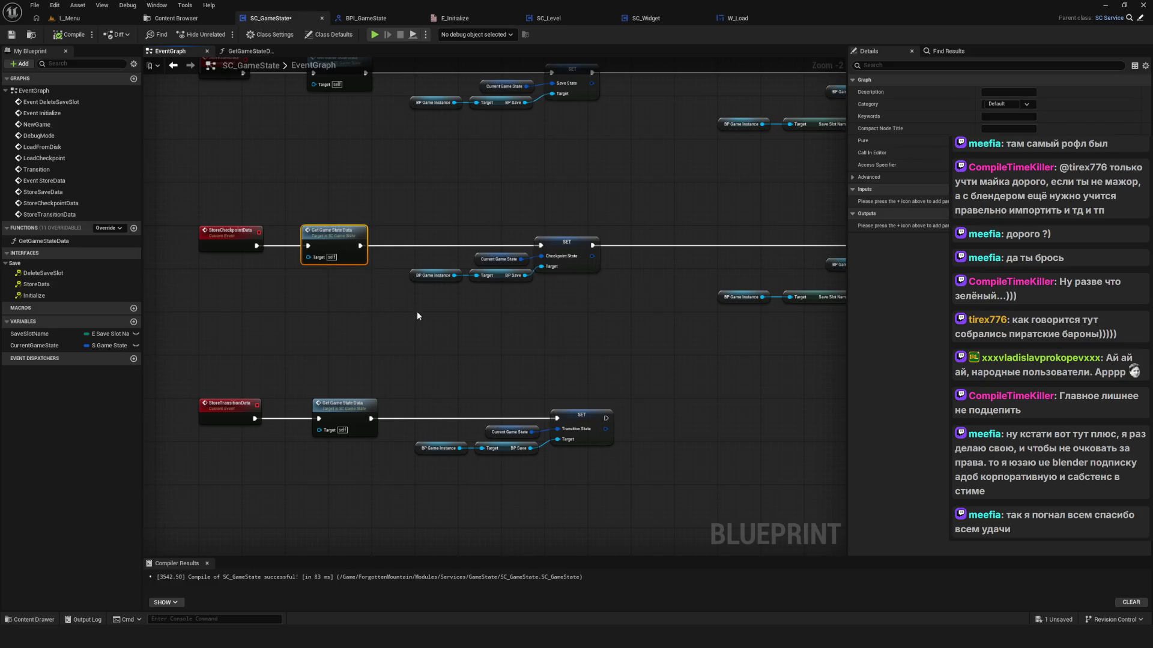
mouse_move(565, 174)
left_mouse_down()
mouse_move(573, 339)
mouse_move(358, 343)
left_mouse_up()
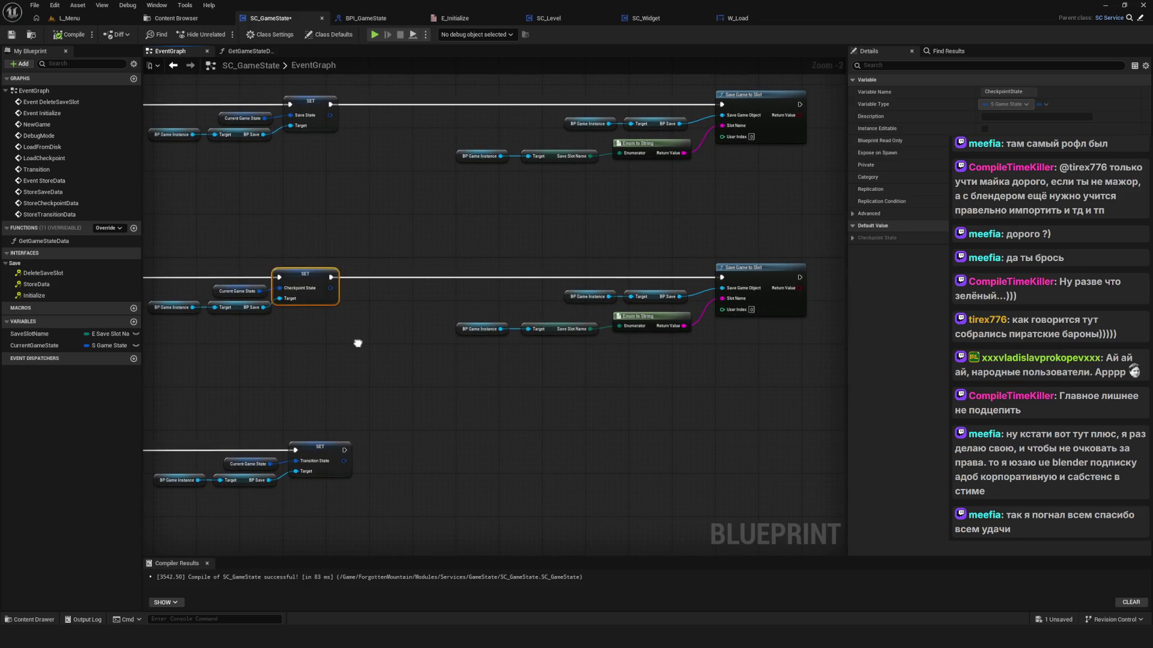
scroll(485, 348, "down", 9)
key("ctrl+s")
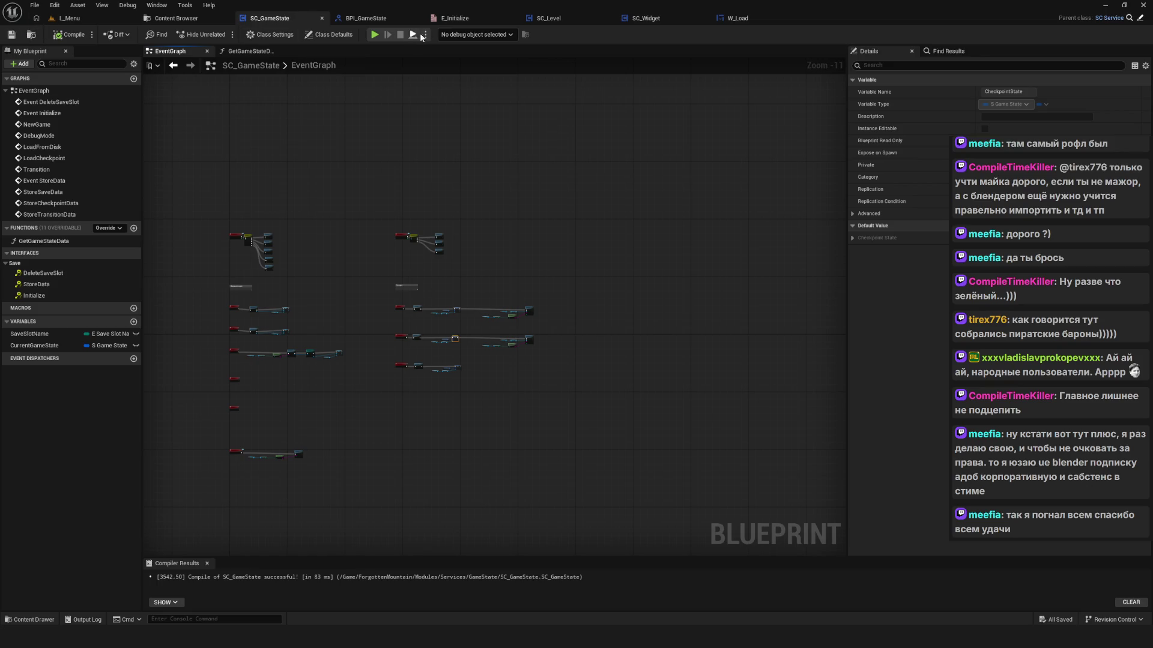
scroll(589, 340, "up", 8)
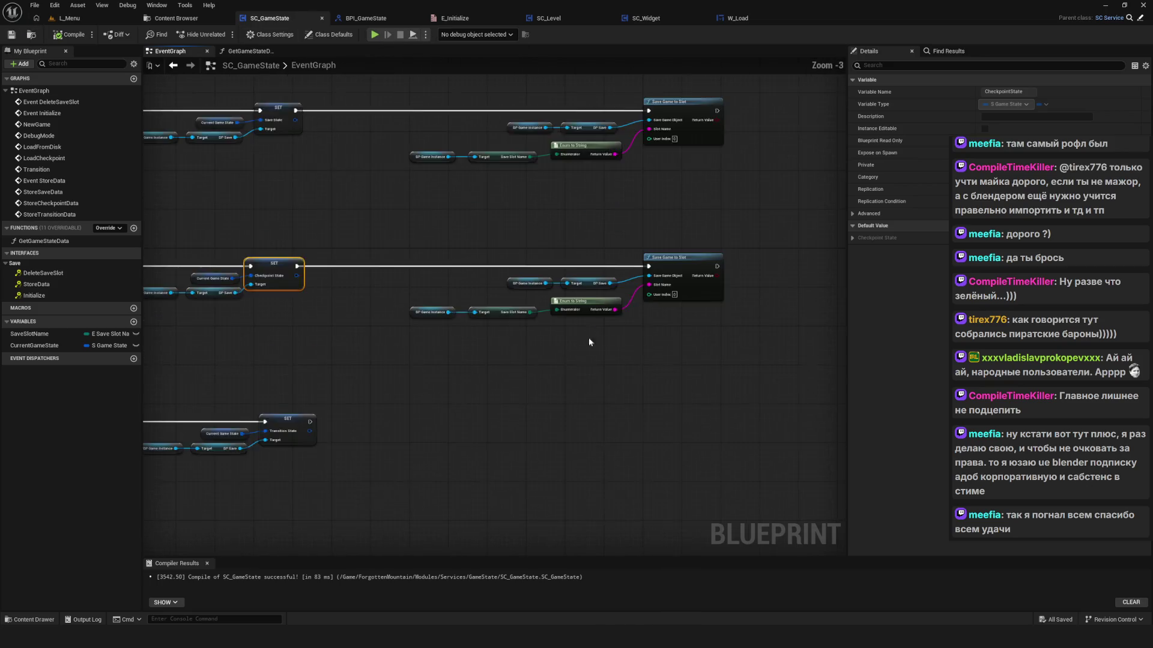
scroll(589, 341, "up", 2)
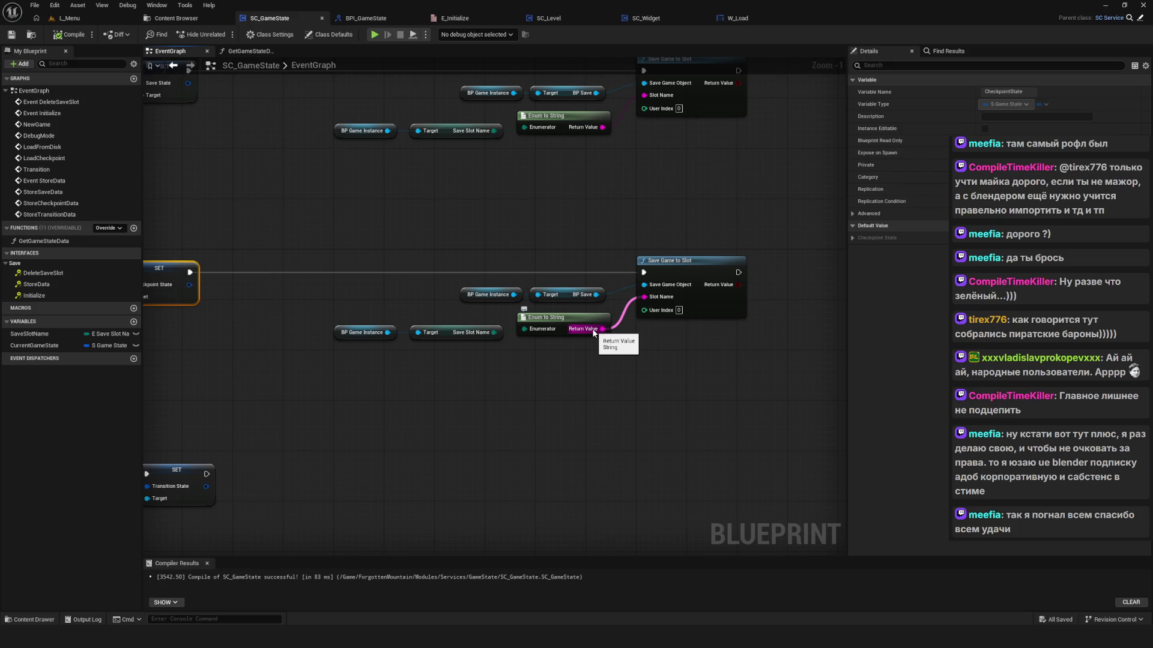
Step: Select the second Save Game to Slot chain and centre it in view
left_click_drag(326, 272, 690, 372)
scroll(540, 384, "down", 4)
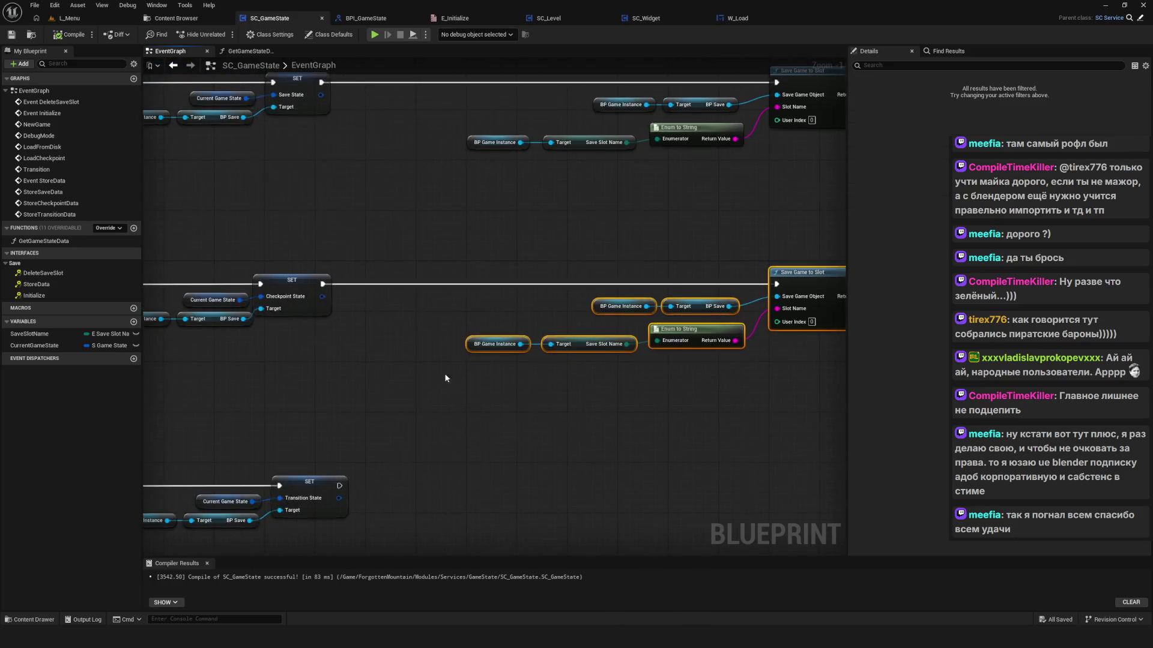
mouse_move(487, 378)
left_mouse_down()
mouse_move(495, 384)
mouse_move(488, 331)
left_mouse_up()
left_click(368, 614)
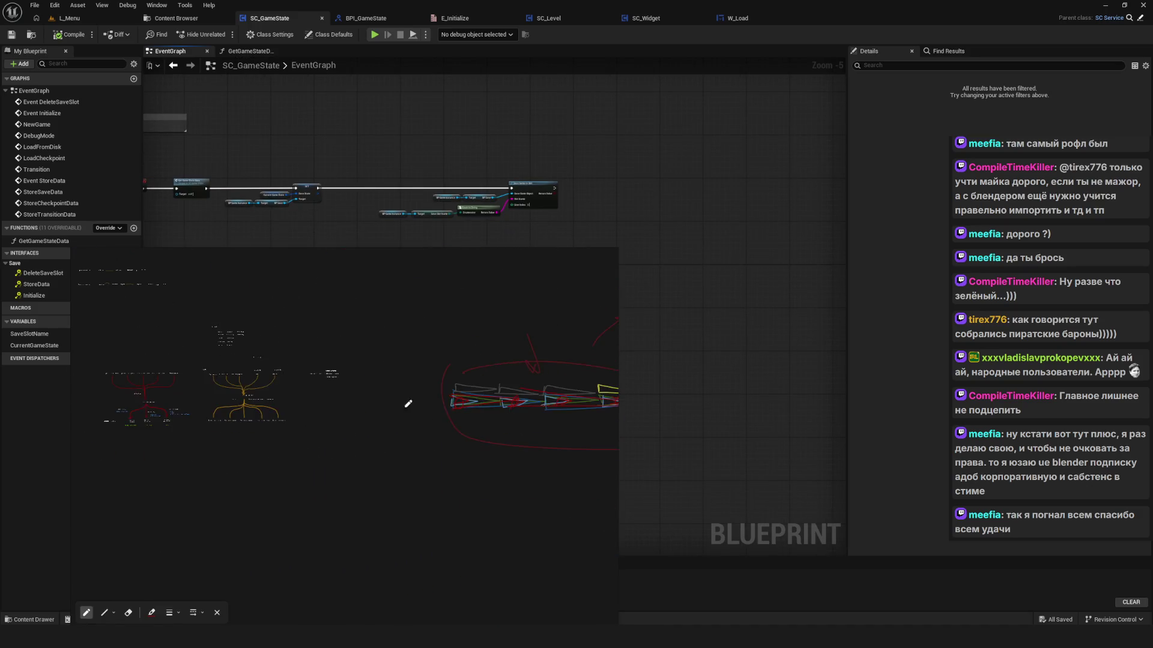
Step: Switch the PureRef board to freehand Draw mode and pan to an empty area
mouse_move(246, 308)
left_mouse_down()
mouse_move(305, 411)
mouse_move(612, 483)
left_mouse_up()
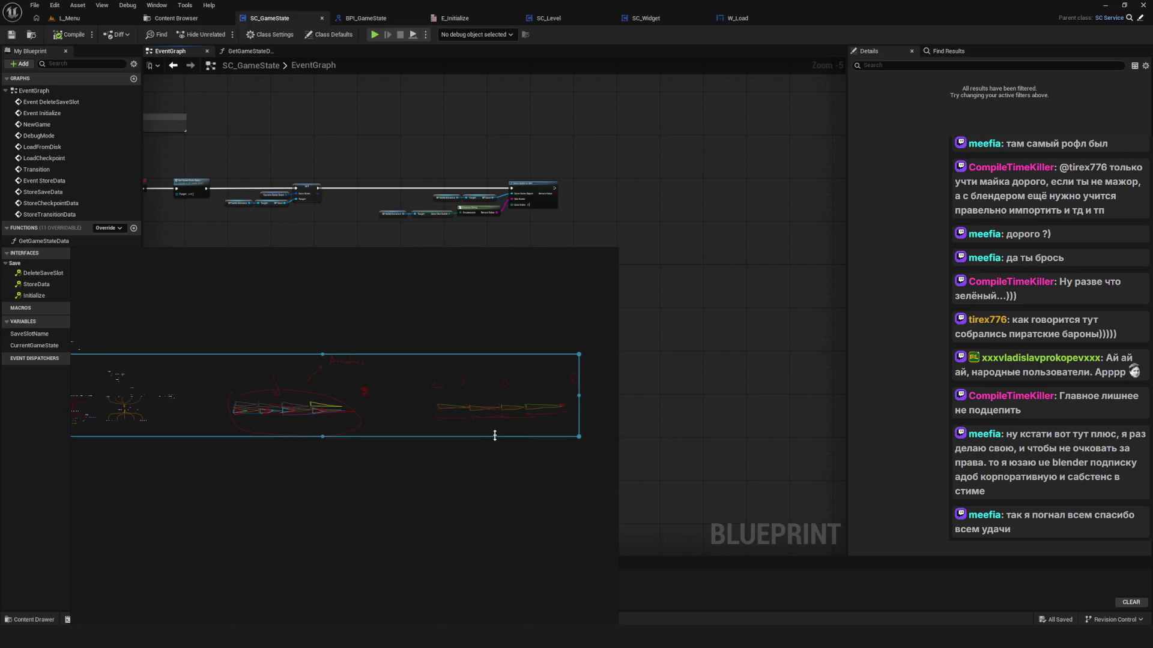
right_click(344, 392)
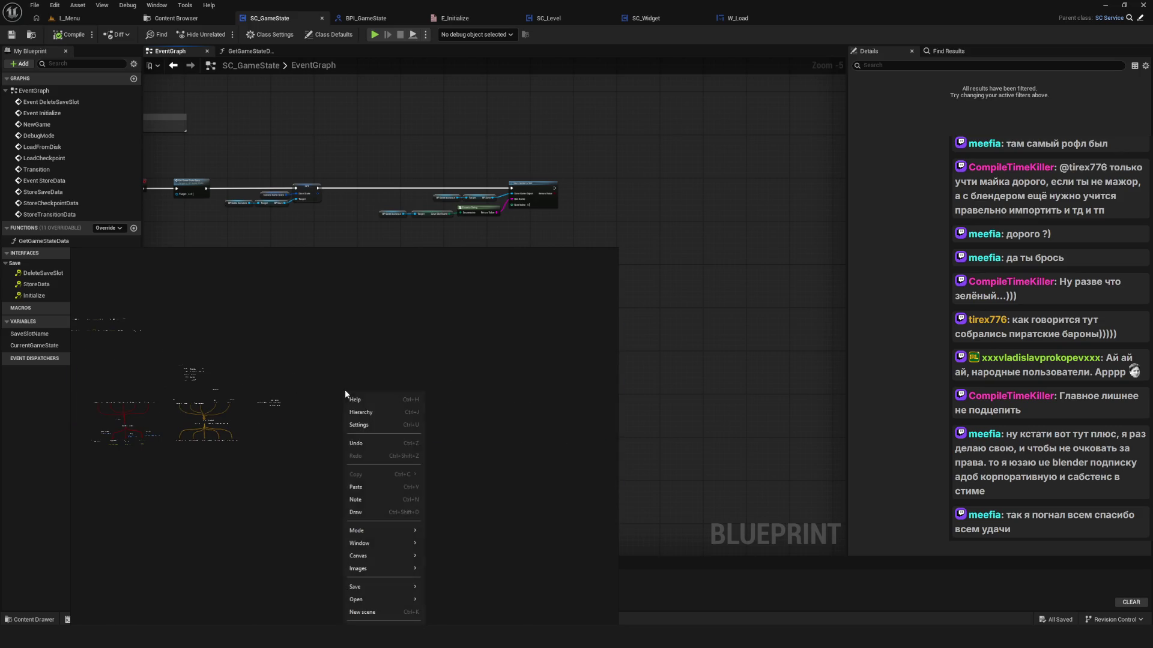
left_click(381, 513)
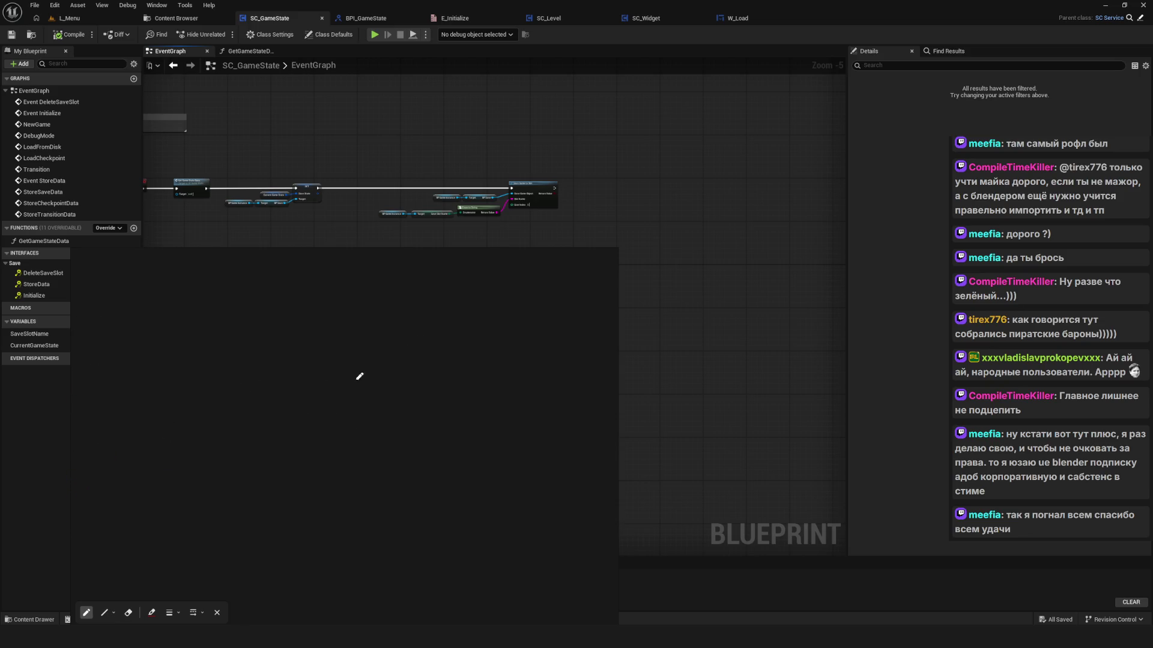
mouse_move(404, 344)
left_mouse_down()
mouse_move(359, 342)
mouse_move(393, 318)
mouse_move(433, 326)
left_mouse_up()
Step: Handwrite a red 'Start foothill' line, replacing the word 'Load' beneath it with 'Save'
mouse_move(472, 289)
left_mouse_down()
mouse_move(466, 307)
mouse_move(479, 315)
mouse_move(501, 318)
mouse_move(515, 292)
mouse_move(517, 318)
mouse_move(533, 312)
mouse_move(538, 323)
mouse_move(542, 311)
mouse_move(564, 327)
left_mouse_up()
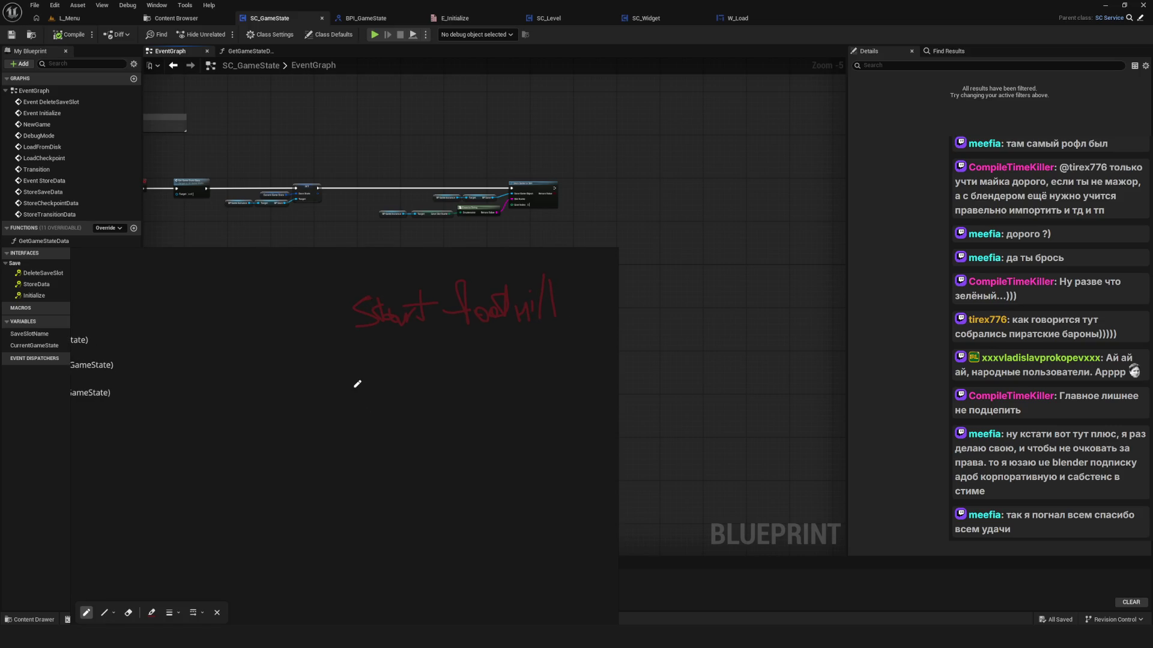
mouse_move(355, 366)
left_mouse_down()
mouse_move(396, 394)
mouse_move(439, 387)
mouse_move(446, 410)
left_mouse_up()
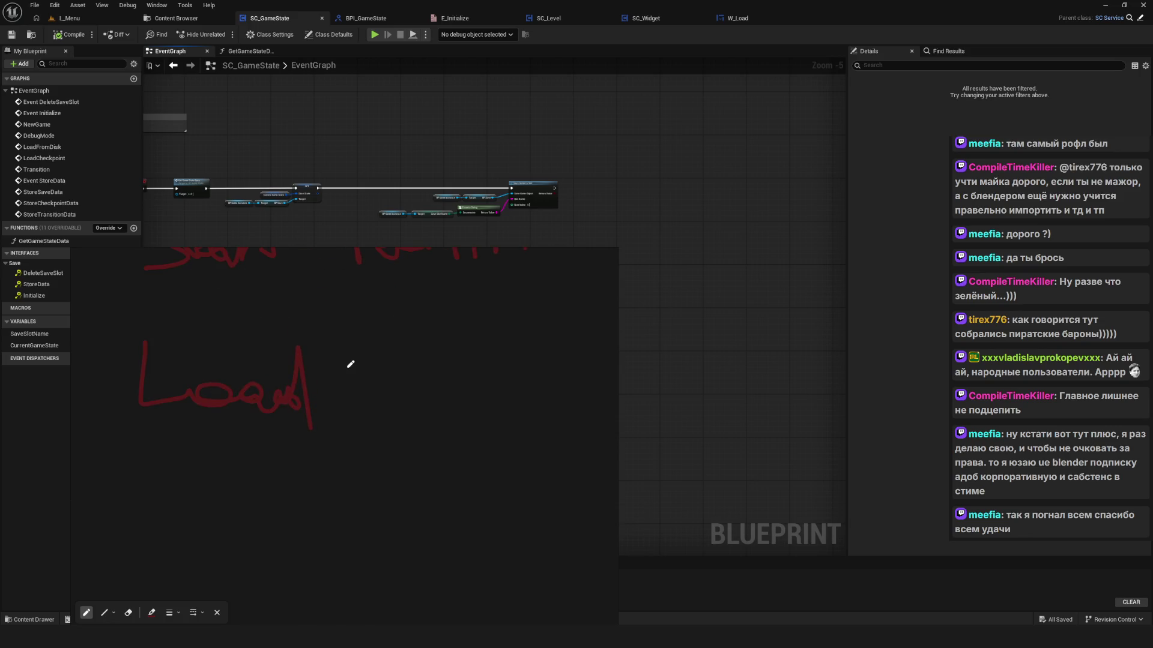
key("ctrl+z")
key("ctrl+z")
mouse_move(277, 395)
left_mouse_down()
mouse_move(257, 433)
mouse_move(322, 426)
left_mouse_up()
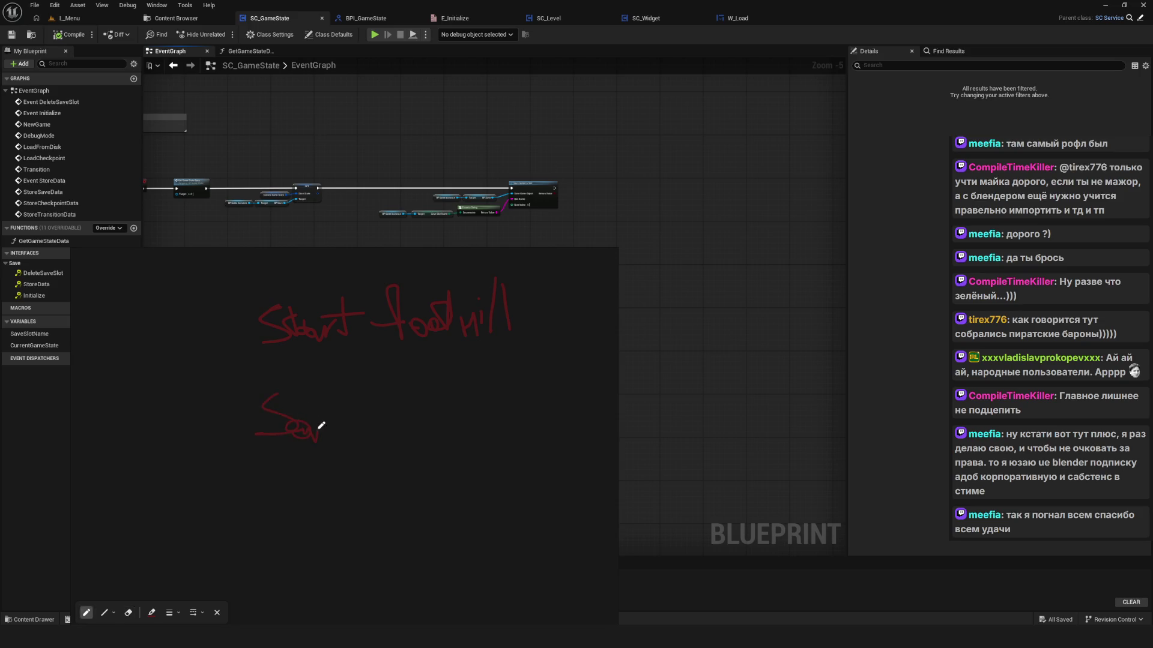
key("Escape")
scroll(331, 293, "up", 5)
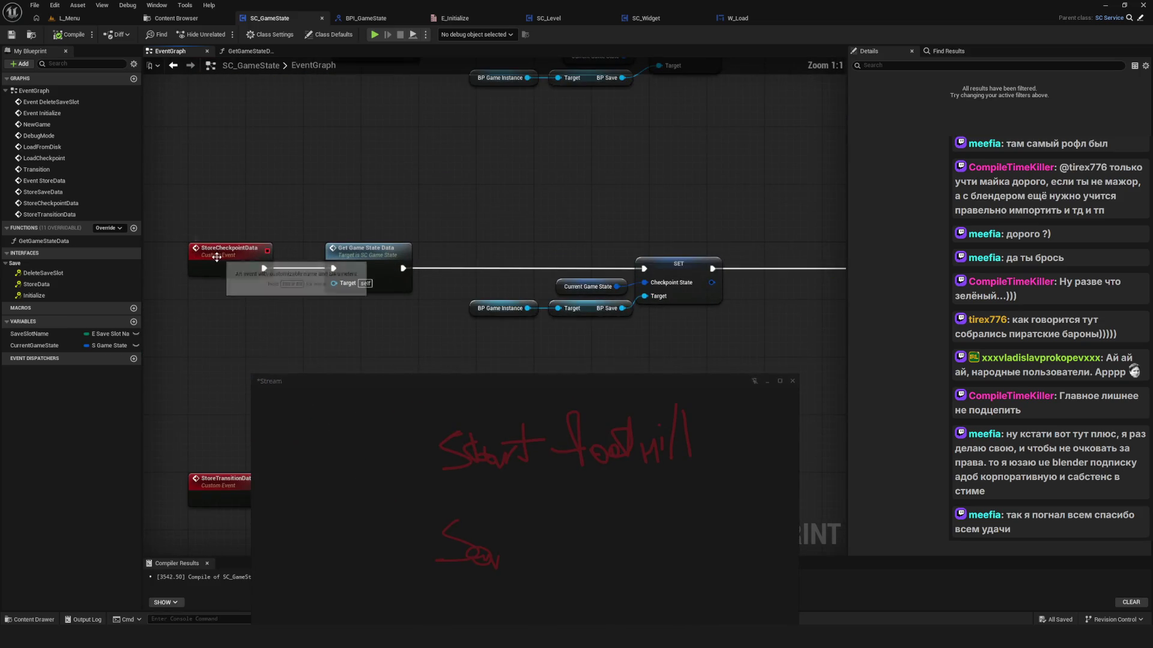
Step: Rewrite the second red handwritten word from 'Save' into 'Store…', undoing stray strokes
left_click_drag(434, 502, 451, 506)
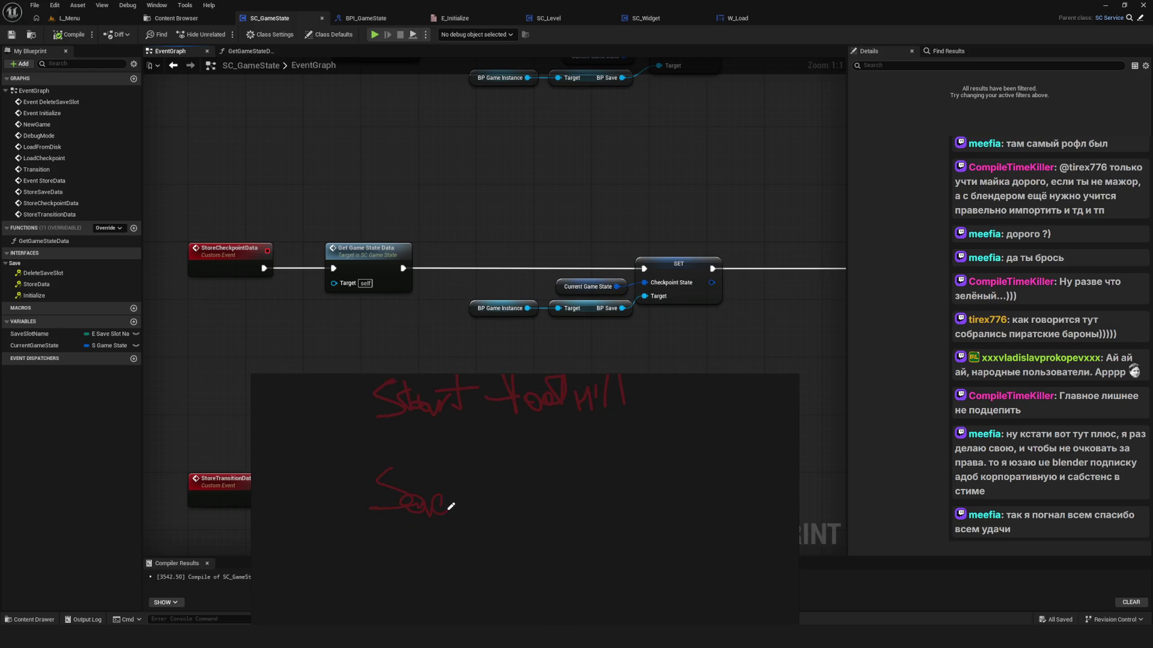
key("ctrl+z")
key("ctrl+z")
key("ctrl+z")
left_click_drag(424, 453, 425, 504)
left_click_drag(411, 487, 496, 489)
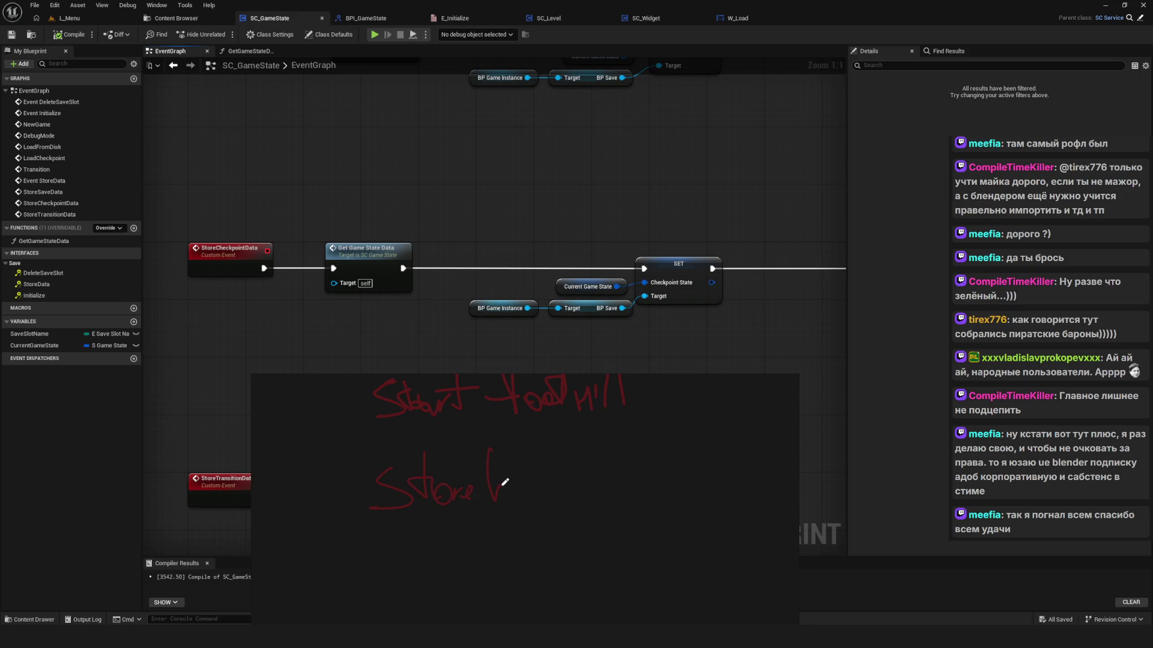
key("ctrl+z")
mouse_move(493, 459)
left_mouse_down()
mouse_move(513, 465)
mouse_move(522, 497)
mouse_move(544, 504)
left_mouse_up()
Step: Shift the sketch window slightly left and hide the board
scroll(466, 257, "up", 2)
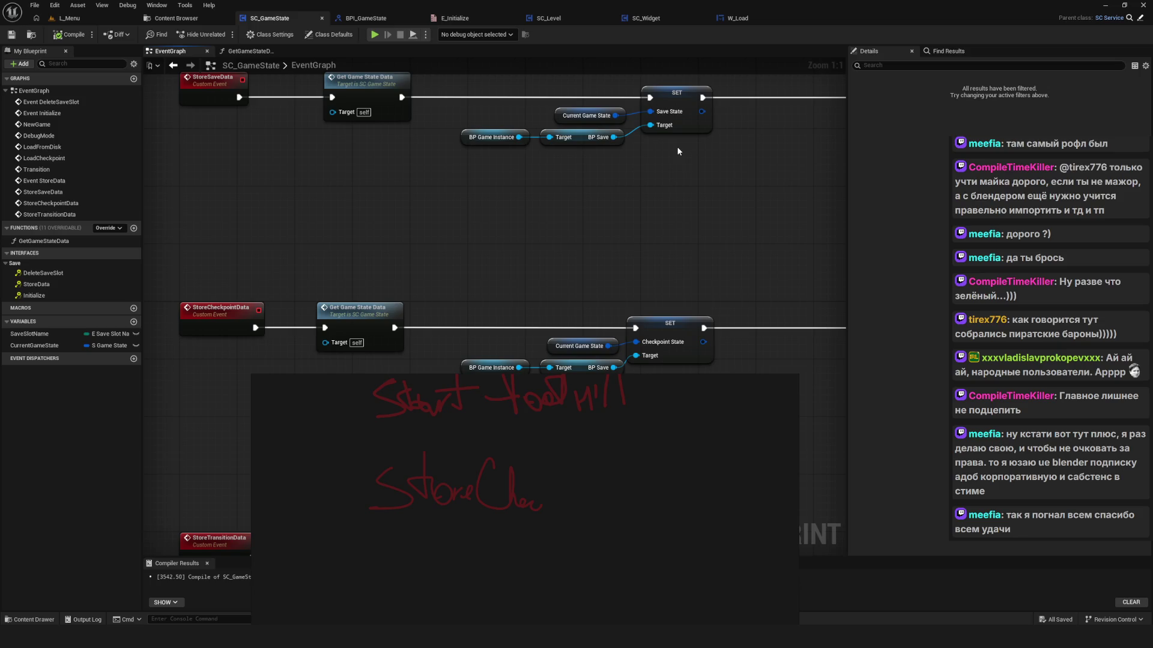
left_click_drag(632, 475, 592, 484)
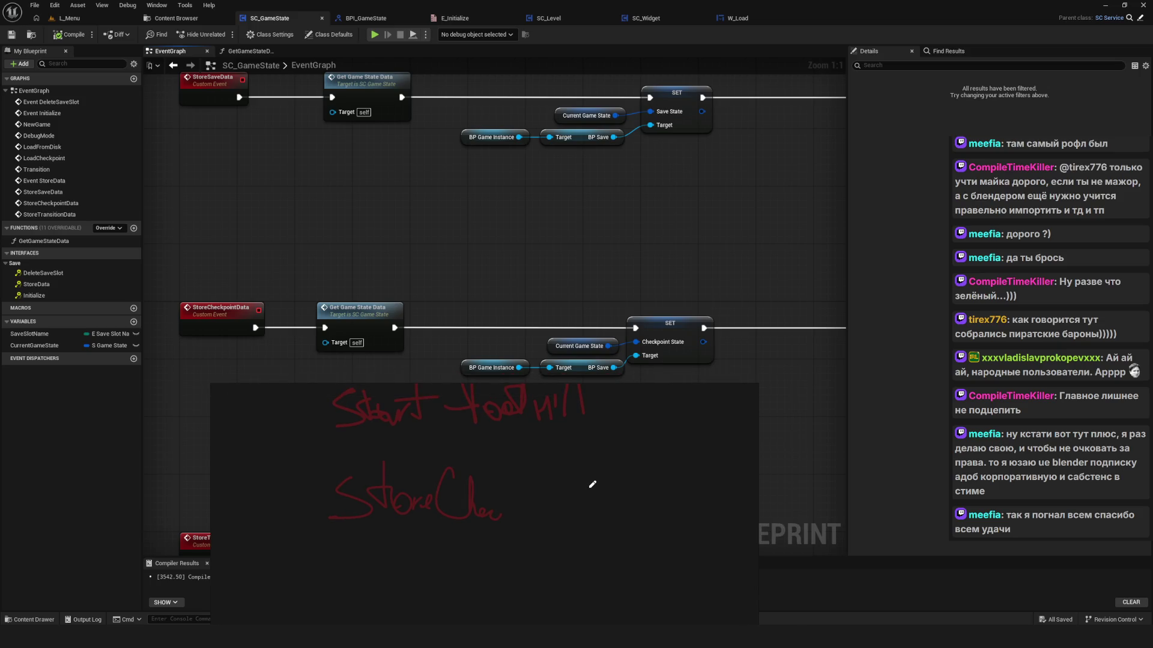
scroll(592, 484, "down", 2)
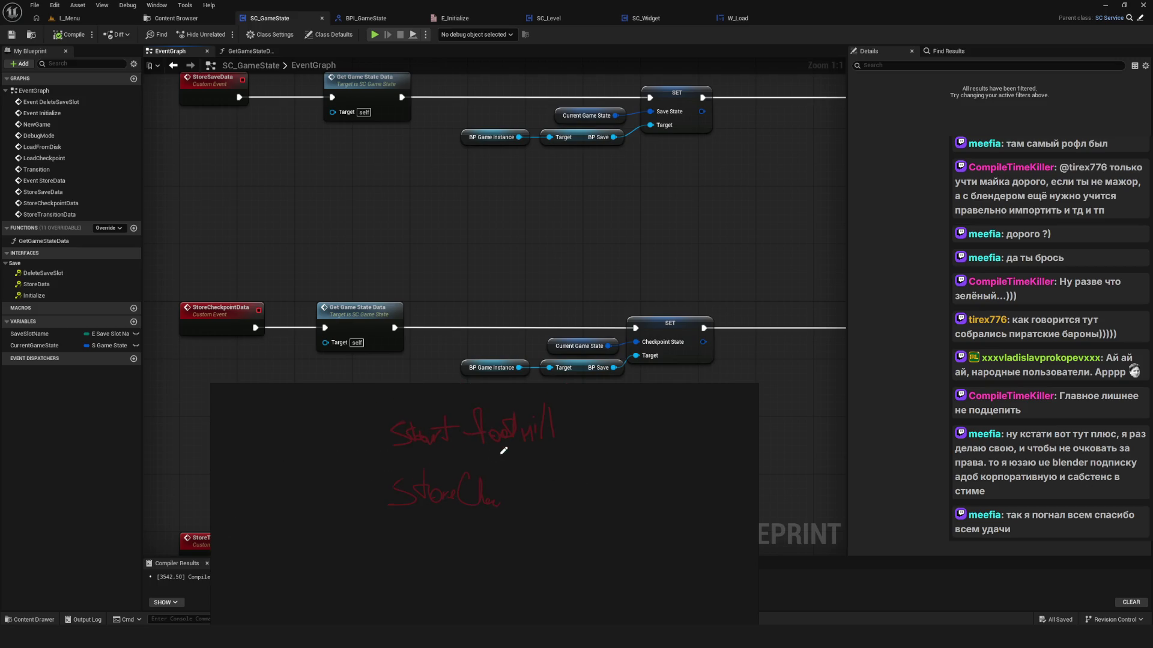
key("Escape")
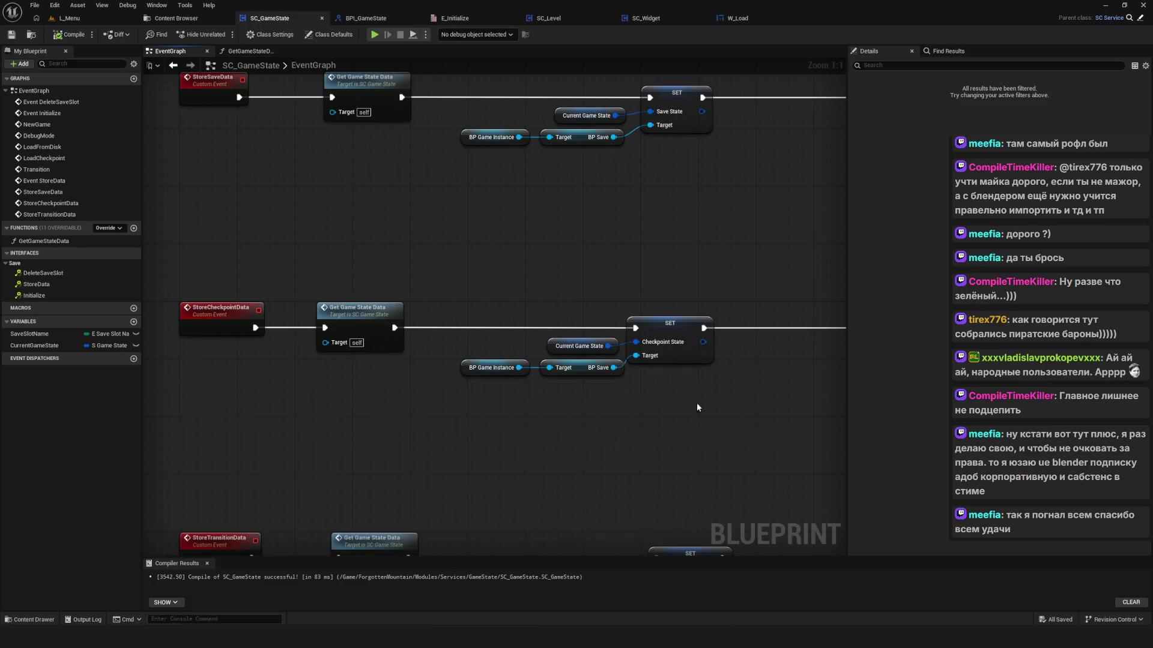
Step: Delete the Save Game to Slot nodes from the StoreCheckpointData chain
scroll(696, 402, "down", 6)
left_click_drag(550, 327, 720, 371)
scroll(617, 333, "up", 4)
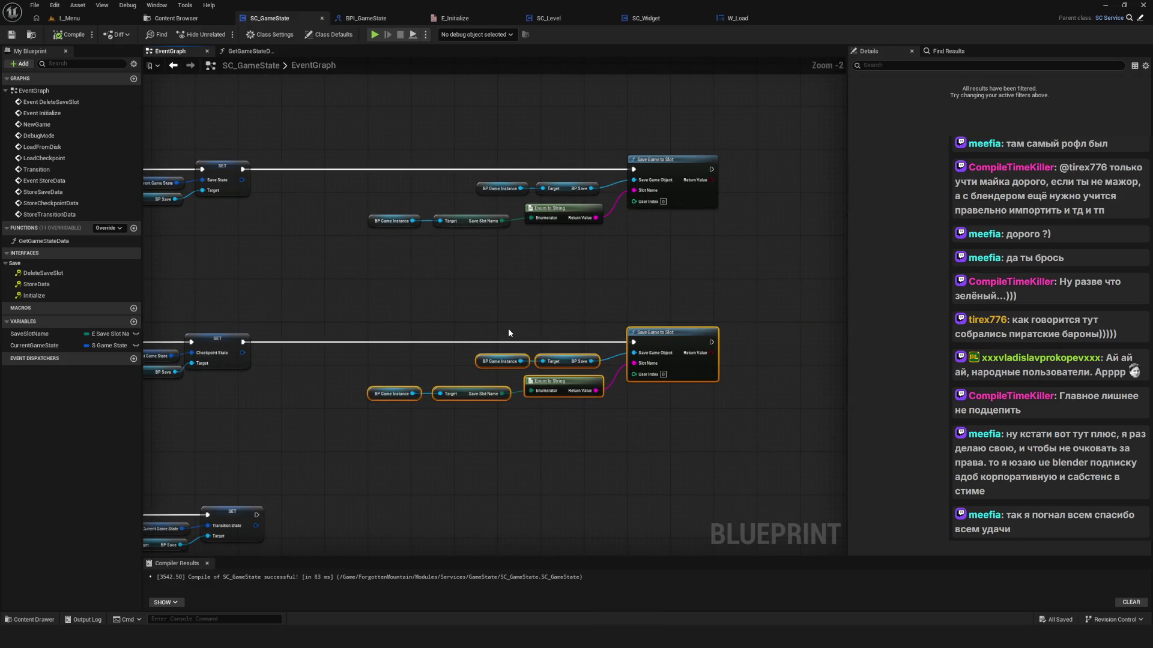
key("Delete")
scroll(508, 333, "down", 4)
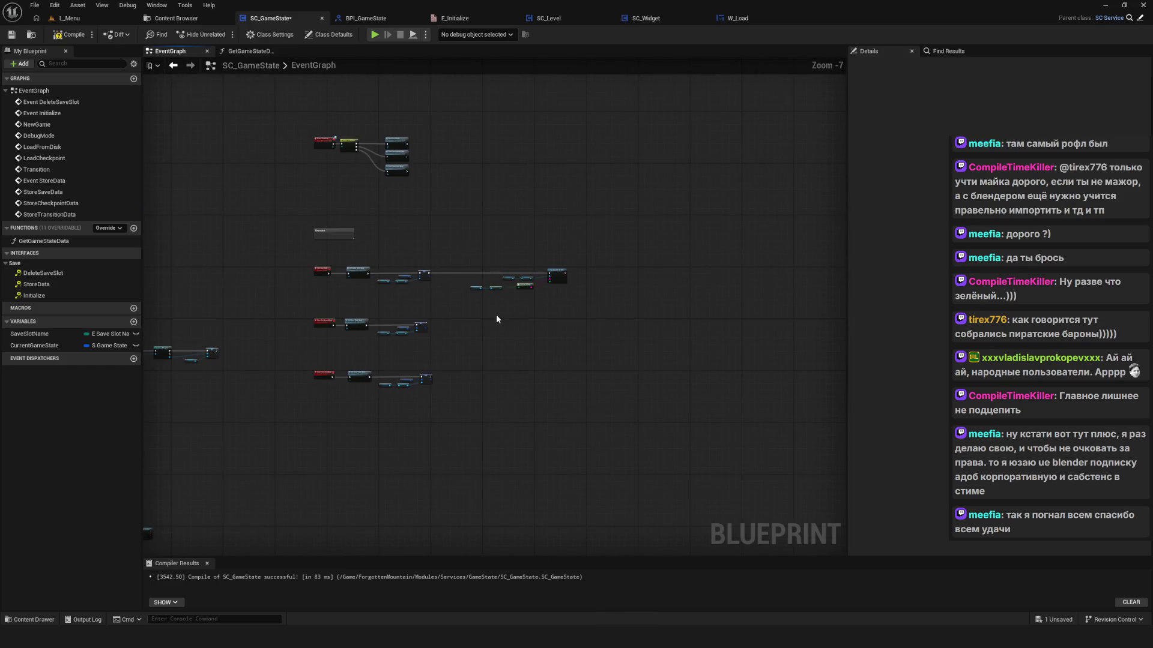
scroll(496, 314, "up", 4)
Step: Compile and save the SC_GameState blueprint
left_click_drag(636, 363, 384, 252)
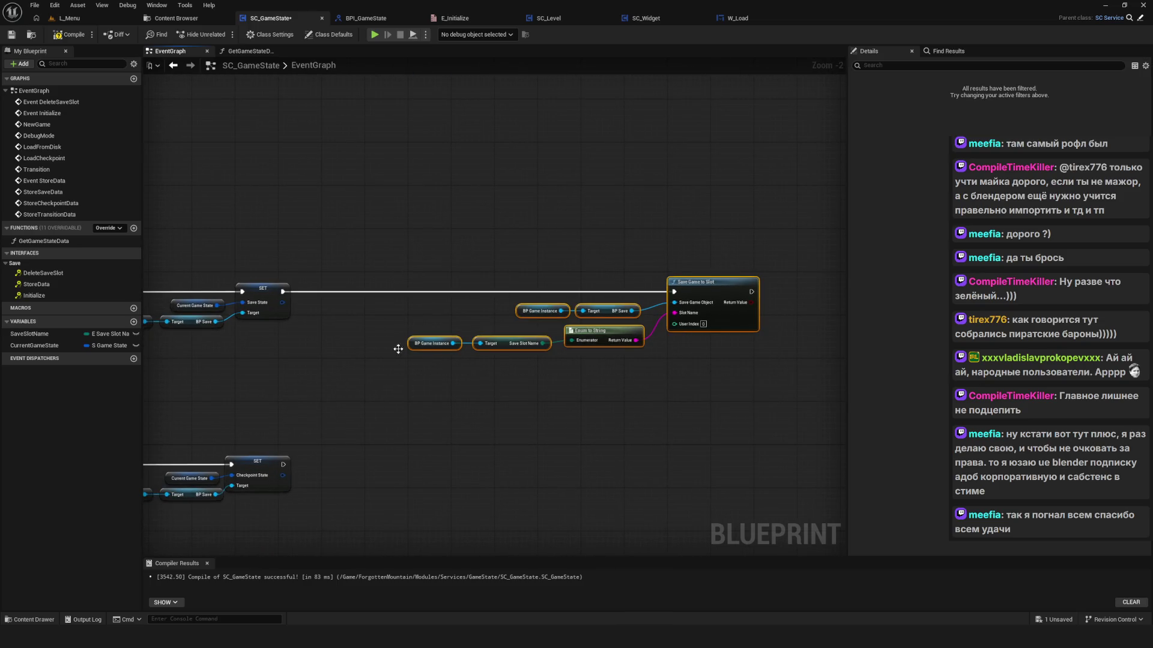
scroll(507, 291, "up", 3)
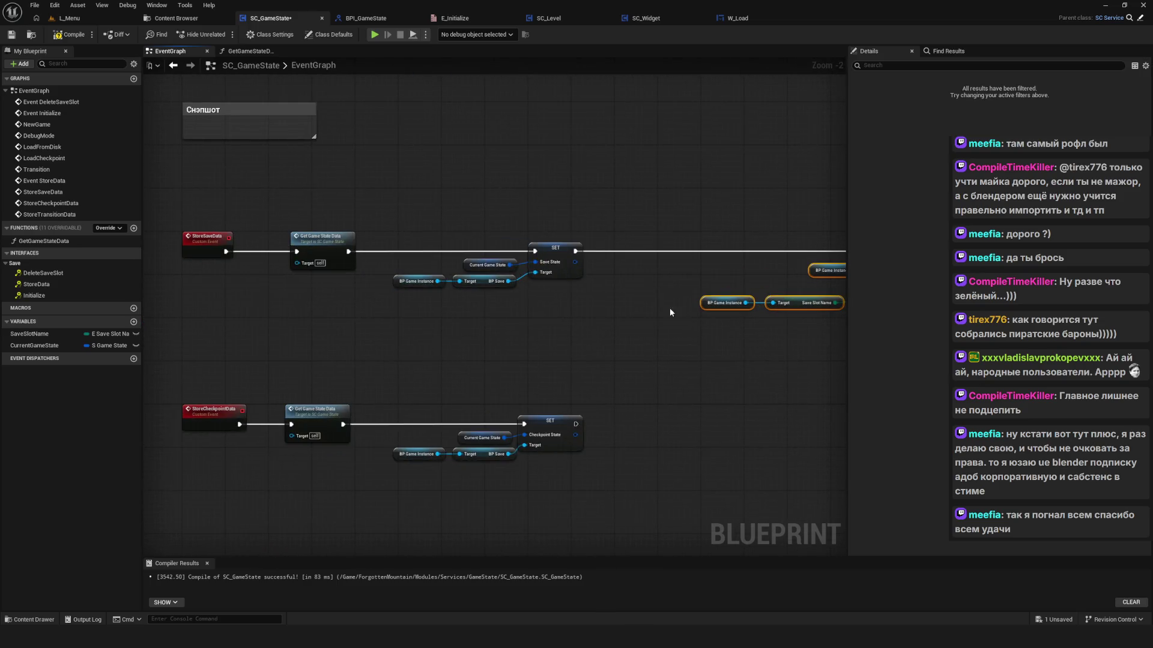
left_click(66, 36)
left_click(12, 35)
Step: Reframe the graph and select the StoreSaveData and StoreCheckpointData events to review them
left_click_drag(565, 262, 578, 229)
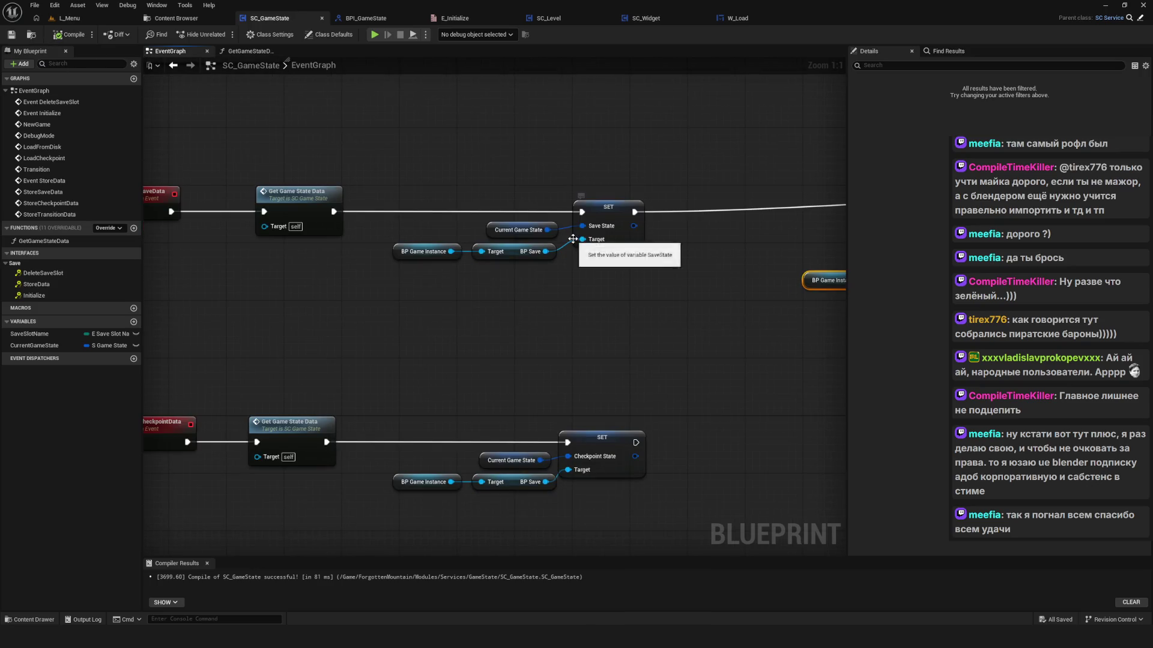
mouse_move(632, 267)
left_mouse_down()
mouse_move(682, 289)
mouse_move(830, 300)
mouse_move(455, 288)
mouse_move(501, 284)
left_mouse_up()
left_click_drag(219, 98, 280, 539)
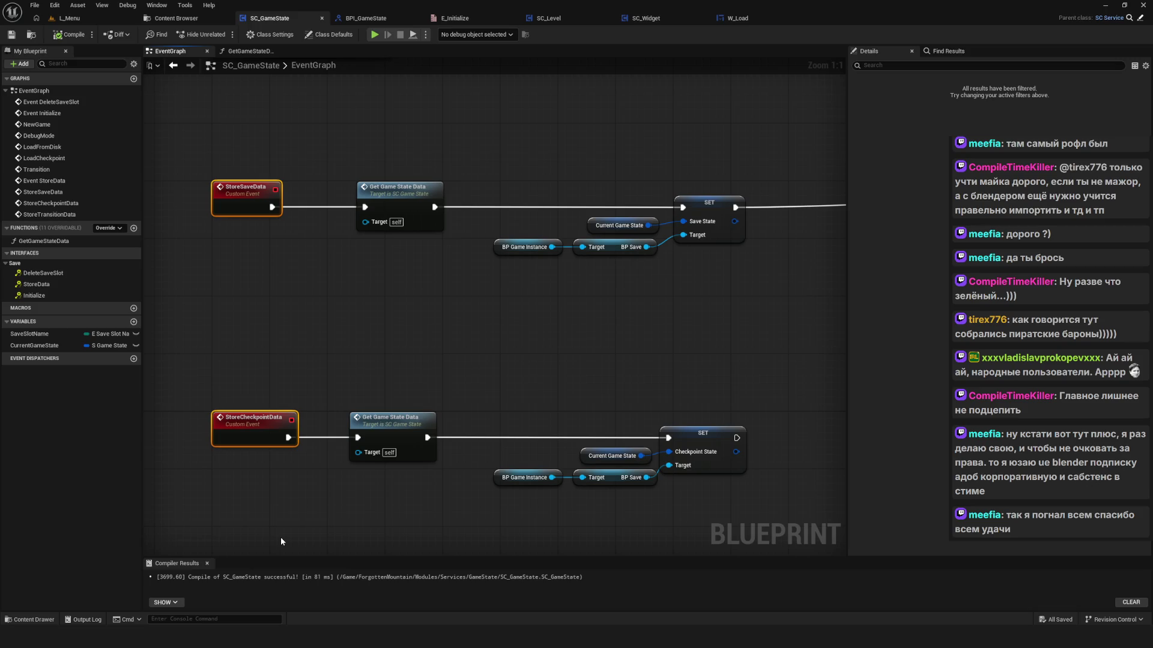
left_click(236, 390)
left_click_drag(221, 119, 307, 534)
left_click_drag(288, 482, 230, 154)
left_click(232, 153)
left_click_drag(300, 387, 261, 462)
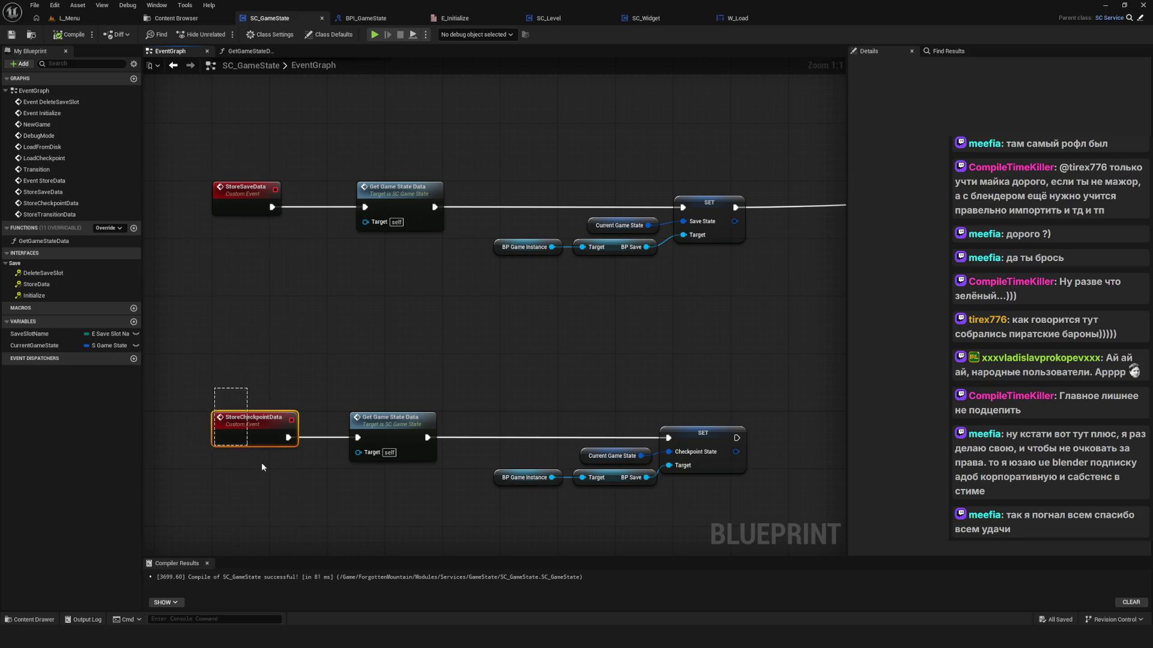
left_click_drag(220, 105, 269, 289)
scroll(269, 289, "down", 3)
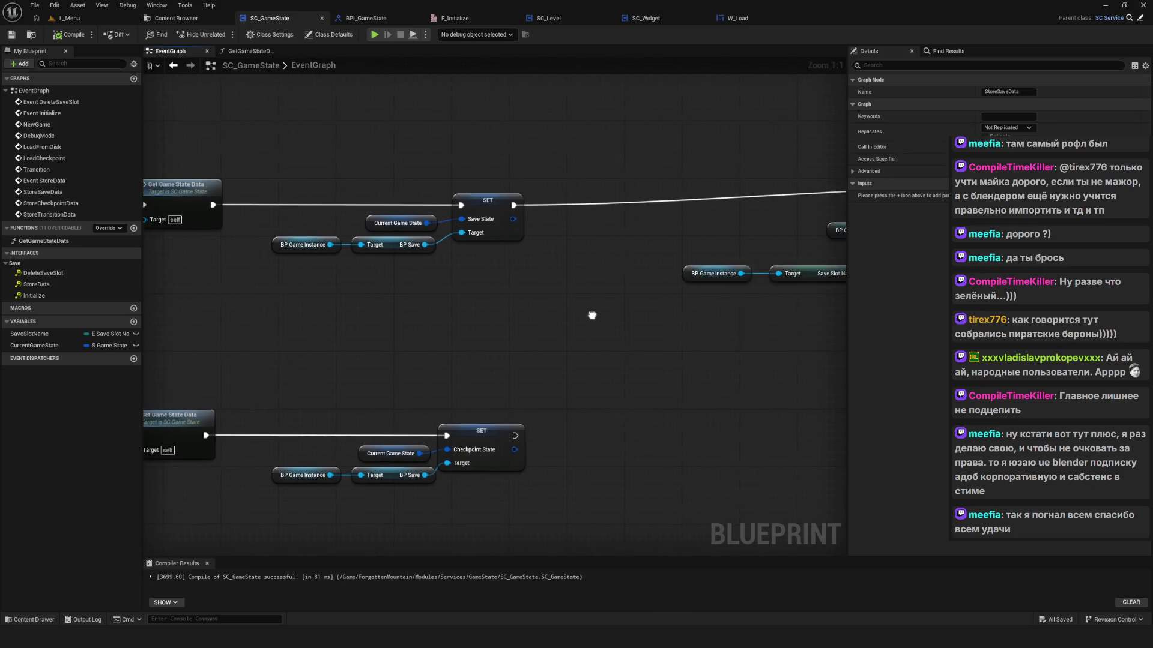
left_click_drag(471, 190, 777, 301)
scroll(653, 356, "down", 4)
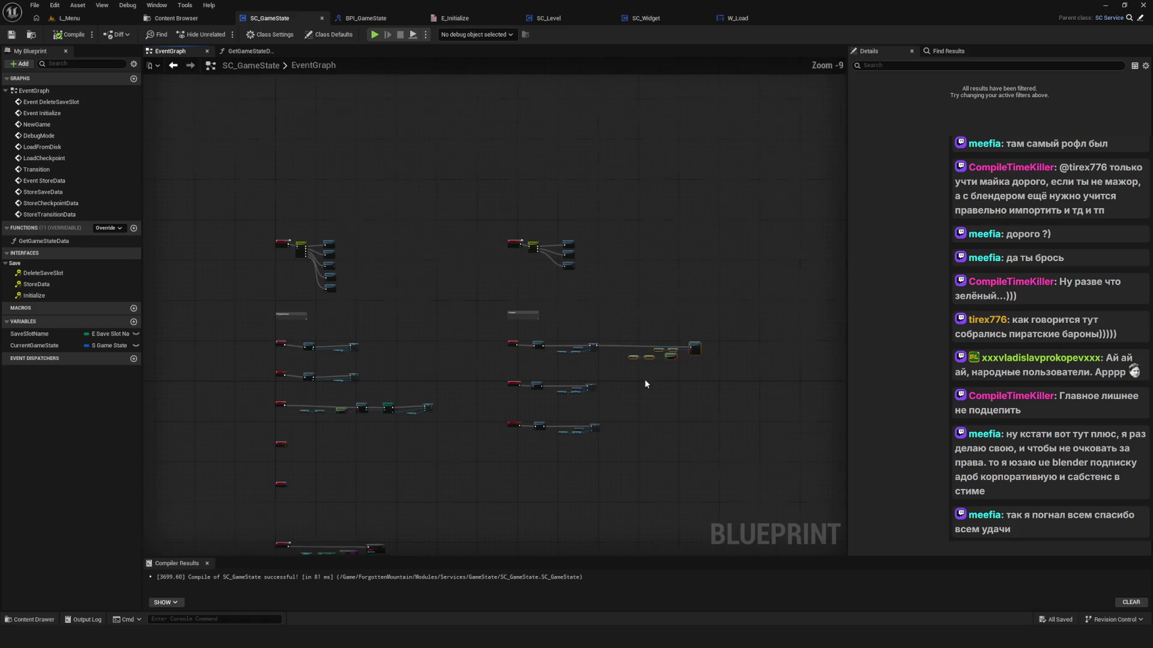
scroll(536, 388, "up", 2)
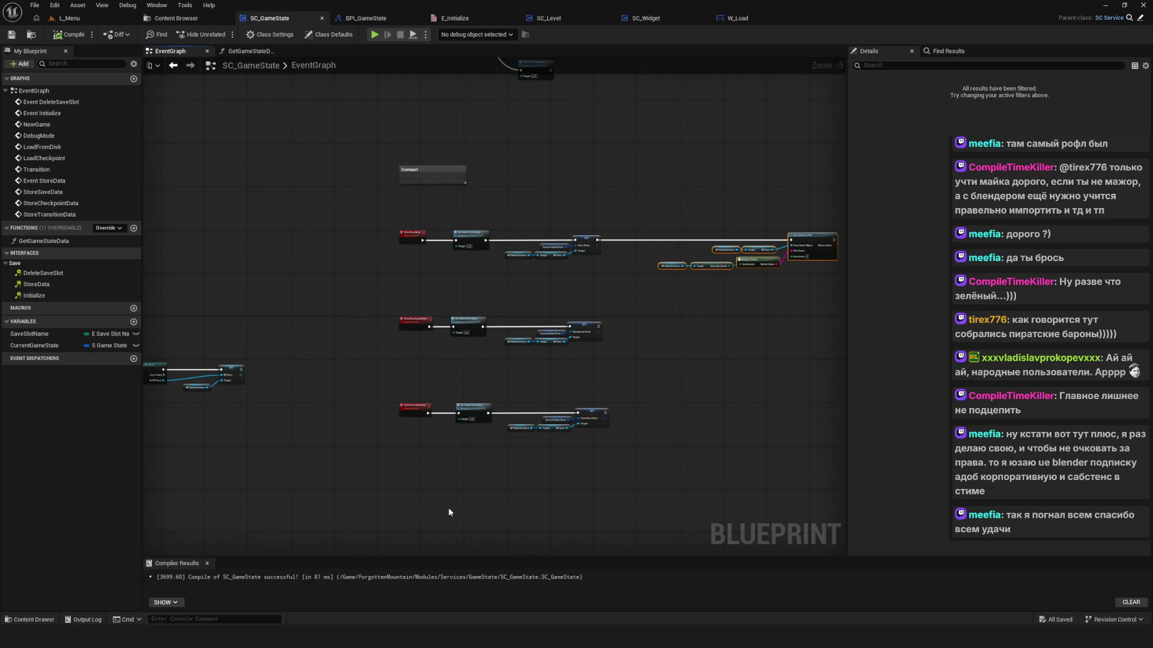
scroll(485, 374, "down", 7)
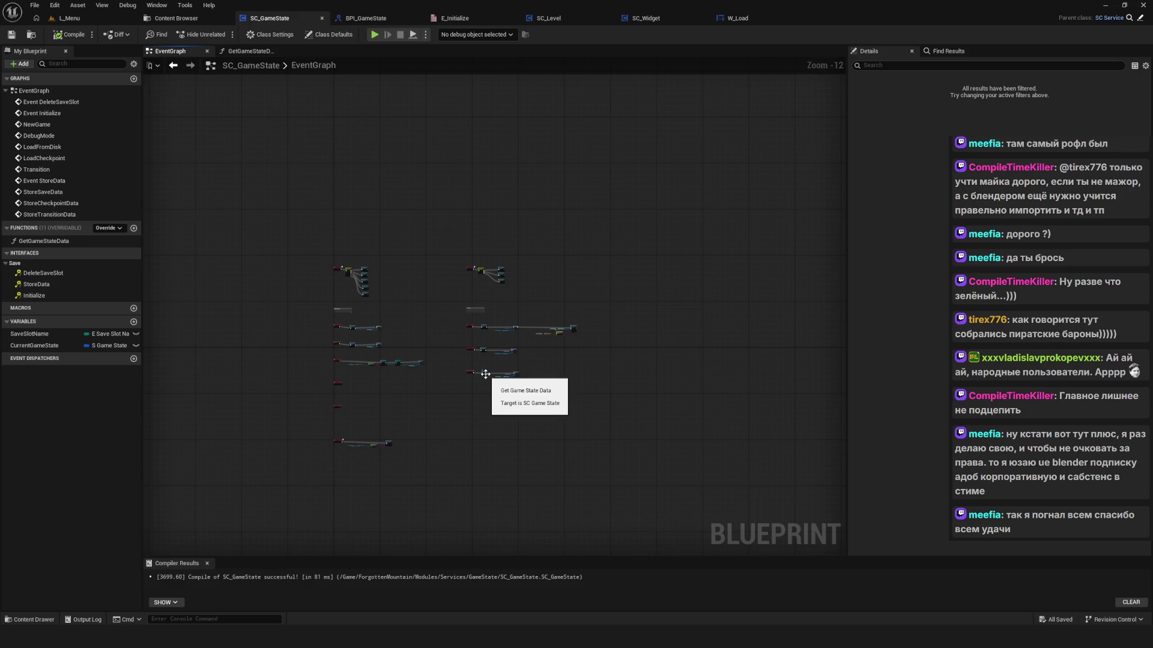
scroll(485, 374, "up", 9)
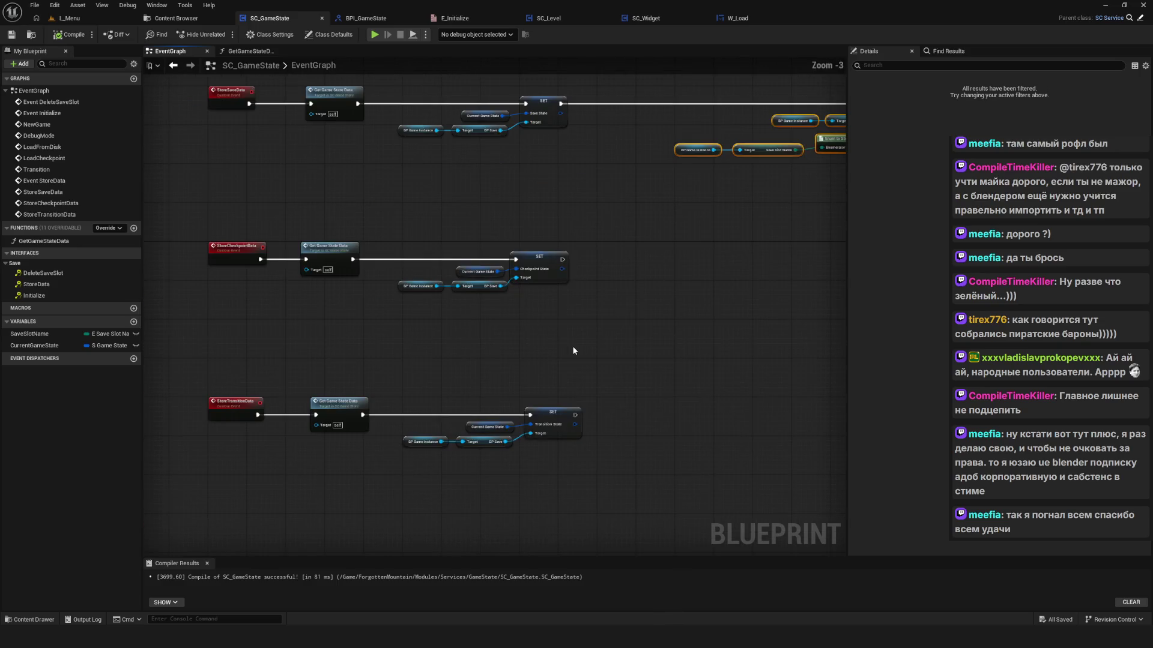
scroll(573, 351, "down", 9)
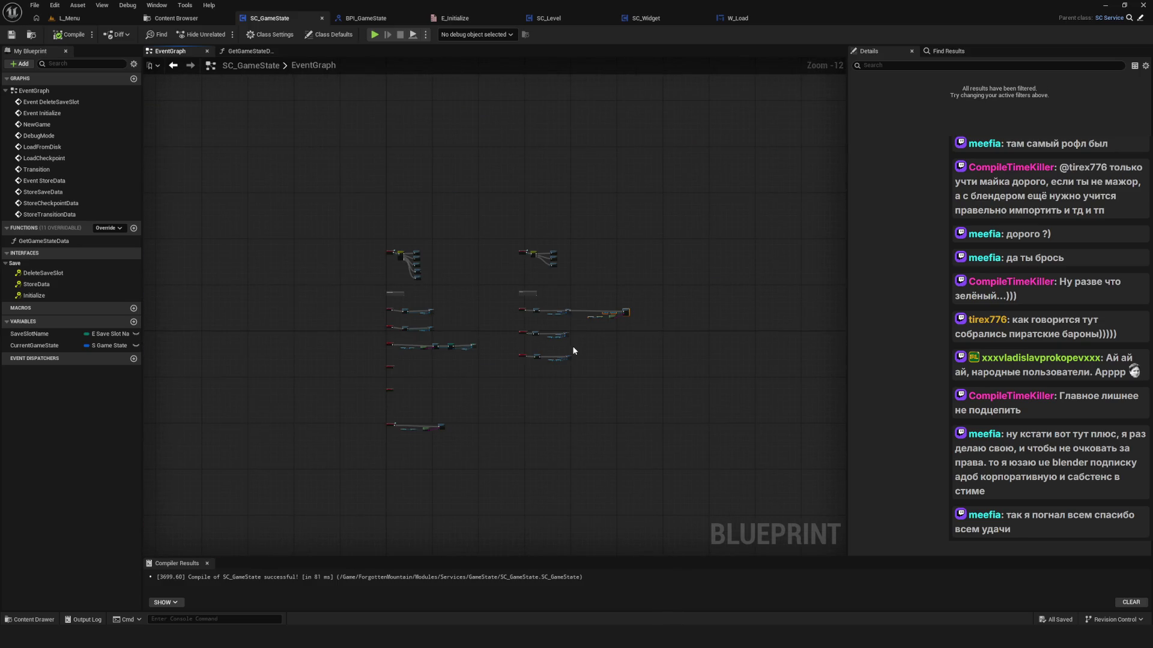
scroll(563, 340, "up", 5)
mouse_move(545, 334)
left_mouse_down()
mouse_move(682, 291)
mouse_move(543, 278)
left_mouse_up()
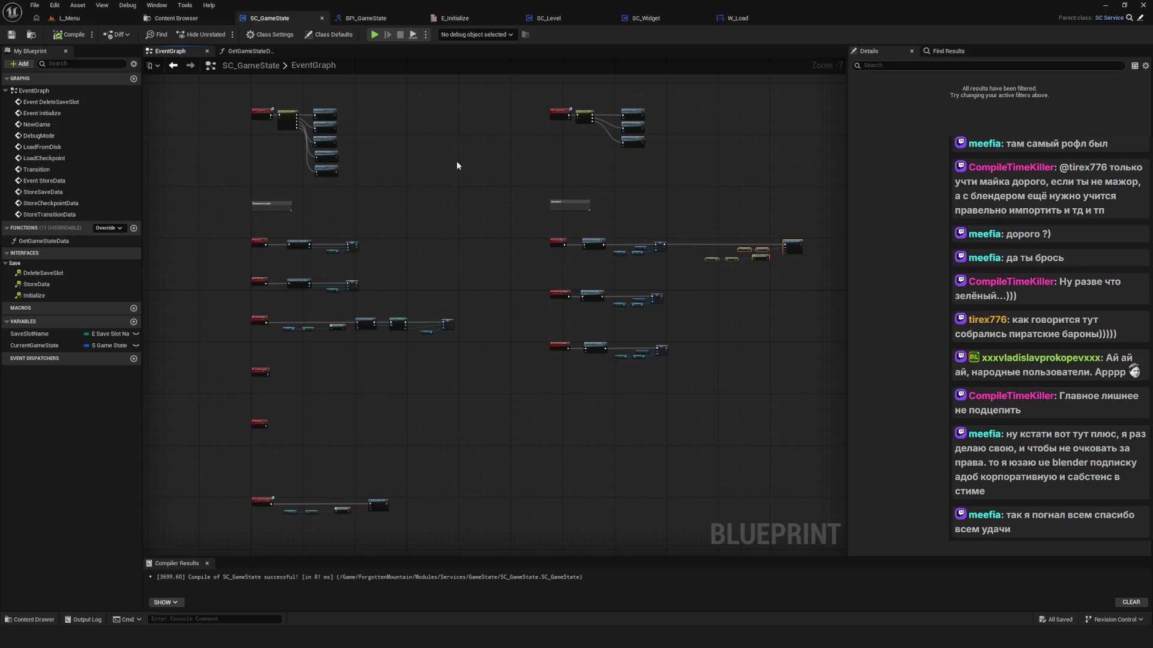
left_click_drag(408, 272, 296, 237)
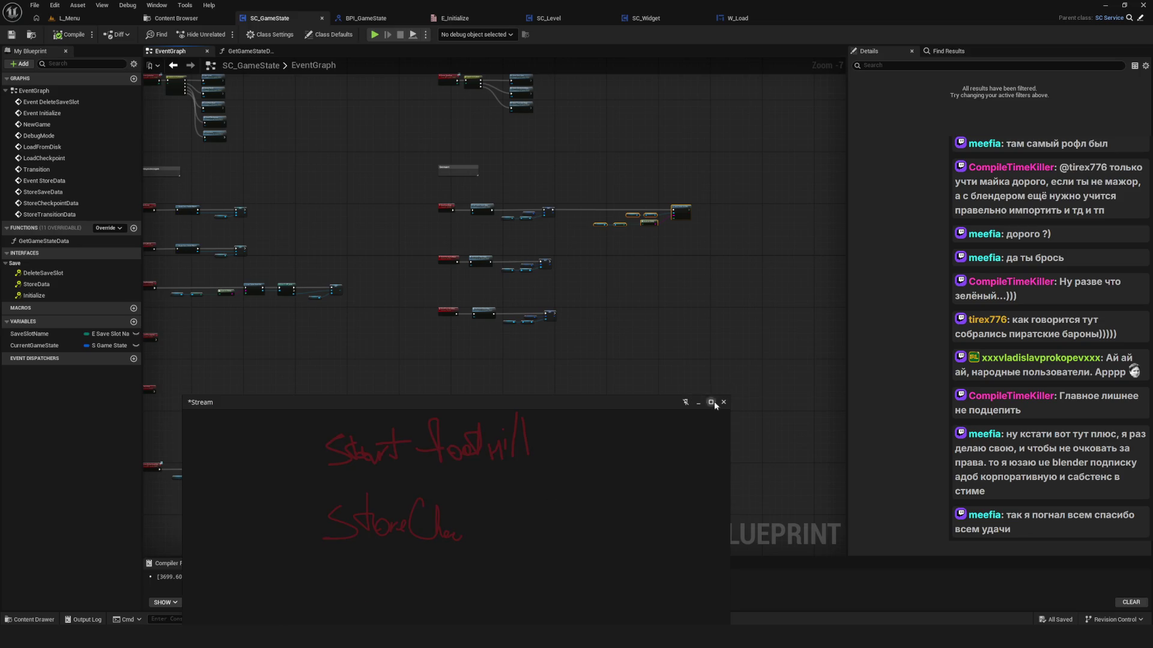
Step: Hide the PureRef Stream overlay to reveal the compiled SC_GameState event graph
mouse_move(794, 637)
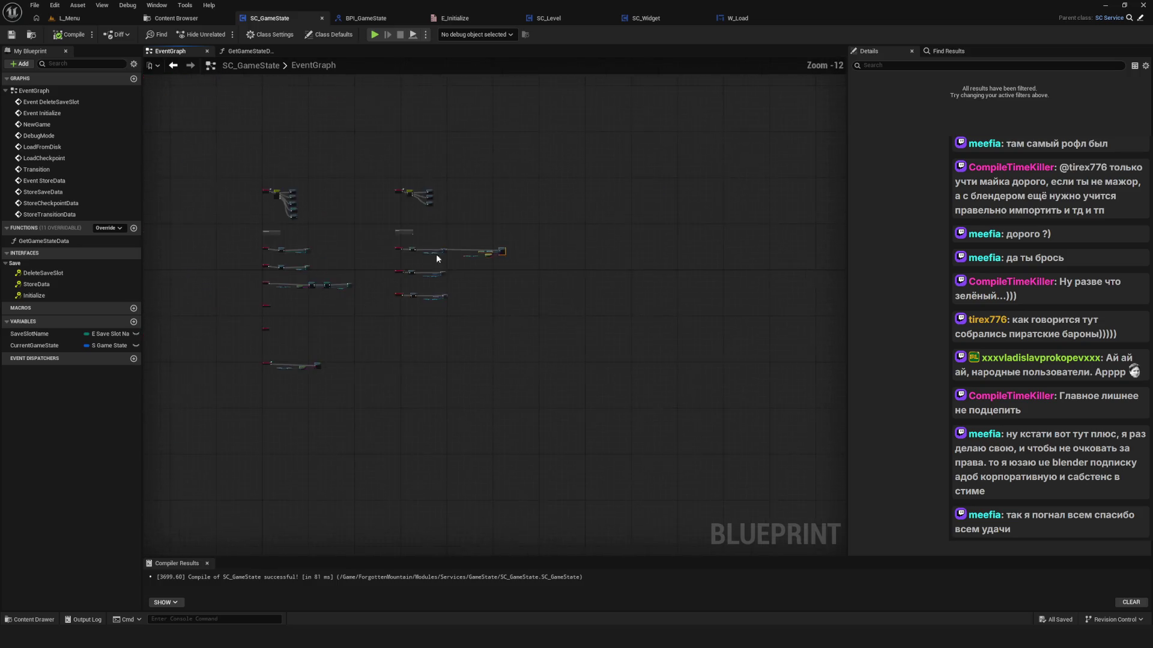
Step: Recompile SC_GameState, run a Play-in-Editor test showing the NewGame menu, then stop it
scroll(436, 254, "up", 2)
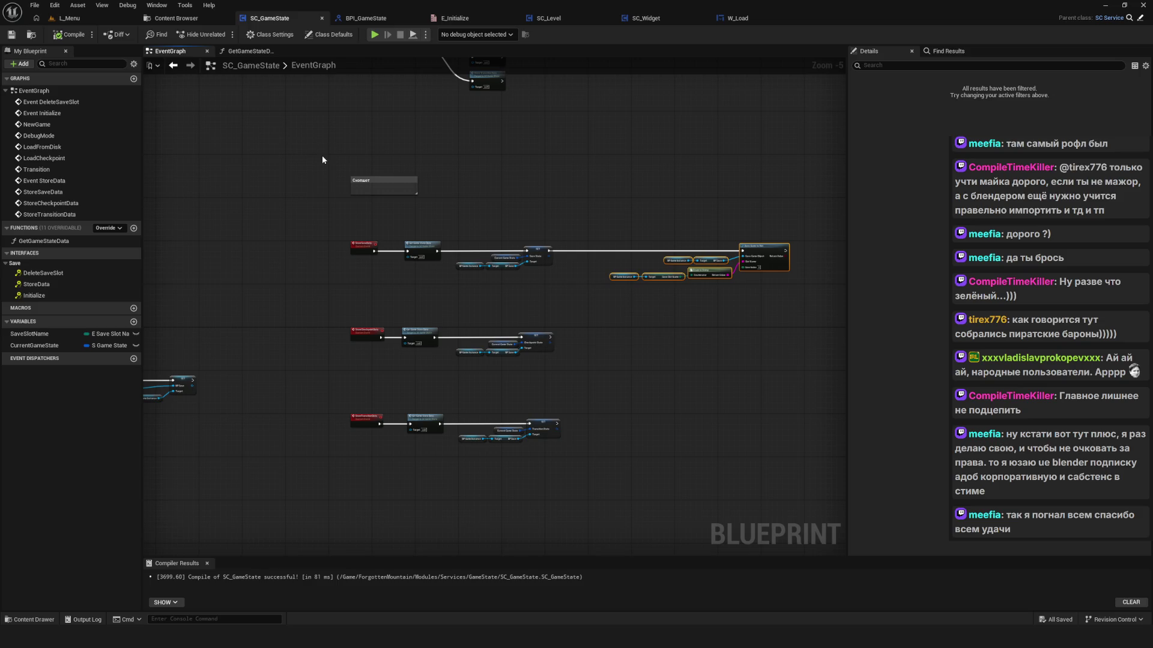
left_click(68, 35)
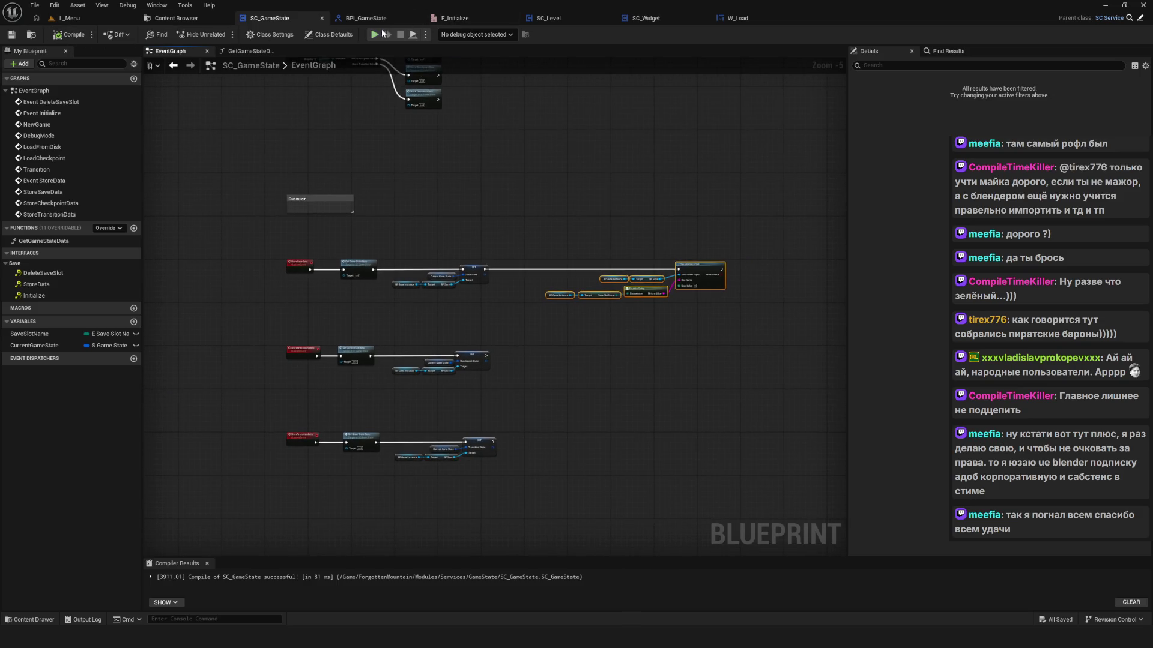
key("alt+p")
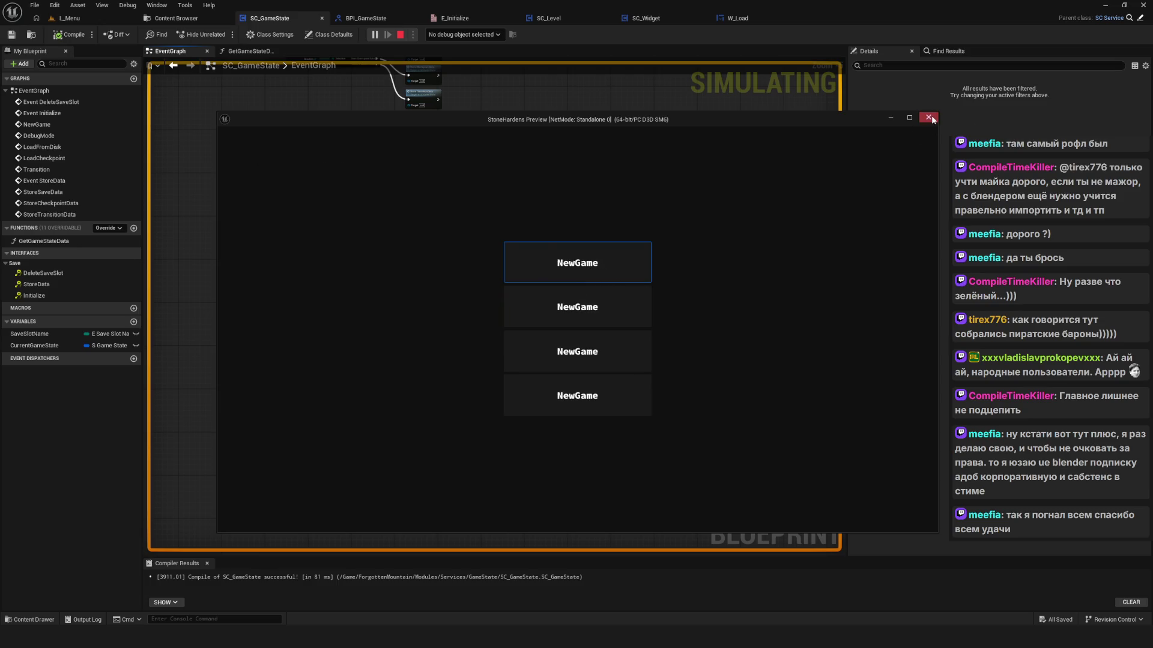
key("Escape")
Step: Select several event chains and pan around the graph to survey them
scroll(359, 308, "down", 4)
left_click_drag(455, 135, 740, 438)
left_click_drag(545, 352, 568, 346)
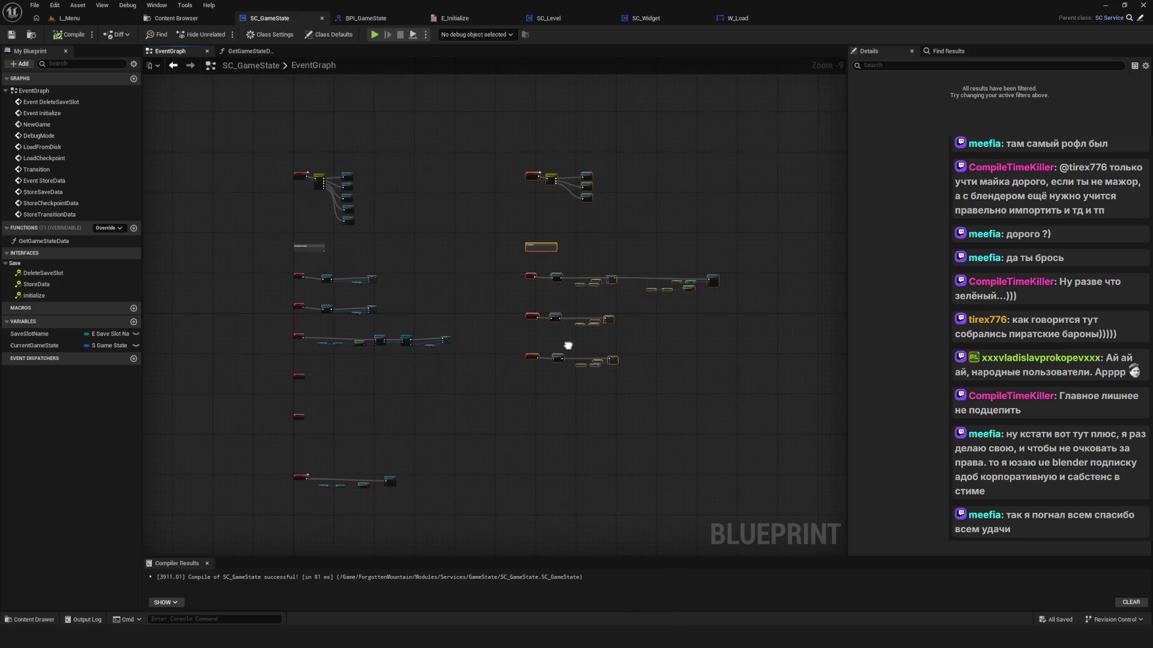
scroll(538, 183, "up", 10)
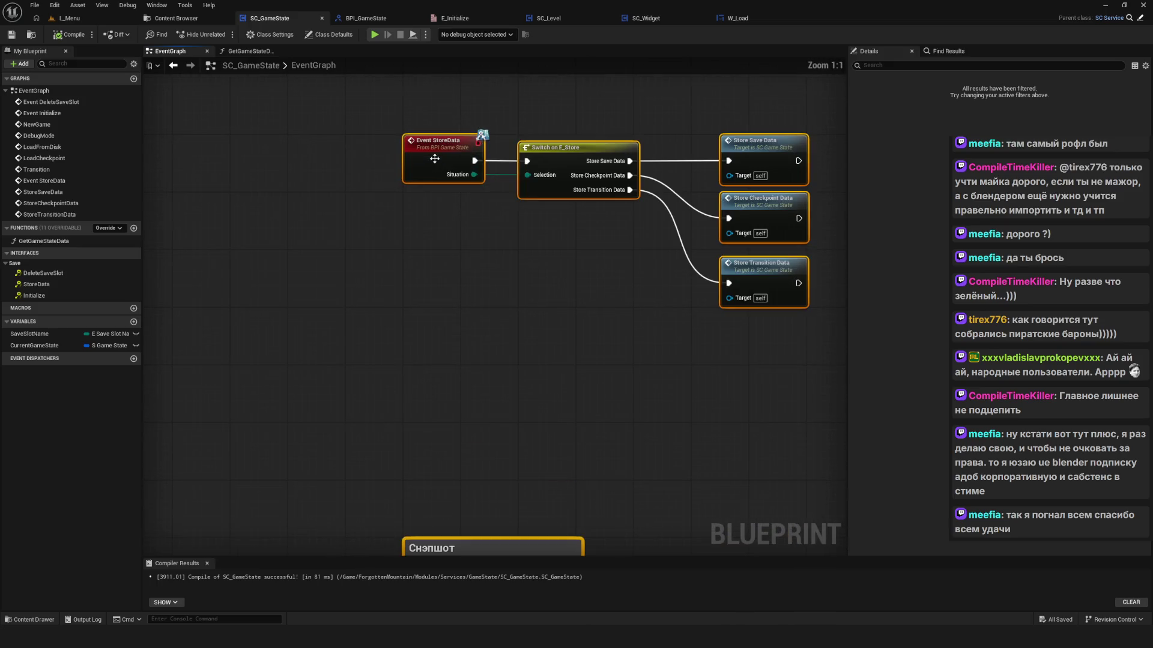
scroll(571, 396, "down", 8)
scroll(503, 276, "up", 5)
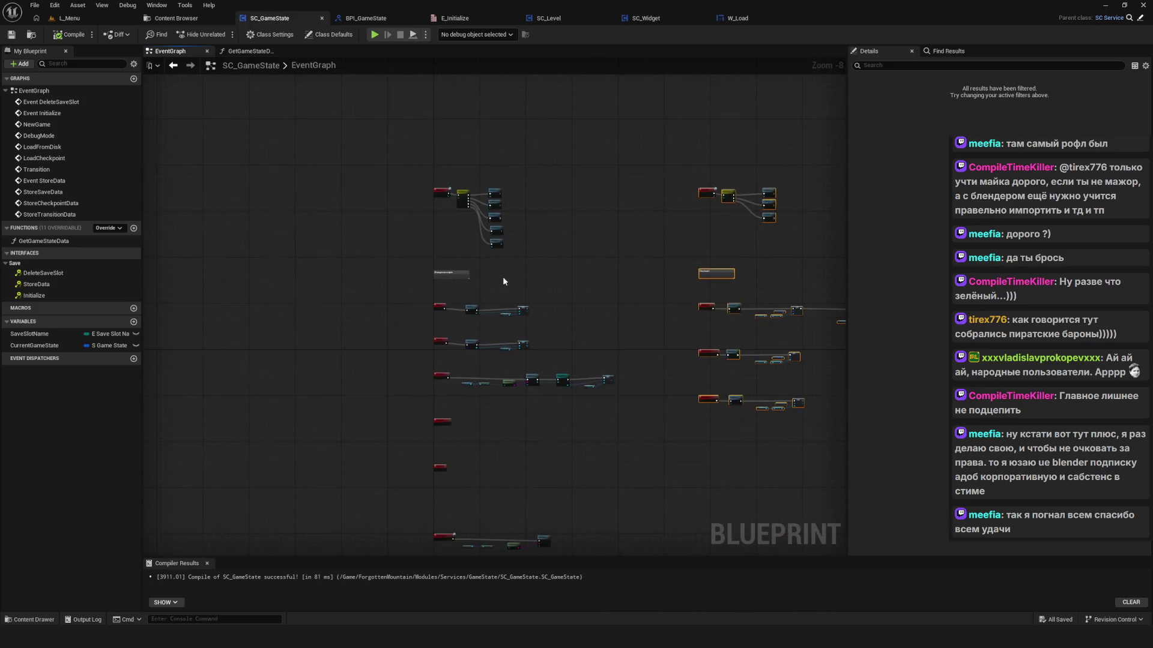
scroll(478, 312, "down", 5)
mouse_move(577, 407)
left_mouse_down()
mouse_move(519, 387)
mouse_move(442, 228)
mouse_move(436, 279)
left_mouse_up()
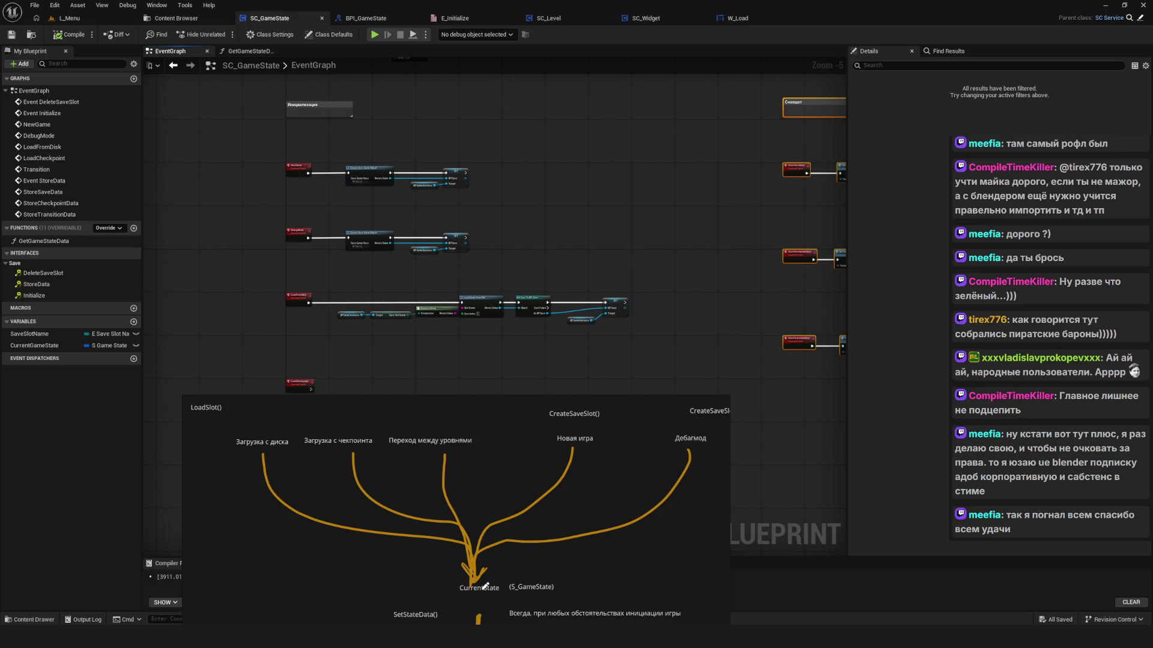
left_click_drag(462, 574, 446, 517)
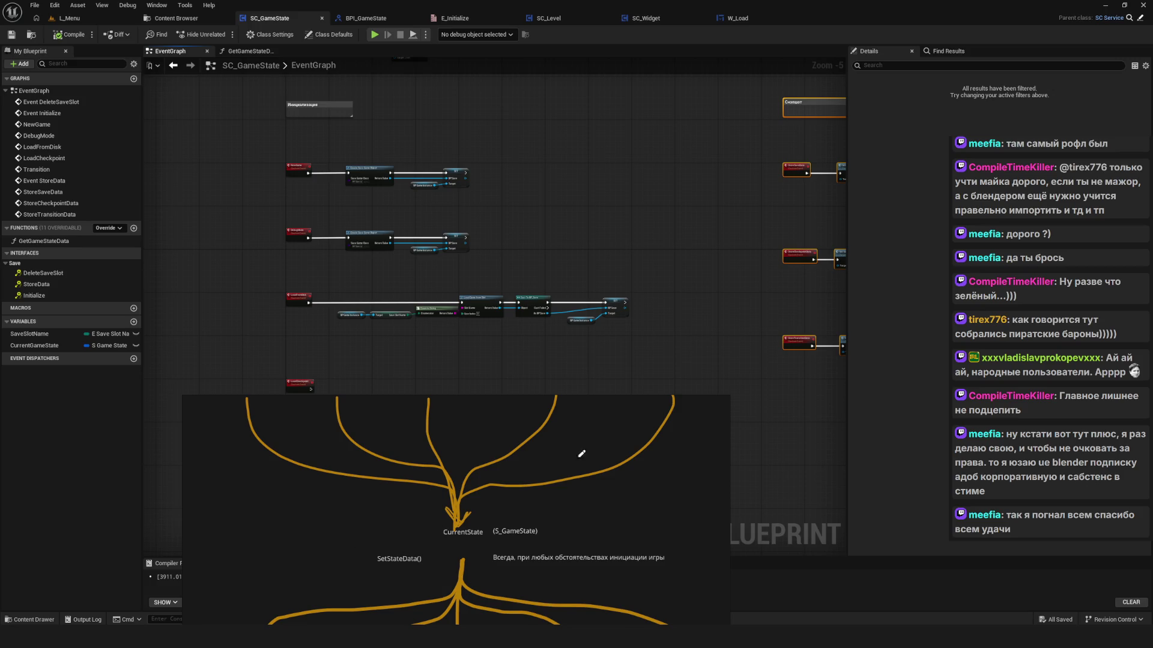
left_click(718, 406)
scroll(384, 260, "down", 3)
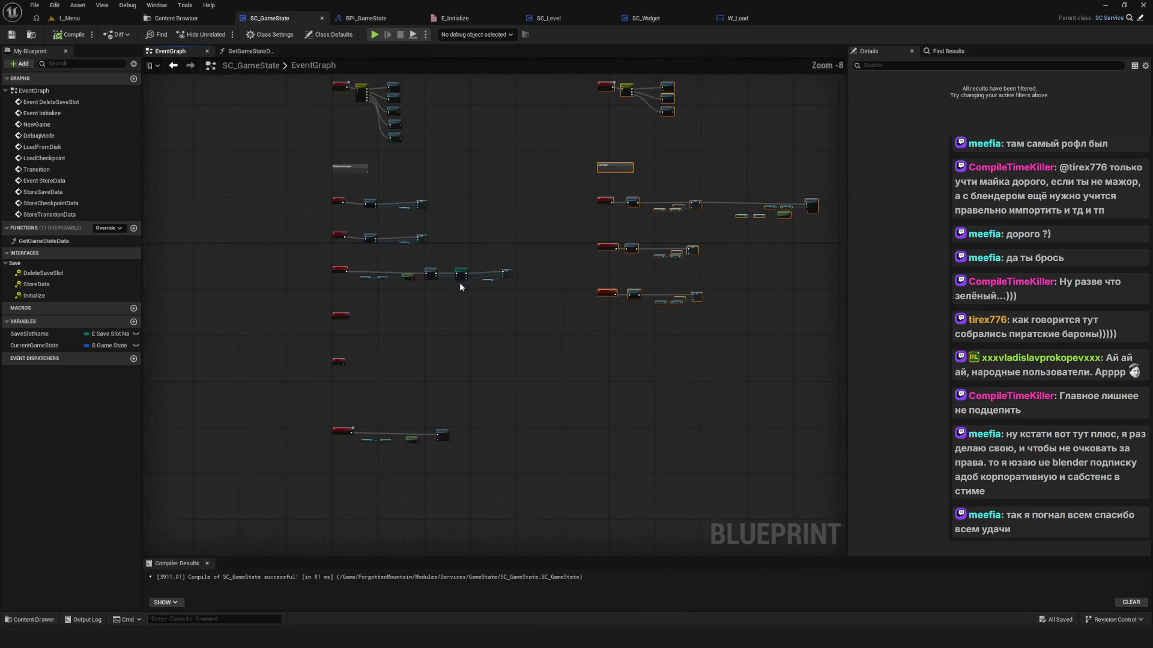
scroll(474, 298, "up", 3)
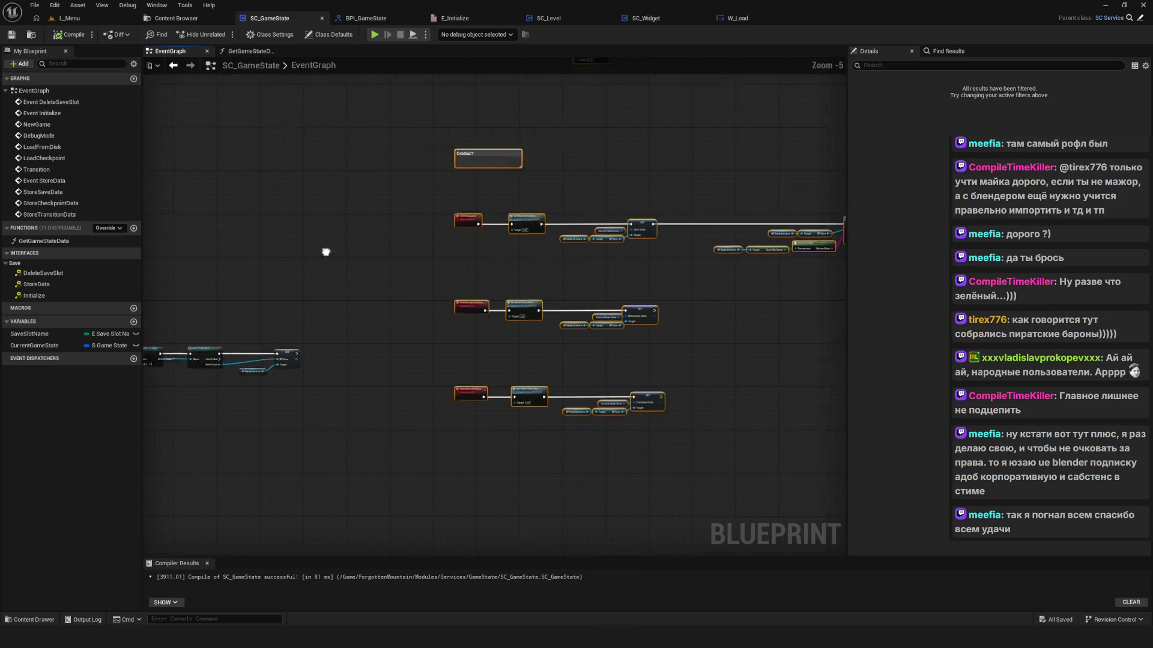
left_click_drag(326, 252, 550, 253)
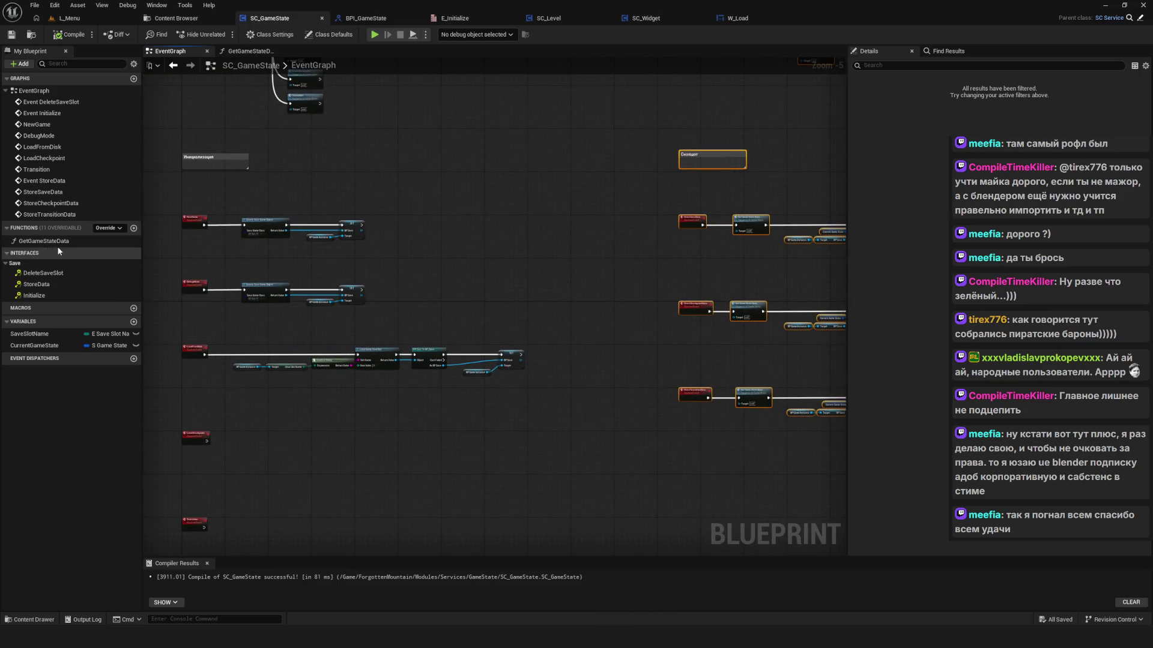
Step: Open the GetGameStateData function and duplicate it in My Blueprint
double_click(55, 244)
left_click_drag(319, 209, 509, 439)
left_click(66, 242)
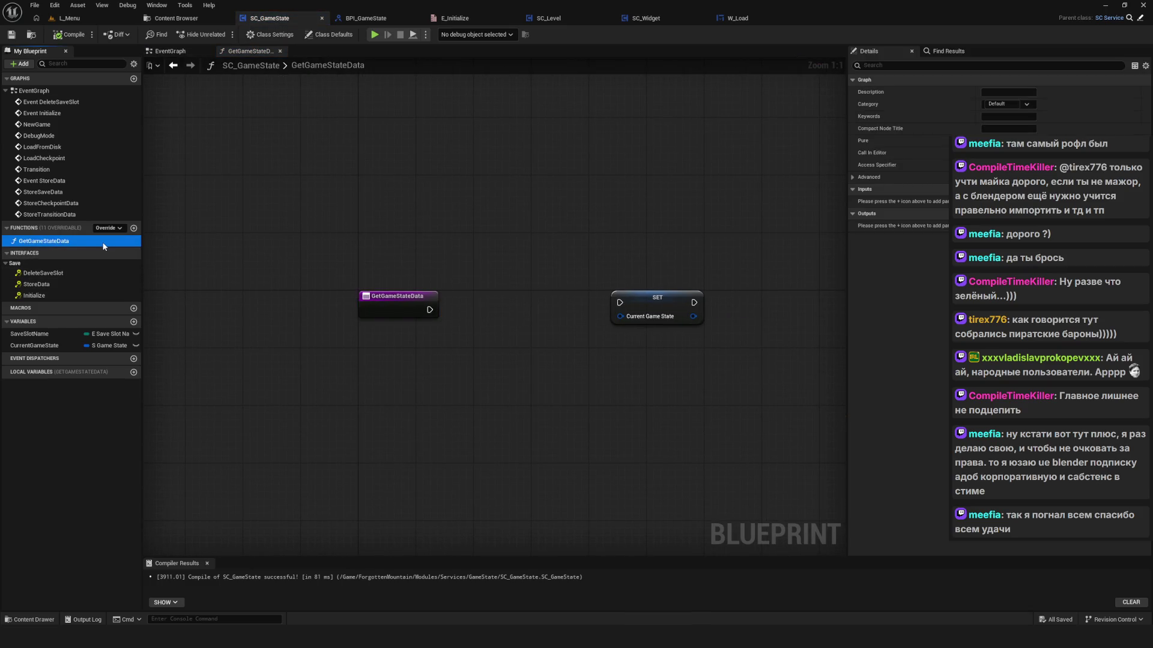
key("ctrl+d")
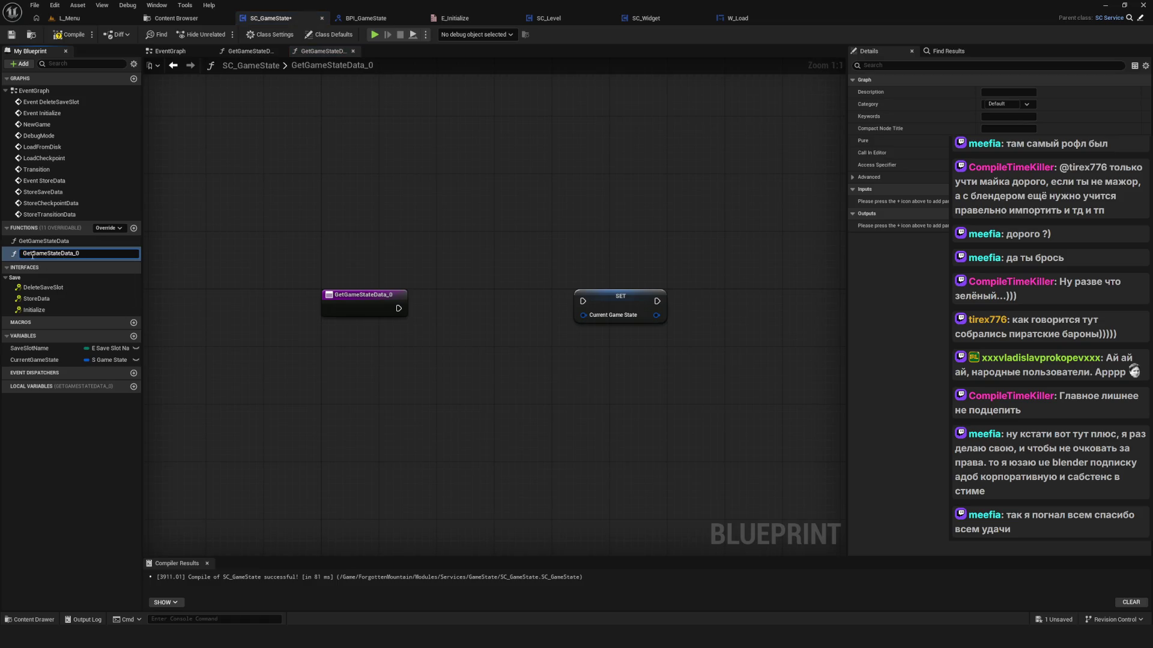
Step: Rename the copy to SetGameStateData, then save and compile the blueprint
key("BackSpace")
type("S")
left_click_drag(30, 253, 94, 253)
left_click(94, 253)
key("BackSpace")
key("BackSpace")
key("Return")
key("ctrl+s")
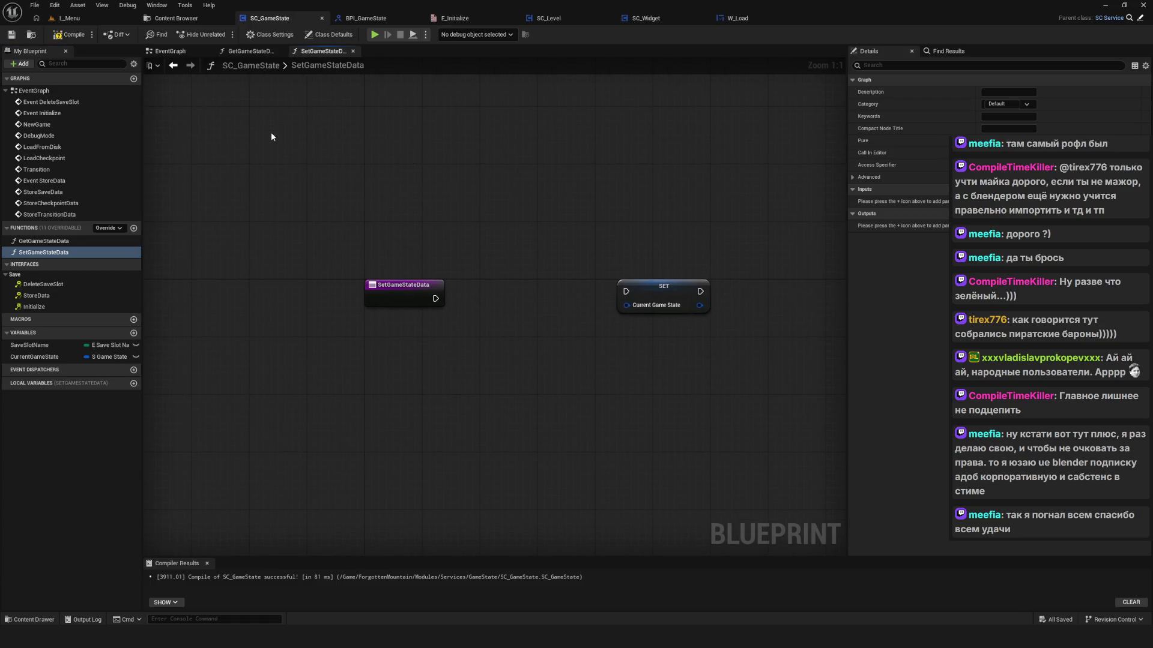
left_click(14, 38)
Step: In SetGameStateData, add a CurrentGameState getter and delete the SET node, then return to EventGraph
left_click_drag(578, 222, 532, 225)
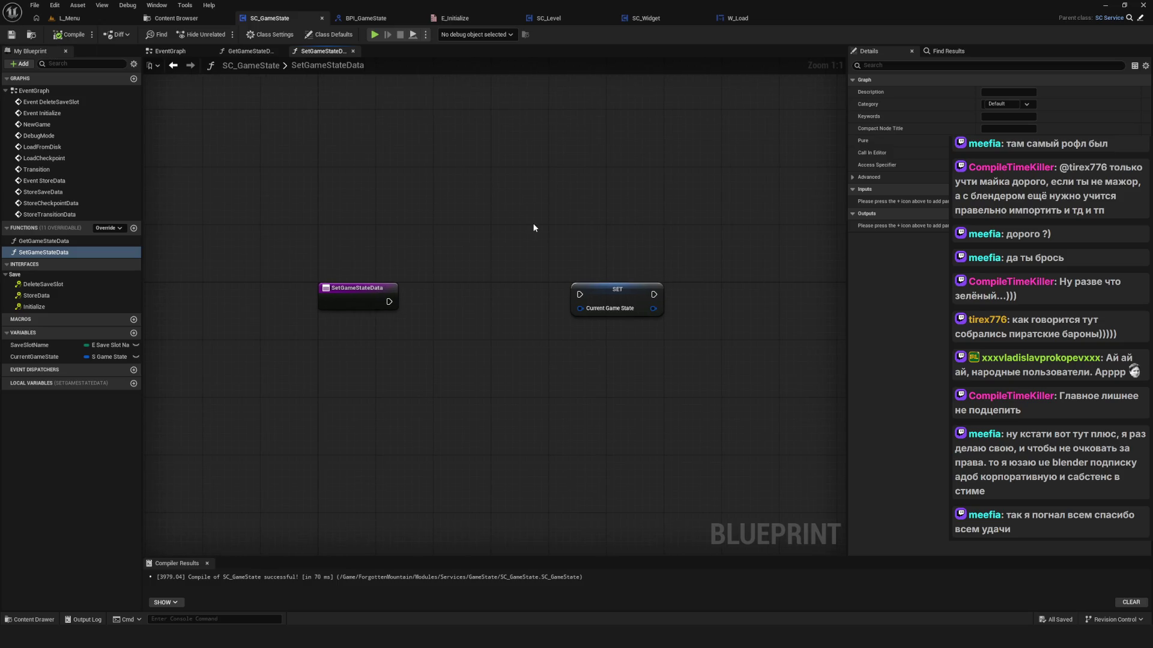
mouse_move(34, 357)
left_mouse_down()
mouse_move(528, 372)
mouse_move(425, 385)
mouse_move(476, 391)
mouse_move(649, 325)
left_mouse_up()
left_click(618, 300)
key("Delete")
left_click(523, 280)
left_click(171, 51)
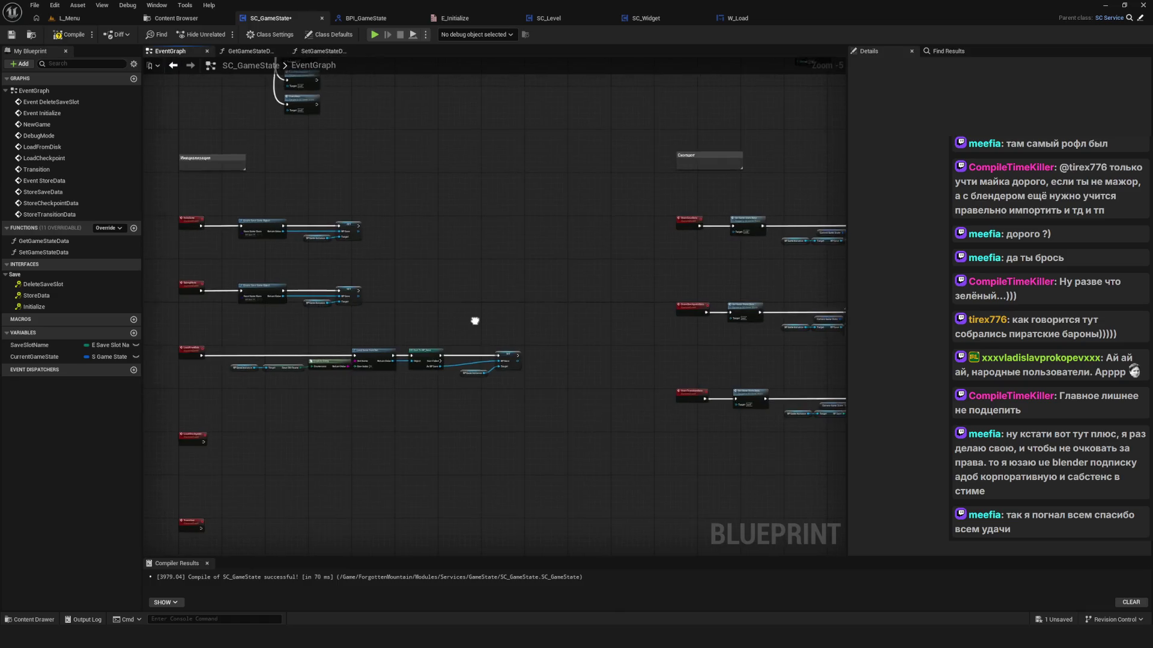
Step: Inspect the CurrentGameState variable's properties and hide the stream diagram
scroll(444, 332, "down", 1)
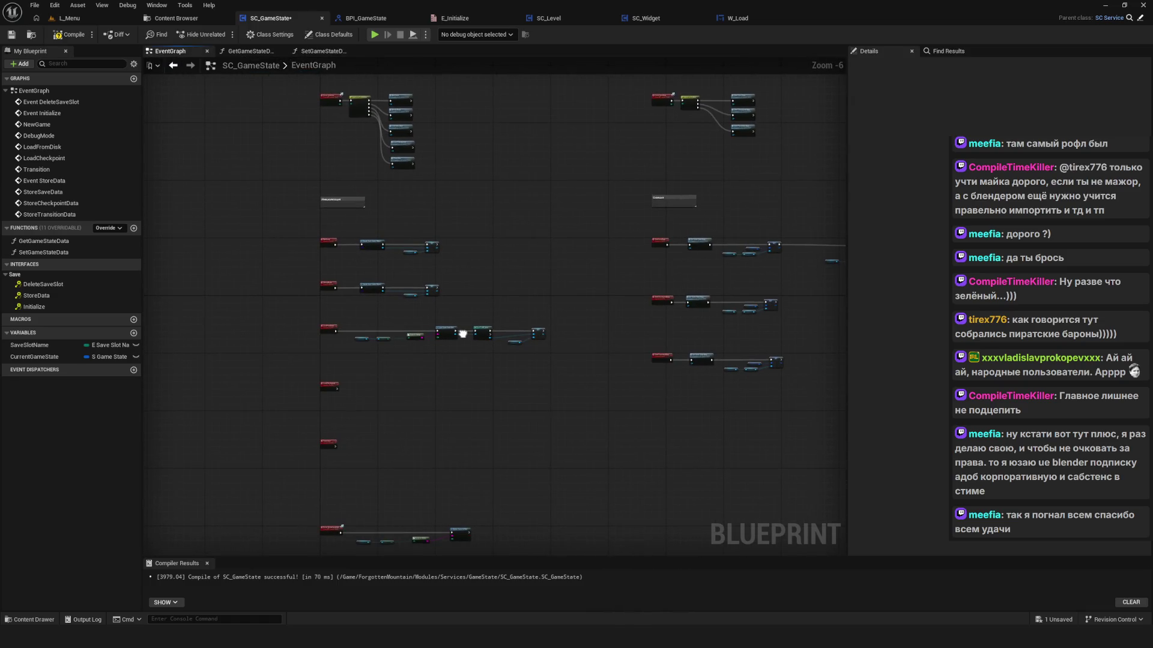
left_click(36, 357)
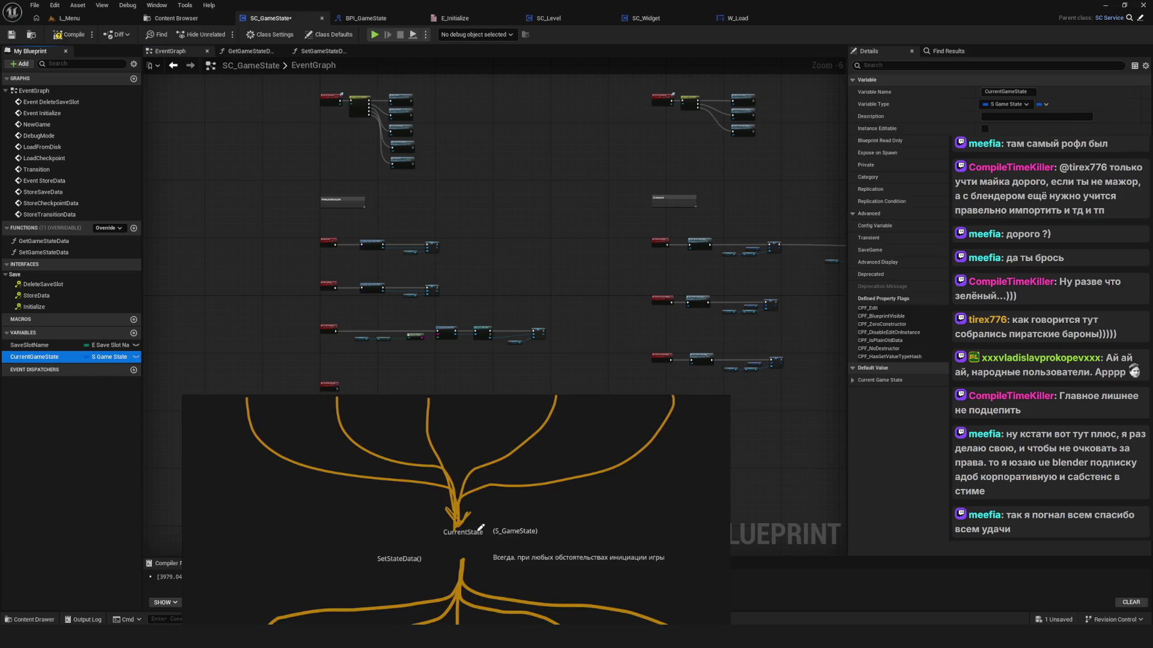
scroll(395, 429, "up", 3)
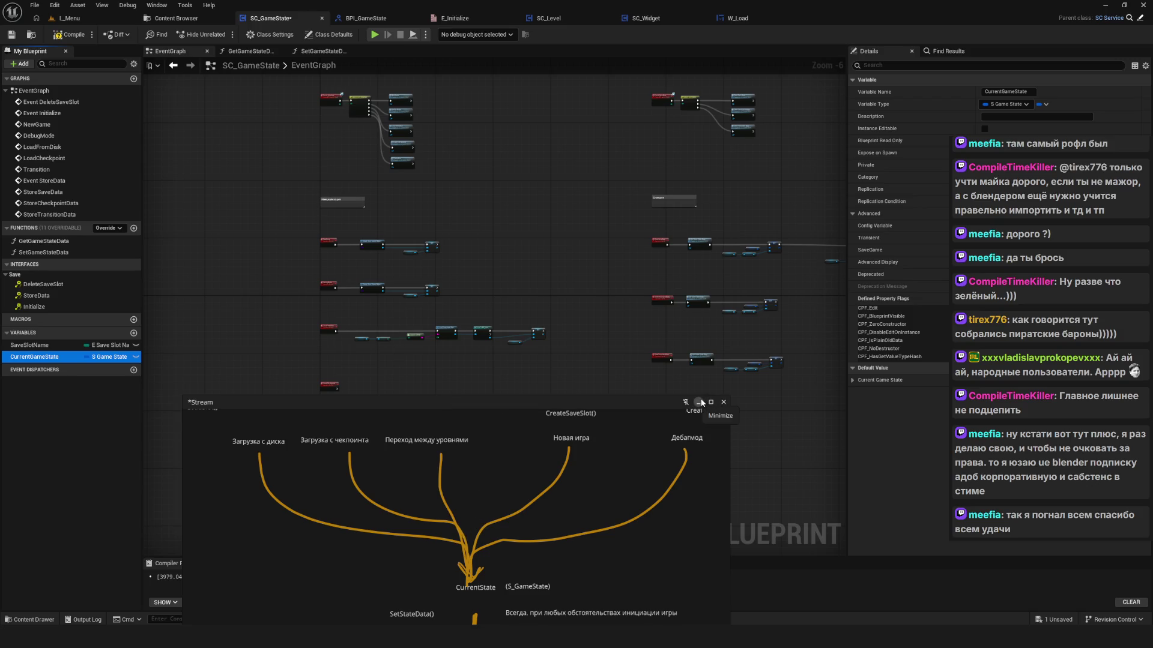
left_click(724, 402)
scroll(414, 356, "down", 4)
Step: Move the right-column event rows further right, then select the LoadFromDisk, LoadCheckpoint and Transition rows
mouse_move(657, 187)
left_mouse_down()
mouse_move(561, 342)
mouse_move(468, 355)
left_mouse_up()
scroll(426, 231, "up", 2)
left_click_drag(437, 225, 541, 227)
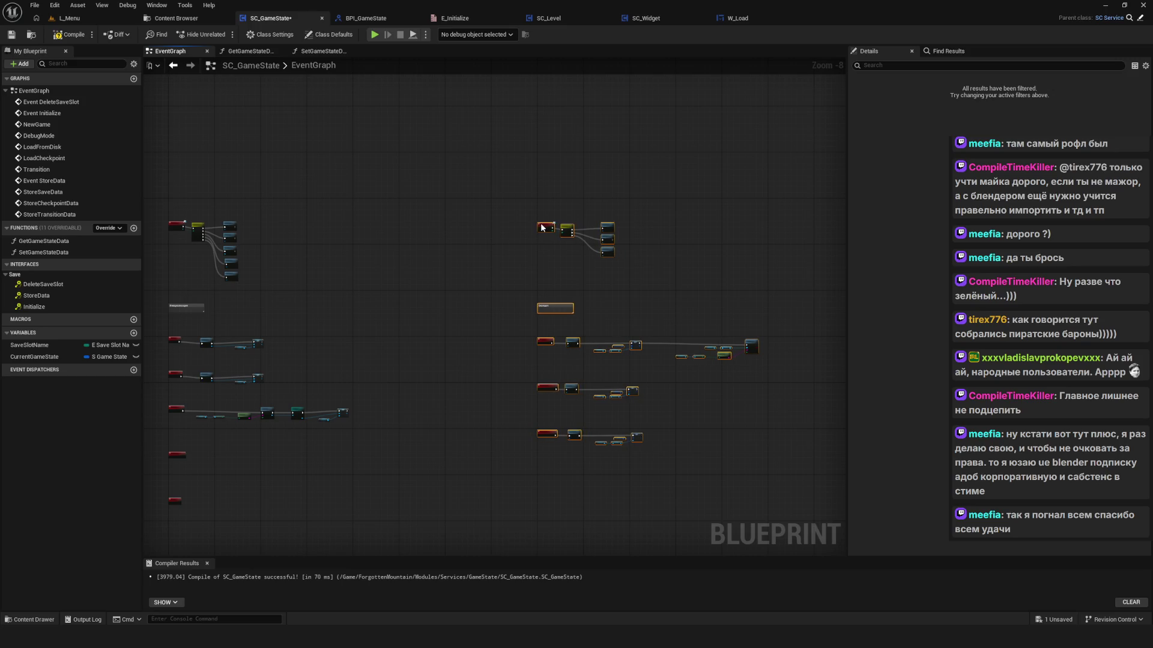
scroll(430, 329, "up", 3)
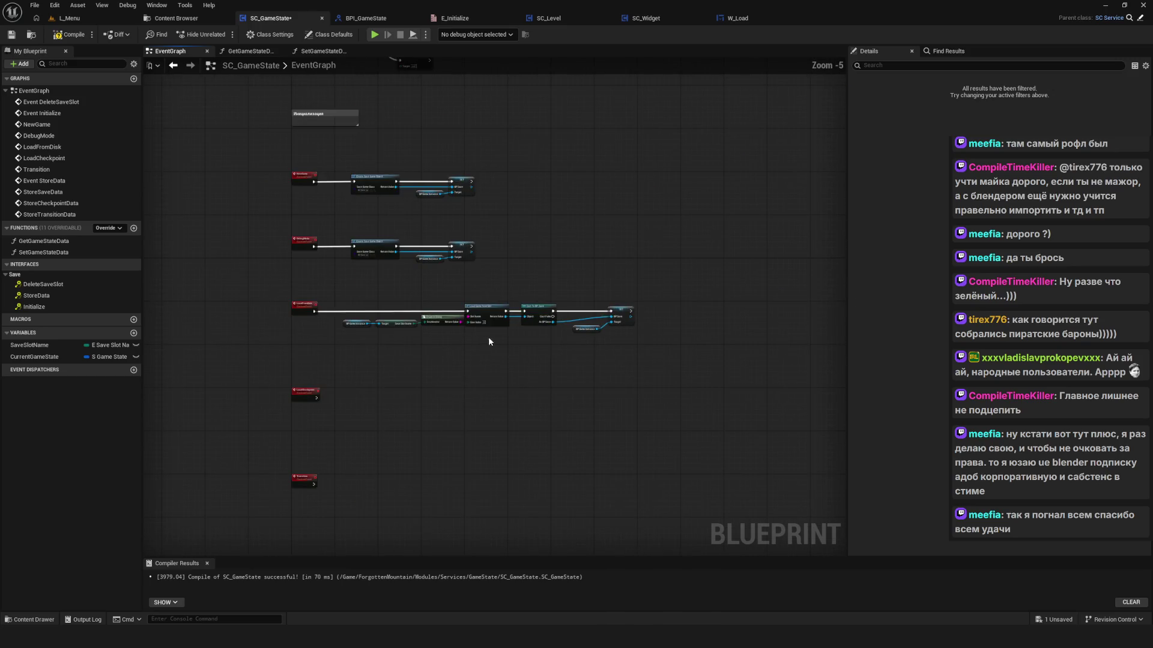
left_click_drag(232, 309, 767, 535)
Step: Move the lower event rows further down and save the blueprint
left_click_drag(256, 222, 256, 266)
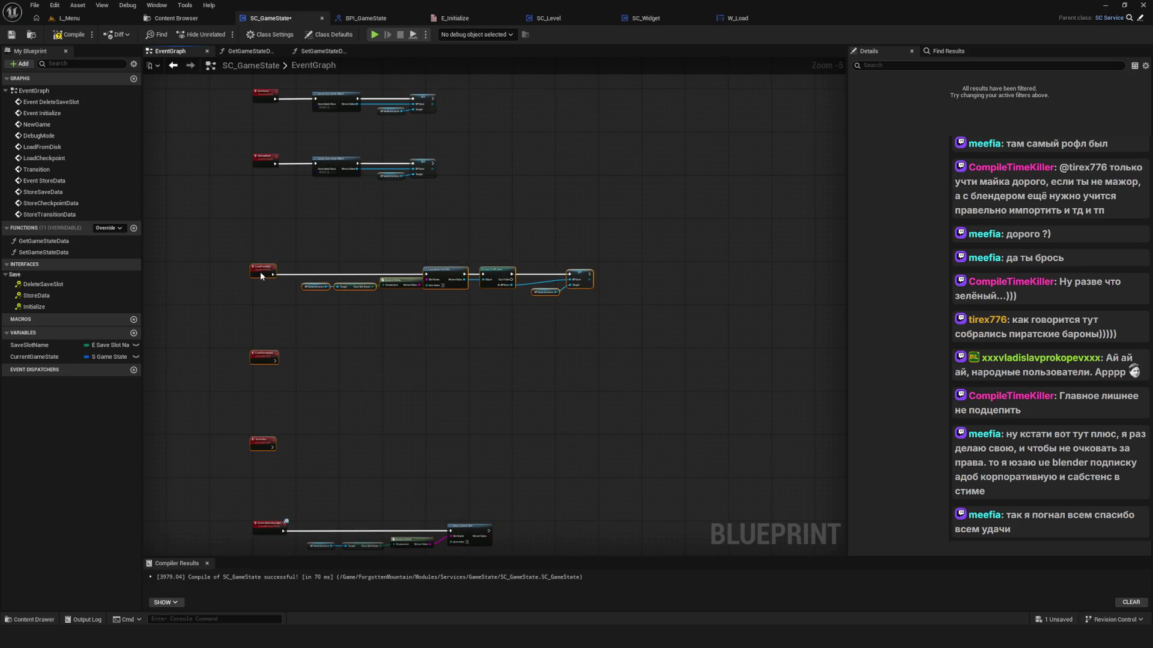
left_click(509, 312)
key("ctrl+s")
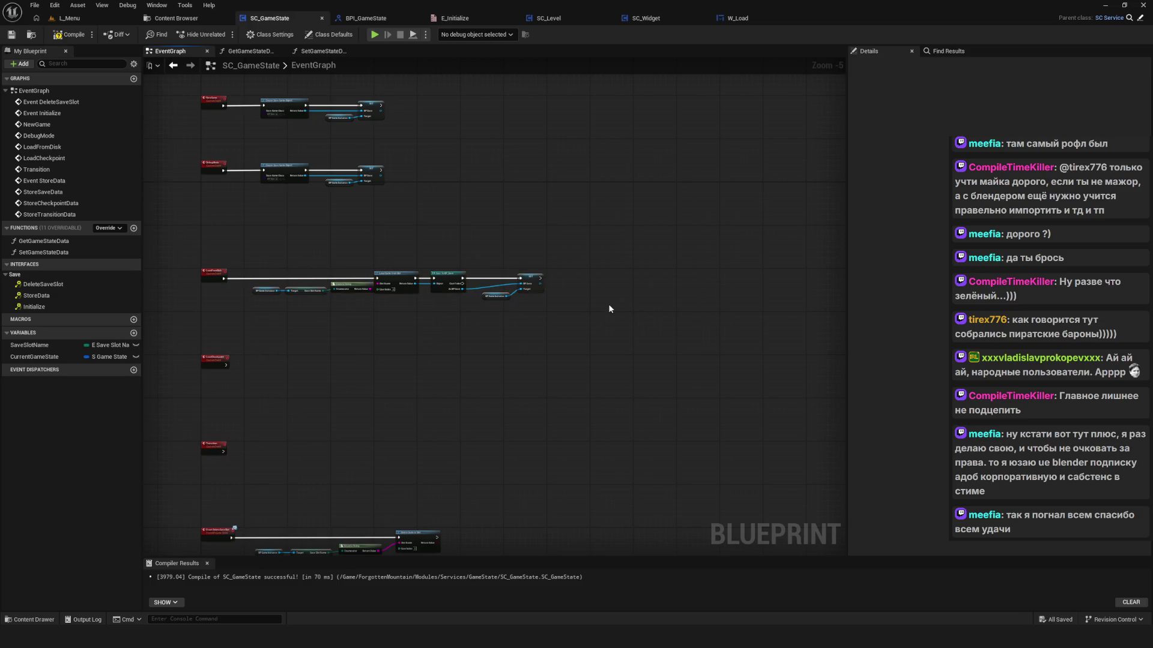
Step: Add a SET Current Game State node and line it up after the Load Game from Slot chain
left_click_drag(46, 358, 621, 253)
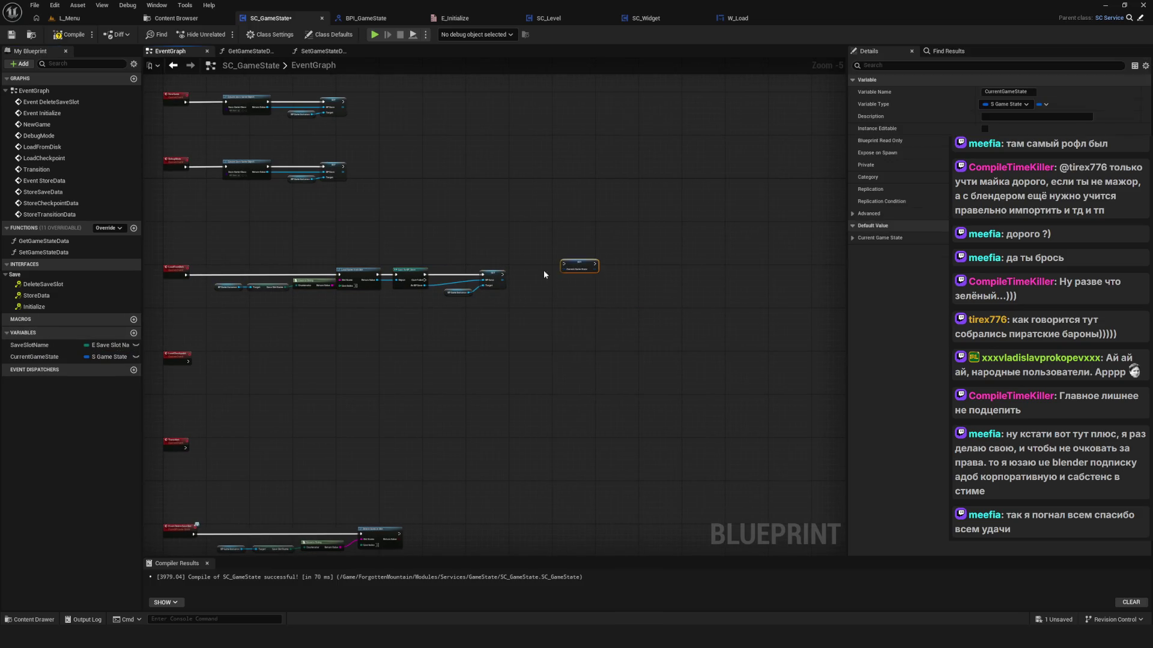
scroll(543, 270, "up", 5)
left_click_drag(351, 186, 437, 348)
left_click_drag(491, 394, 1073, 367)
left_click_drag(863, 263, 176, 276)
left_click_drag(606, 228, 590, 255)
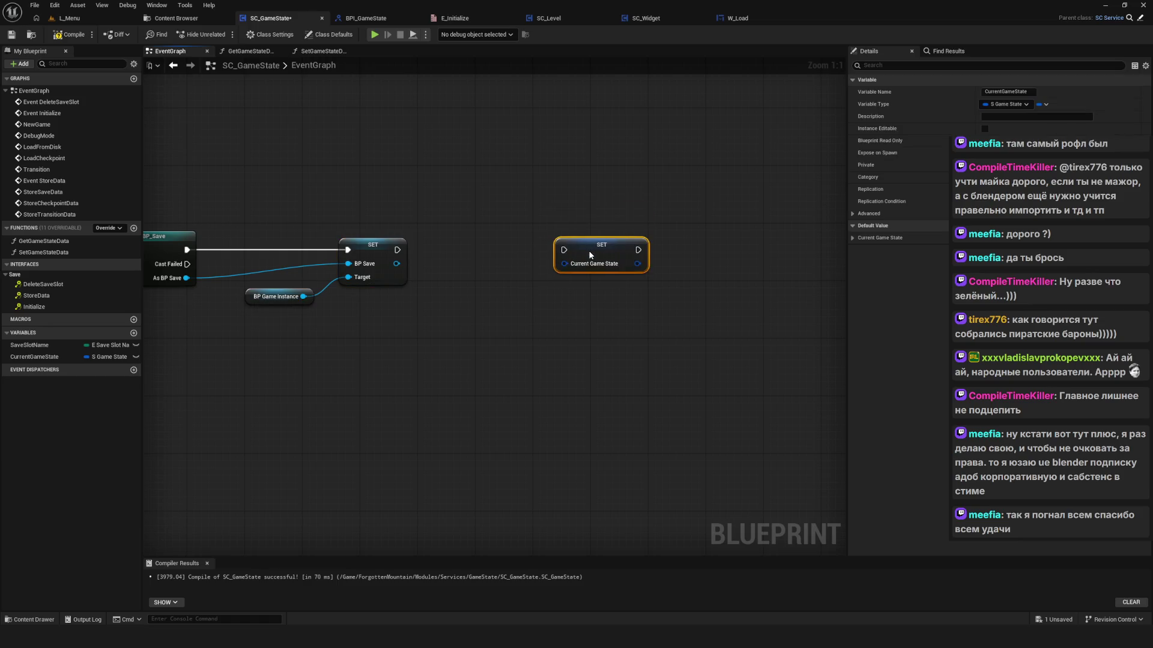
scroll(447, 275, "down", 7)
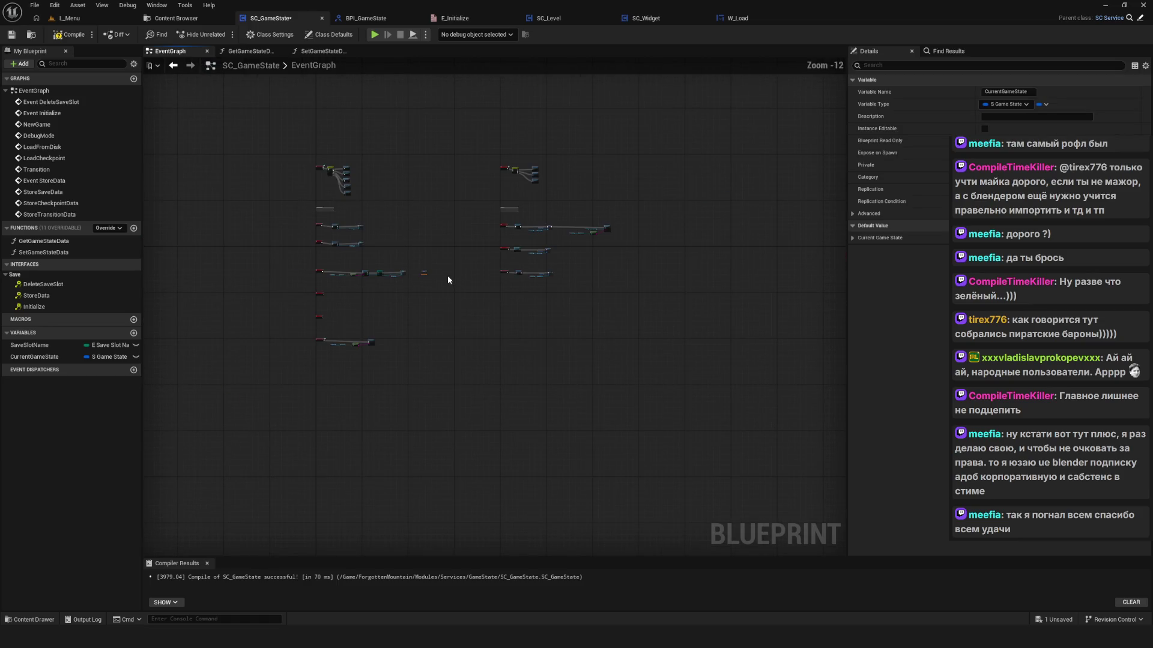
scroll(423, 275, "up", 7)
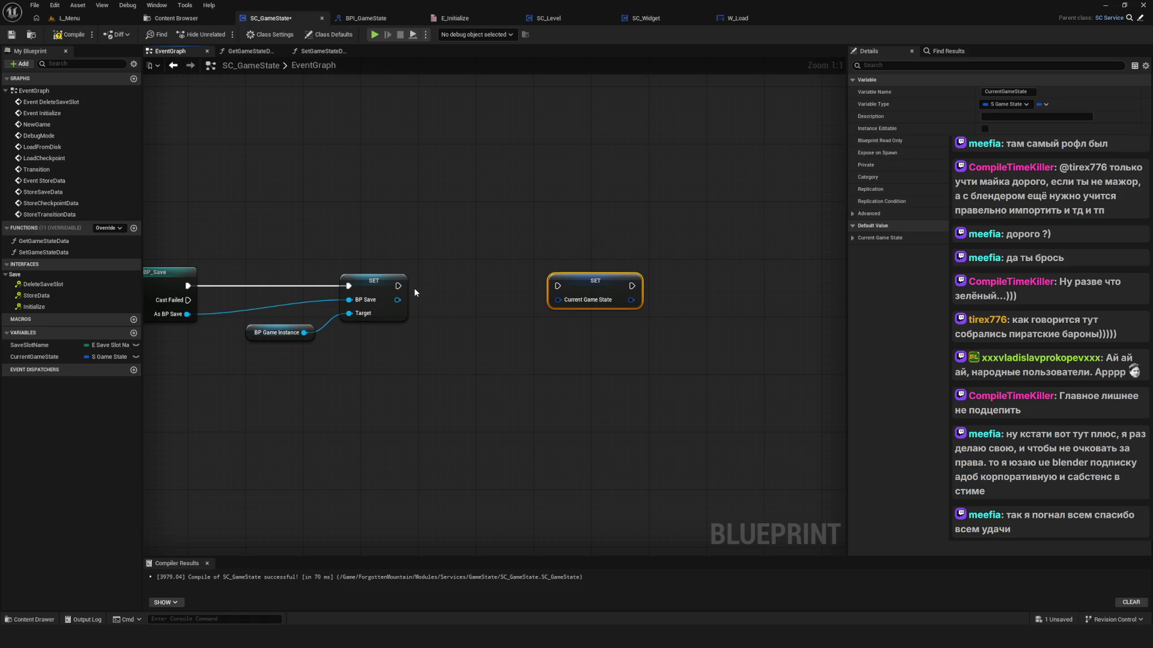
left_click_drag(417, 289, 614, 233)
Step: Duplicate the BP Game Instance getter and add a Get BP Save node from it
mouse_move(438, 249)
left_mouse_down()
mouse_move(557, 364)
mouse_move(666, 364)
left_mouse_up()
key("ctrl+c")
key("ctrl+v")
type("B")
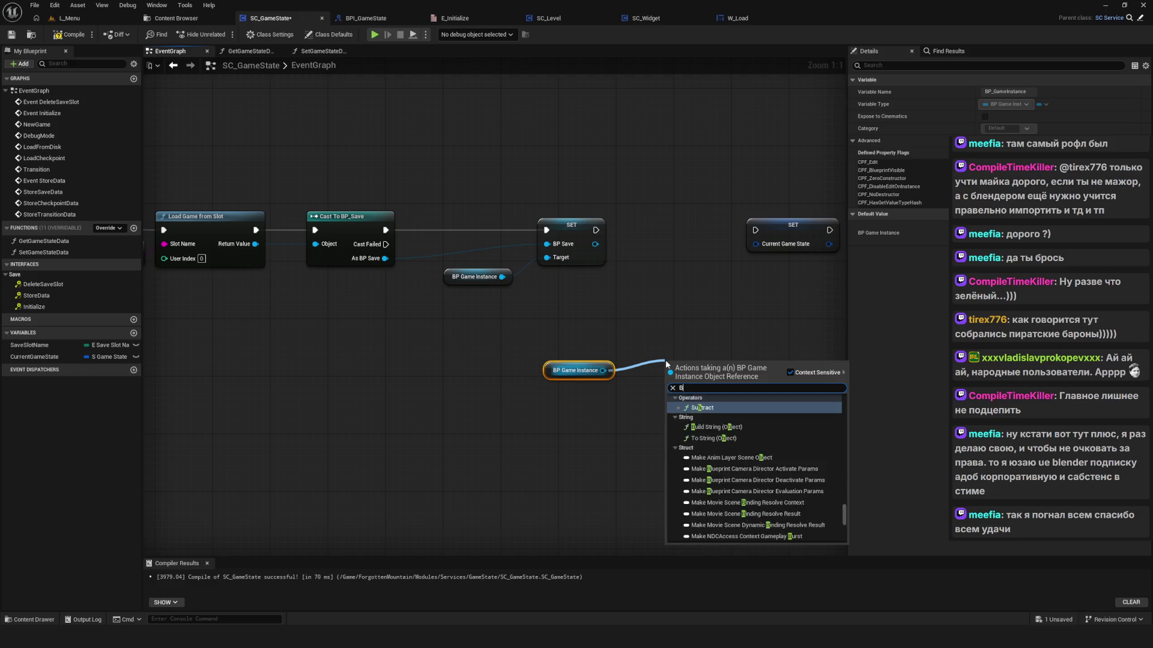
type("P hero")
key("BackSpace")
key("BackSpace")
key("BackSpace")
type("save")
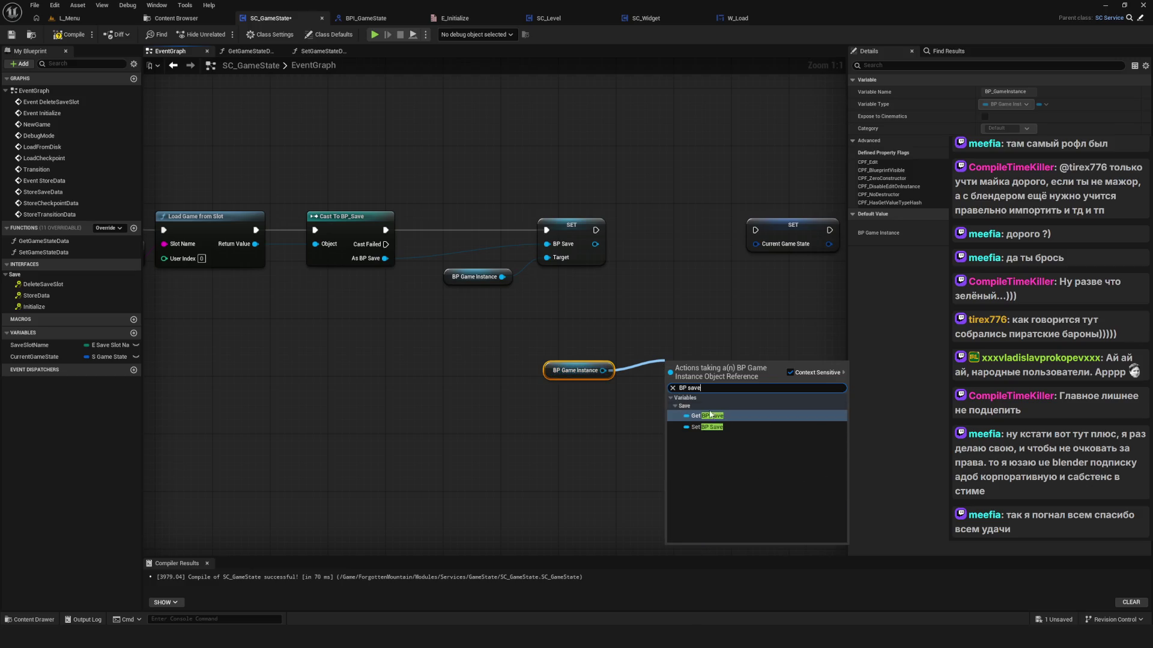
key("Return")
Step: Add a Get Save State node from BP Save to feed Current Game State
left_click_drag(736, 376, 452, 371)
left_click_drag(541, 365, 407, 366)
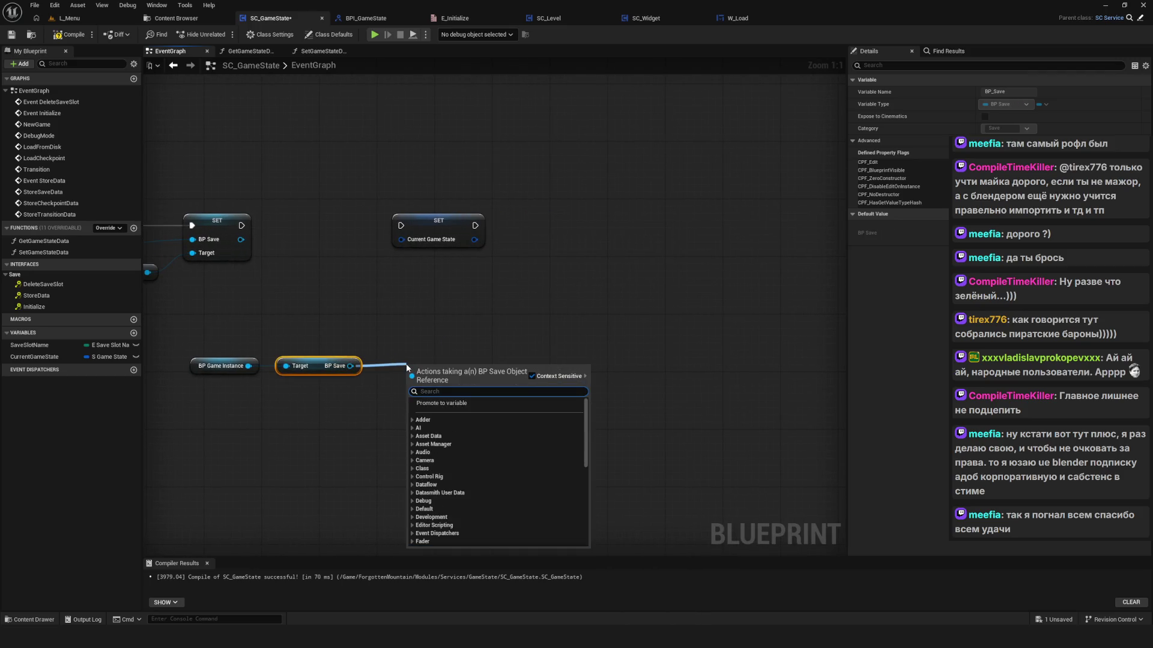
type("Save")
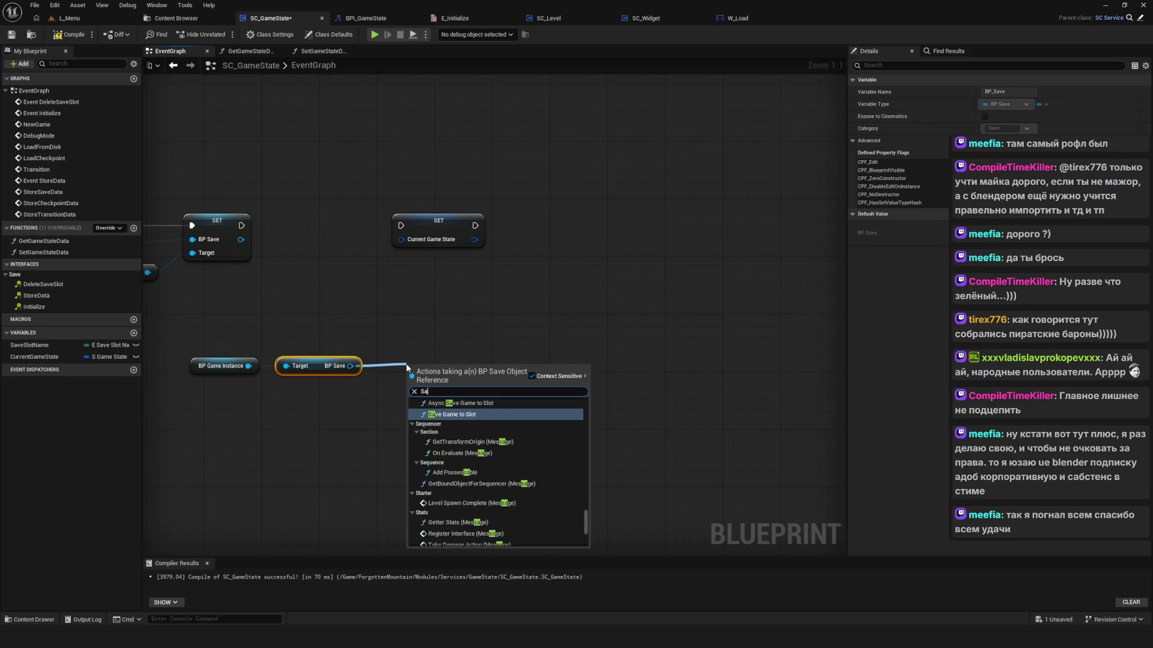
type("e")
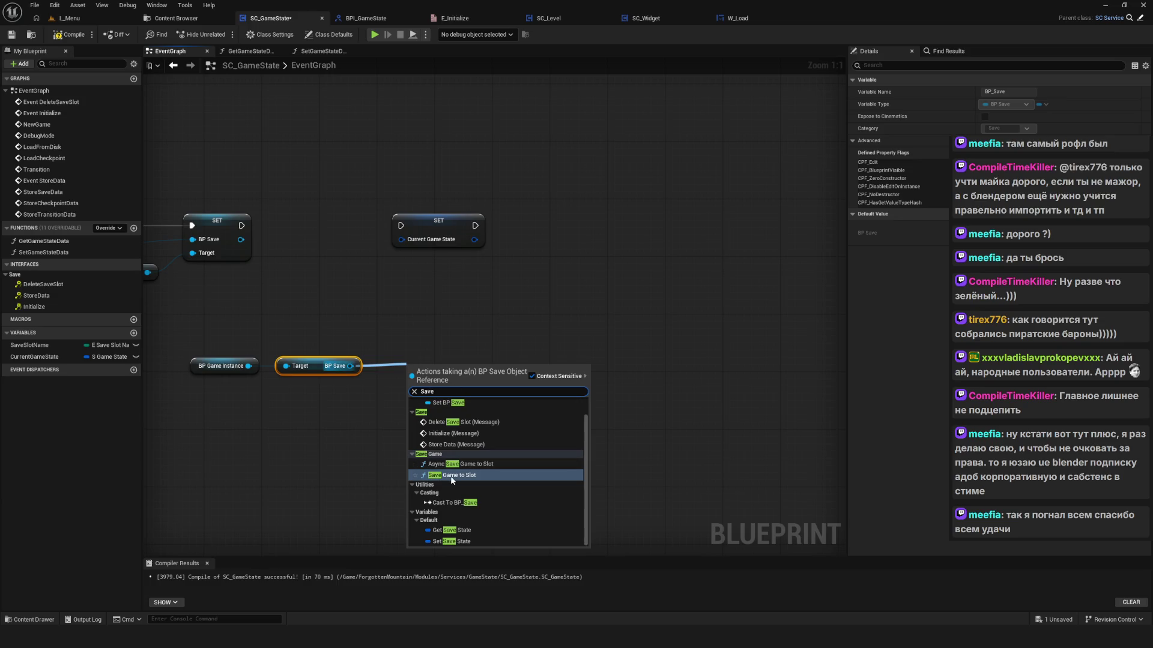
left_click(464, 530)
mouse_move(484, 366)
left_mouse_down()
mouse_move(455, 366)
mouse_move(401, 240)
mouse_move(551, 226)
left_mouse_up()
Step: Chain the Current Game State SET after the BP Save SET and arrange the three getters beside it
left_click_drag(239, 226, 611, 227)
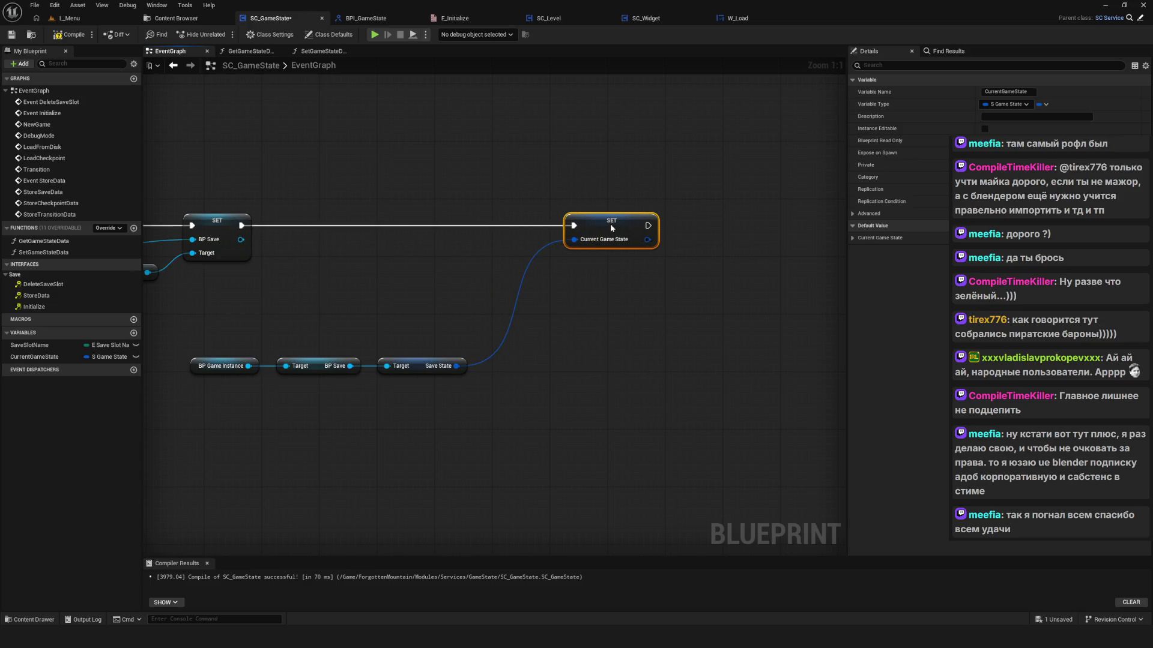
mouse_move(212, 334)
left_mouse_down()
mouse_move(480, 385)
mouse_move(519, 250)
mouse_move(518, 265)
left_mouse_up()
mouse_move(619, 233)
left_mouse_down()
mouse_move(655, 233)
mouse_move(640, 233)
left_mouse_up()
left_click_drag(301, 214, 347, 301)
left_click_drag(305, 267, 312, 267)
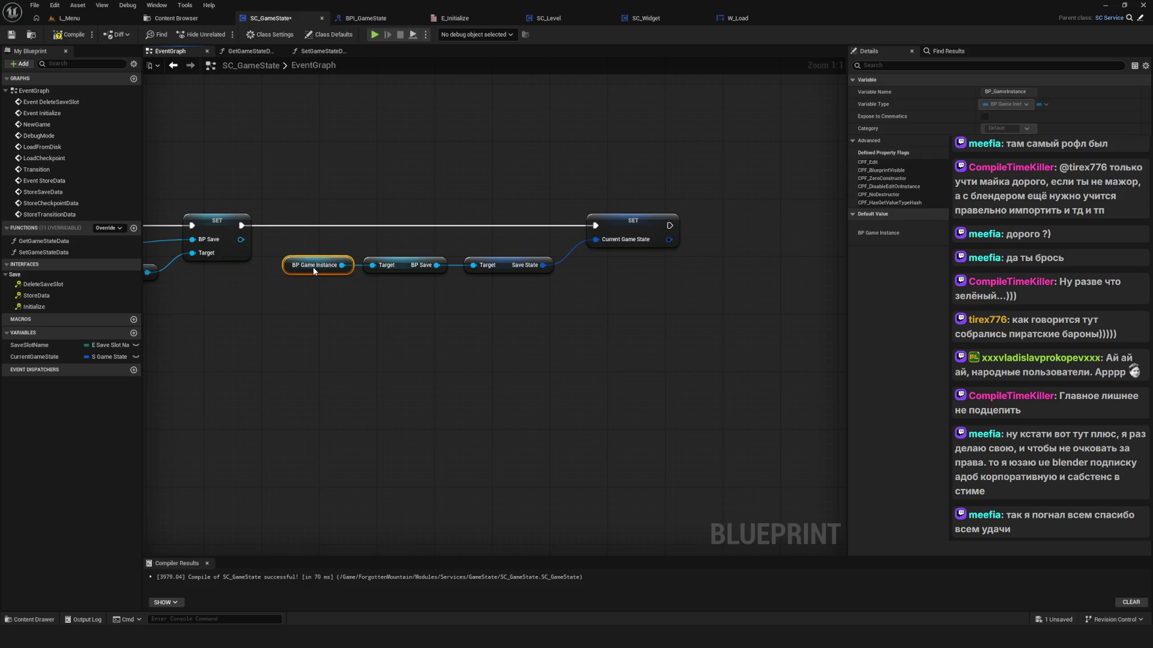
mouse_move(298, 228)
left_mouse_down()
mouse_move(559, 282)
mouse_move(519, 262)
mouse_move(528, 259)
left_mouse_up()
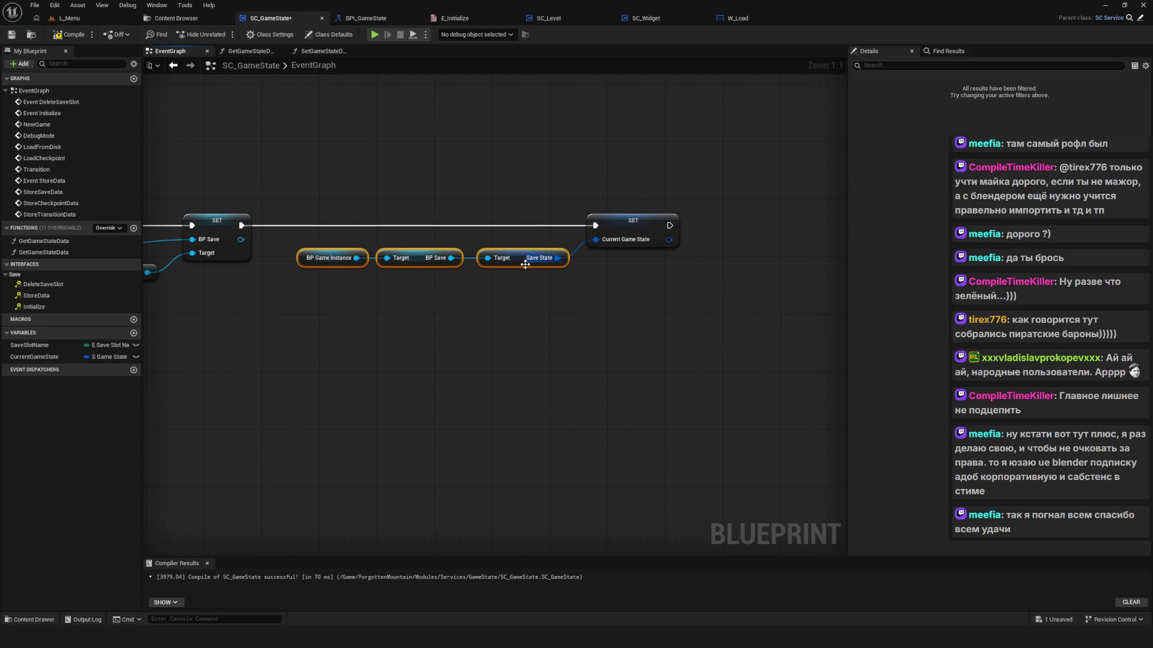
Step: Reposition the LoadCheckpoint chain and connect the LoadCheckpoint event to its SET node
scroll(455, 208, "down", 3)
scroll(648, 297, "down", 3)
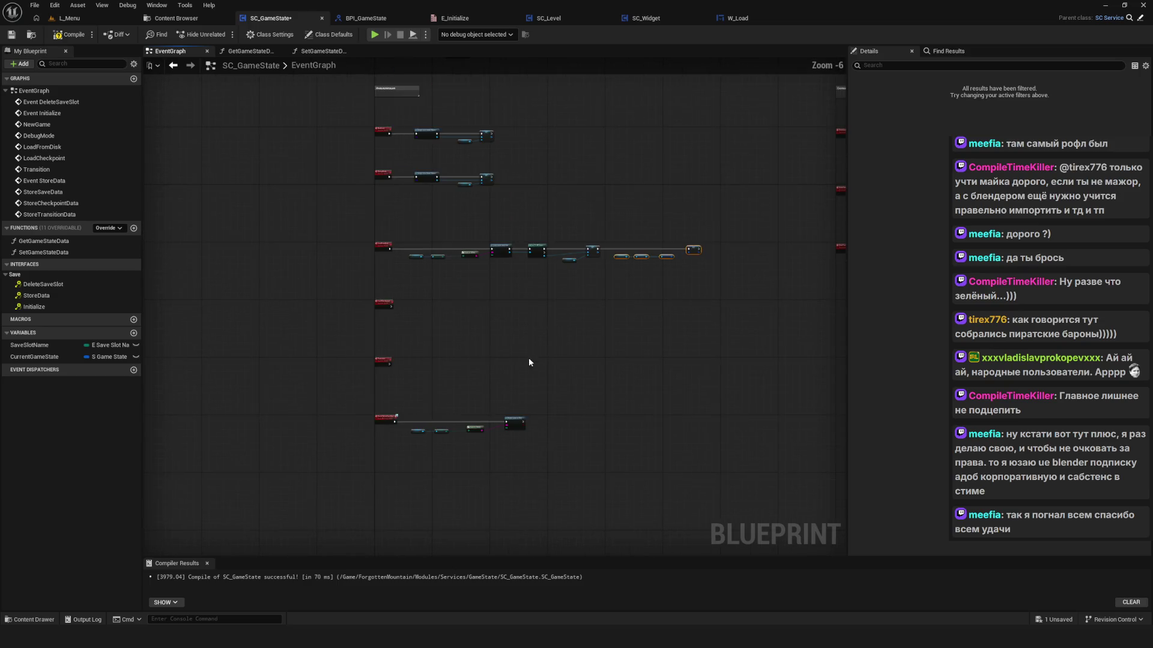
scroll(456, 285, "up", 6)
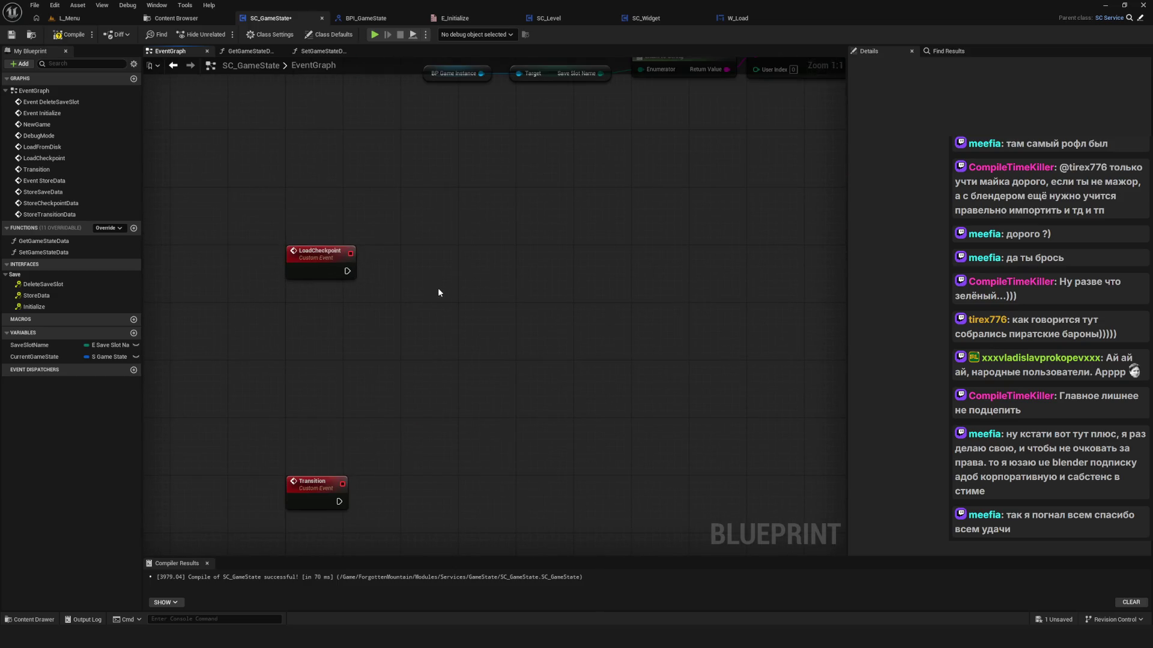
scroll(466, 282, "down", 6)
scroll(467, 287, "up", 5)
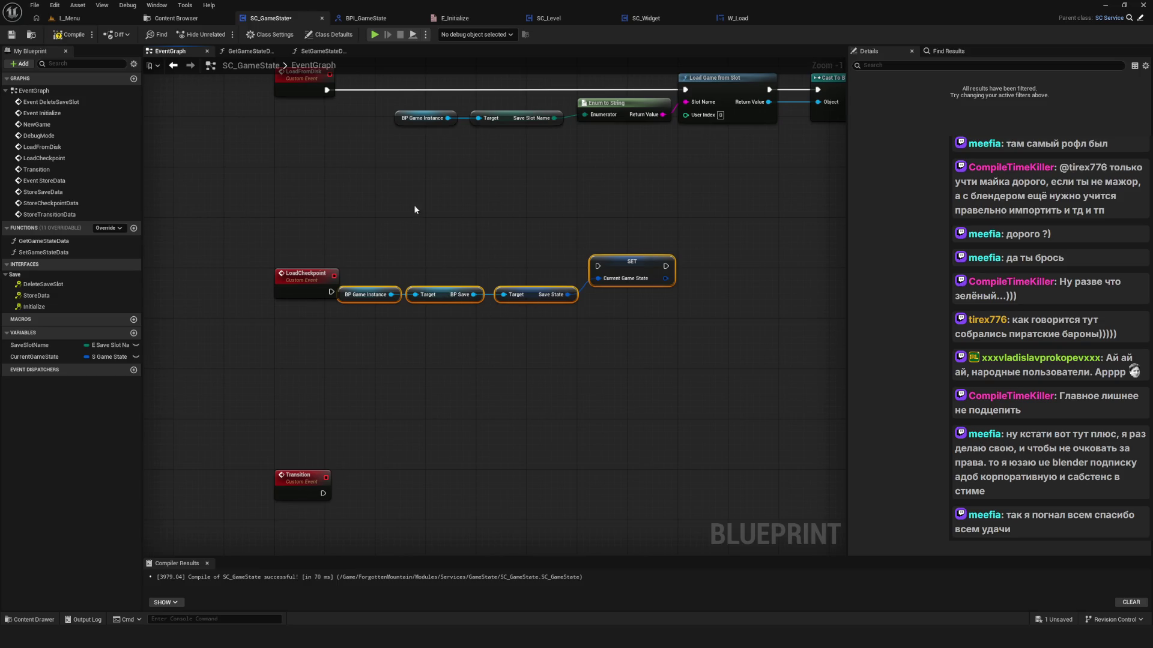
left_click_drag(608, 264, 633, 283)
left_click_drag(331, 291, 629, 291)
Step: Delete the Save State getter and shift the BP Game Instance and BP Save getters down-left
left_click(561, 314)
scroll(602, 311, "up", 1)
key("Delete")
left_click_drag(328, 277, 495, 334)
left_click_drag(360, 321, 345, 350)
Step: Feed a Get Checkpoint State node from BP Save into Current Game State
left_click_drag(468, 350, 525, 348)
type("chec")
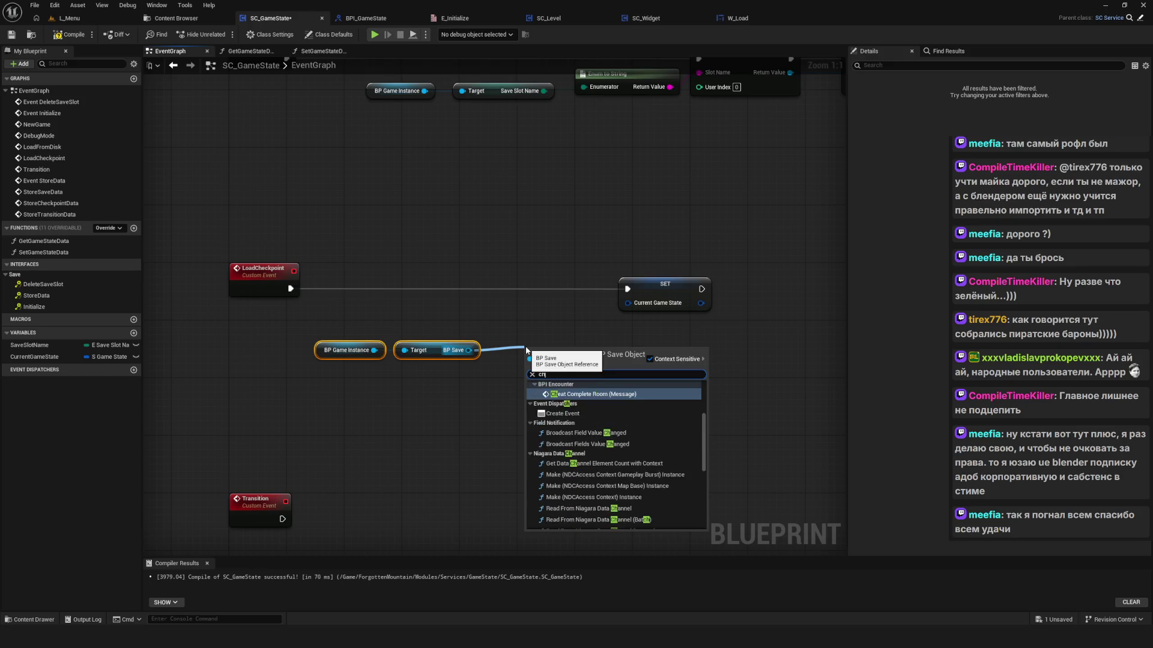
left_click(602, 404)
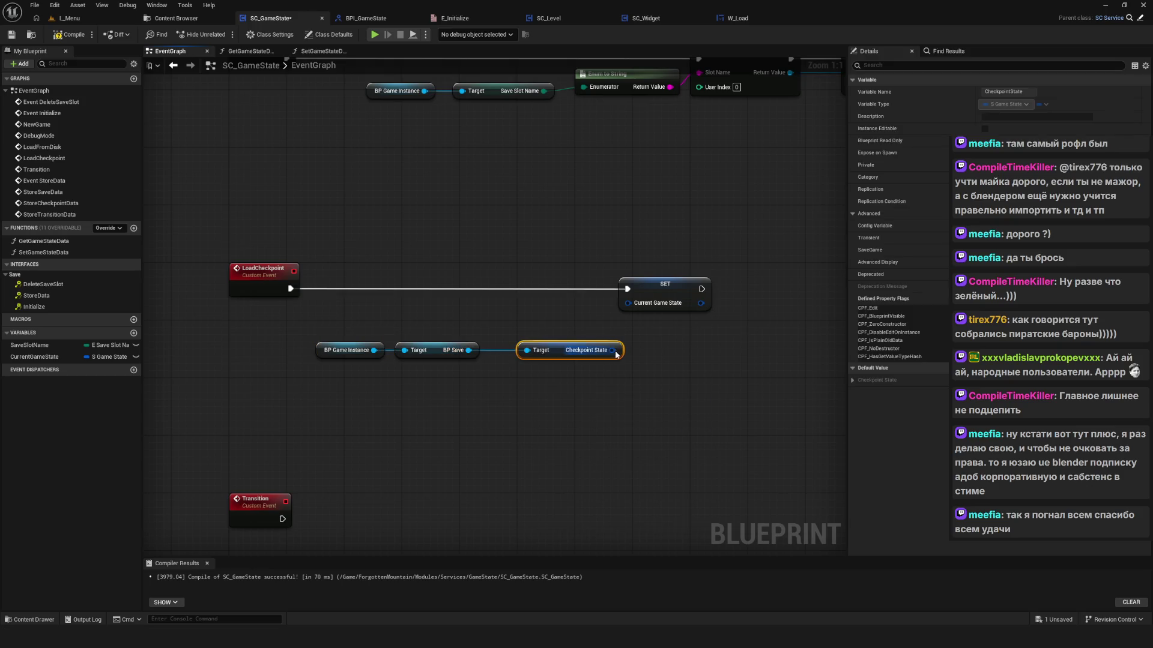
left_click_drag(590, 350, 627, 303)
left_click_drag(315, 234, 712, 387)
left_click_drag(672, 300, 693, 300)
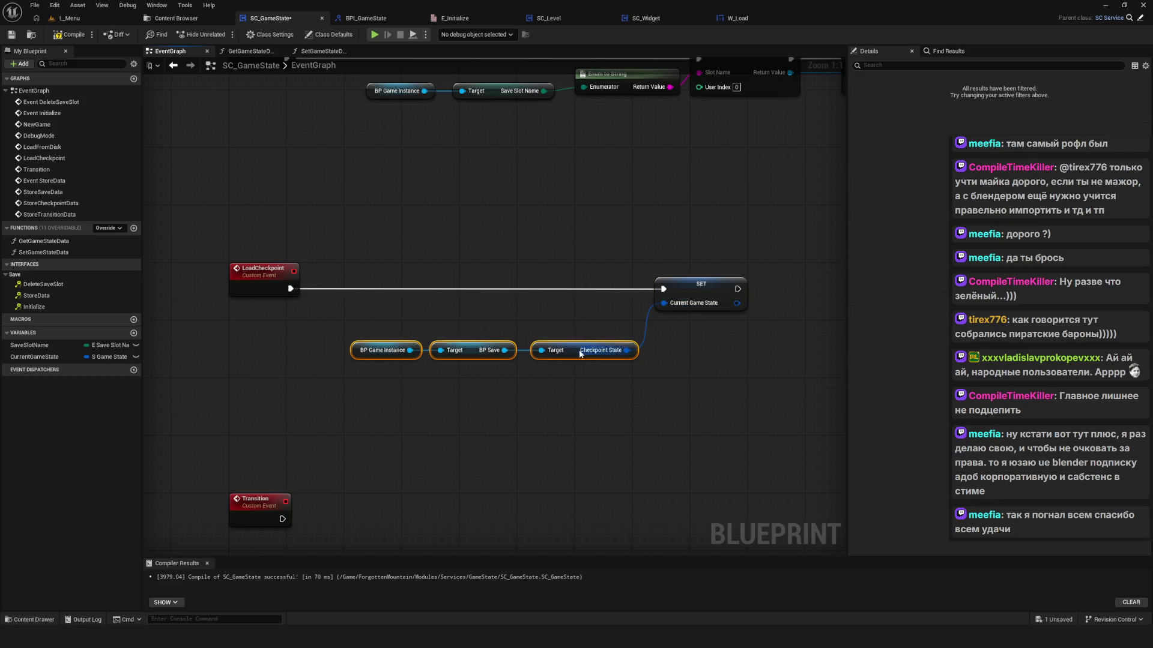
scroll(499, 233, "down", 12)
scroll(498, 229, "up", 9)
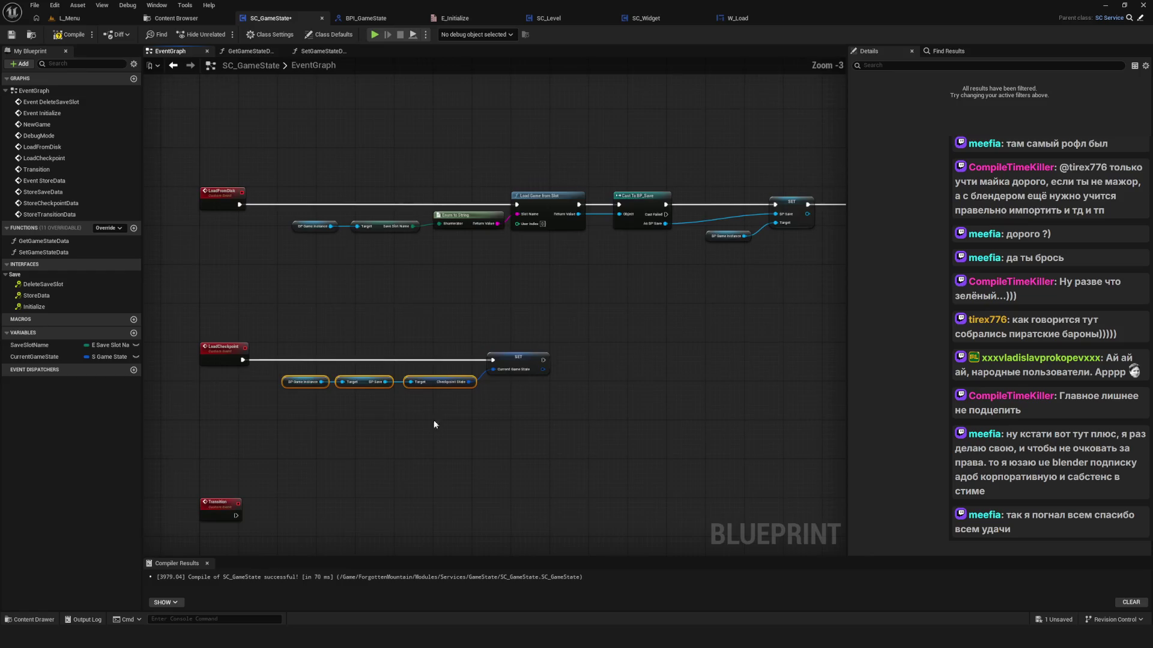
Step: Duplicate the checkpoint getter chain and SET beside the Transition event and wire its exec
key("ctrl+c")
key("ctrl+v")
scroll(382, 326, "up", 3)
left_click_drag(395, 274, 588, 326)
mouse_move(221, 327)
left_mouse_down()
mouse_move(696, 328)
mouse_move(635, 322)
left_mouse_up()
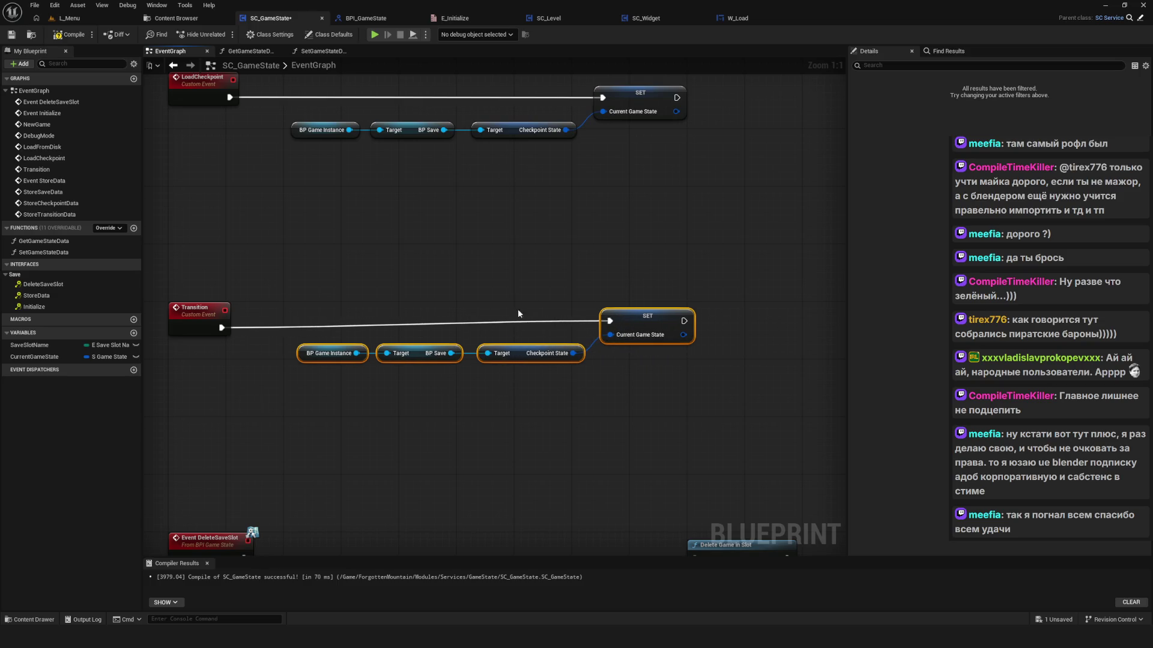
Step: Replace the copied Checkpoint State getter with Get Transition State feeding Current Game State
left_click(528, 353)
key("Delete")
left_click_drag(451, 353, 481, 356)
type("trans")
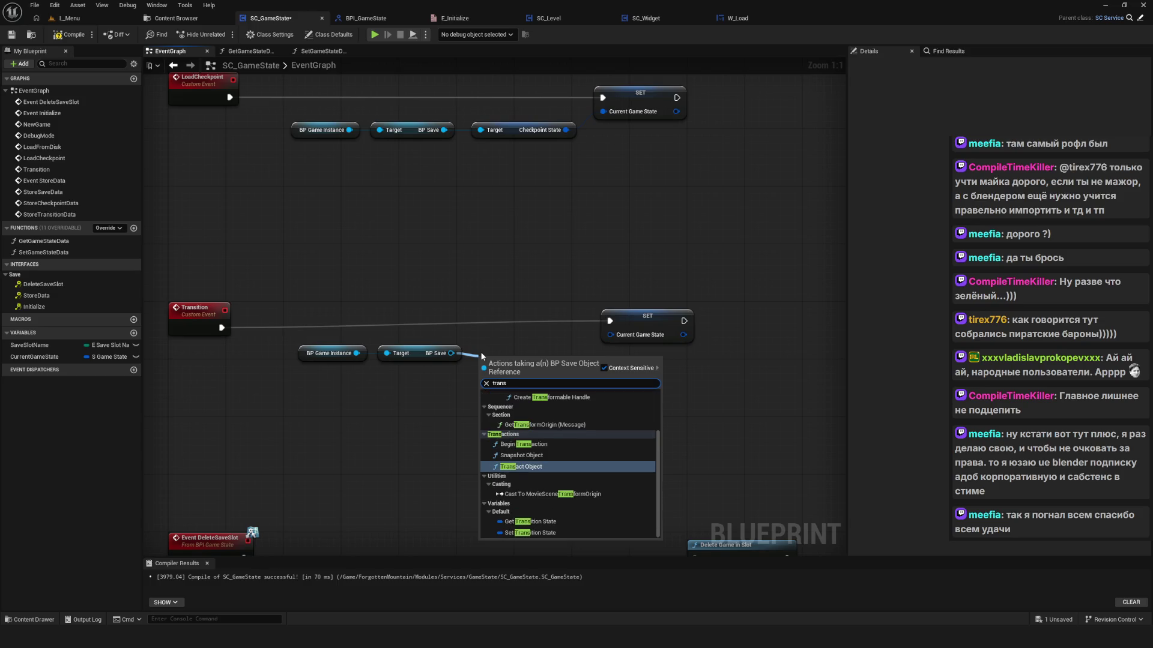
type("ition")
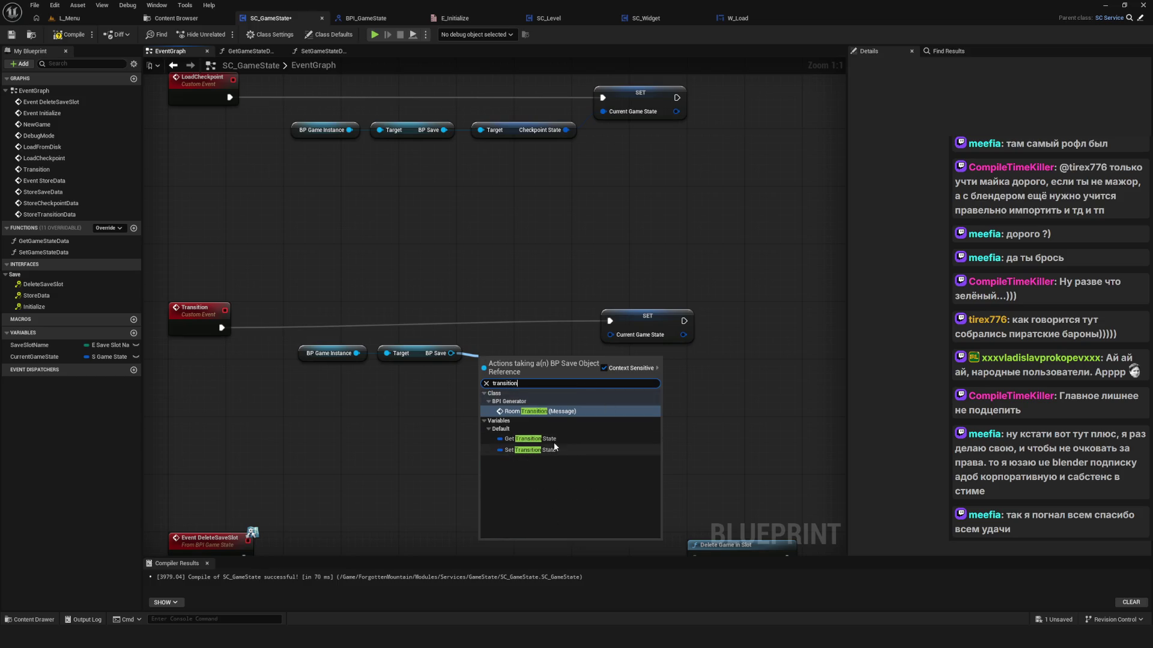
left_click(529, 438)
left_click_drag(570, 361, 614, 336)
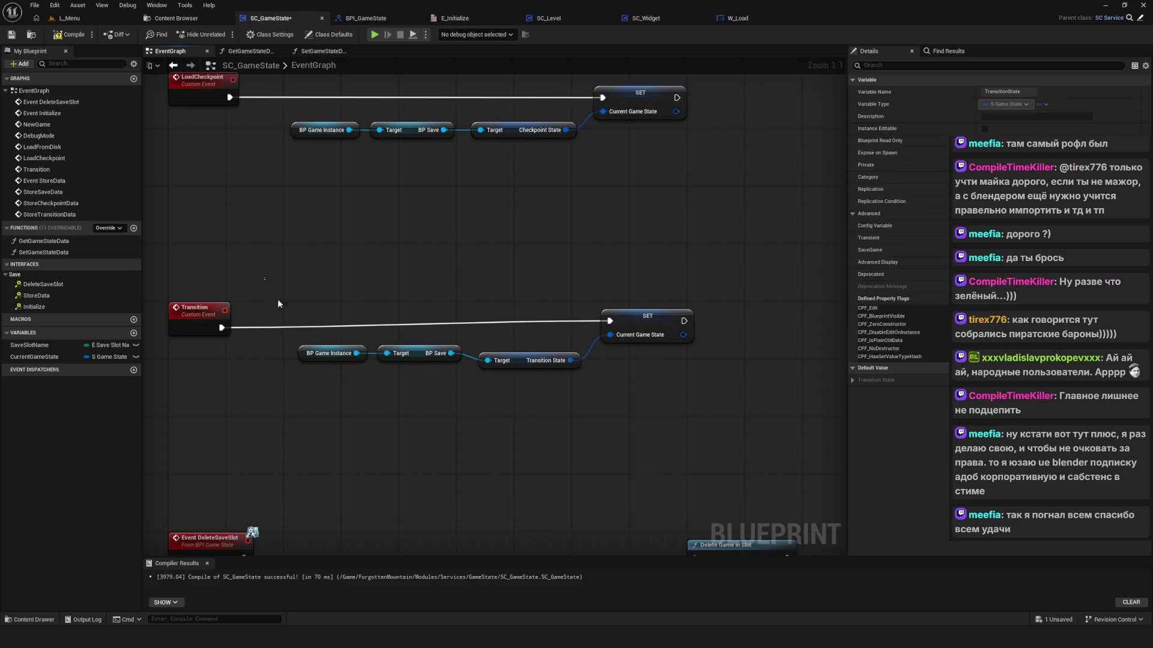
left_click_drag(277, 299, 585, 376)
left_click_drag(413, 353, 413, 360)
mouse_move(537, 342)
left_mouse_down()
mouse_move(543, 373)
mouse_move(527, 356)
left_mouse_up()
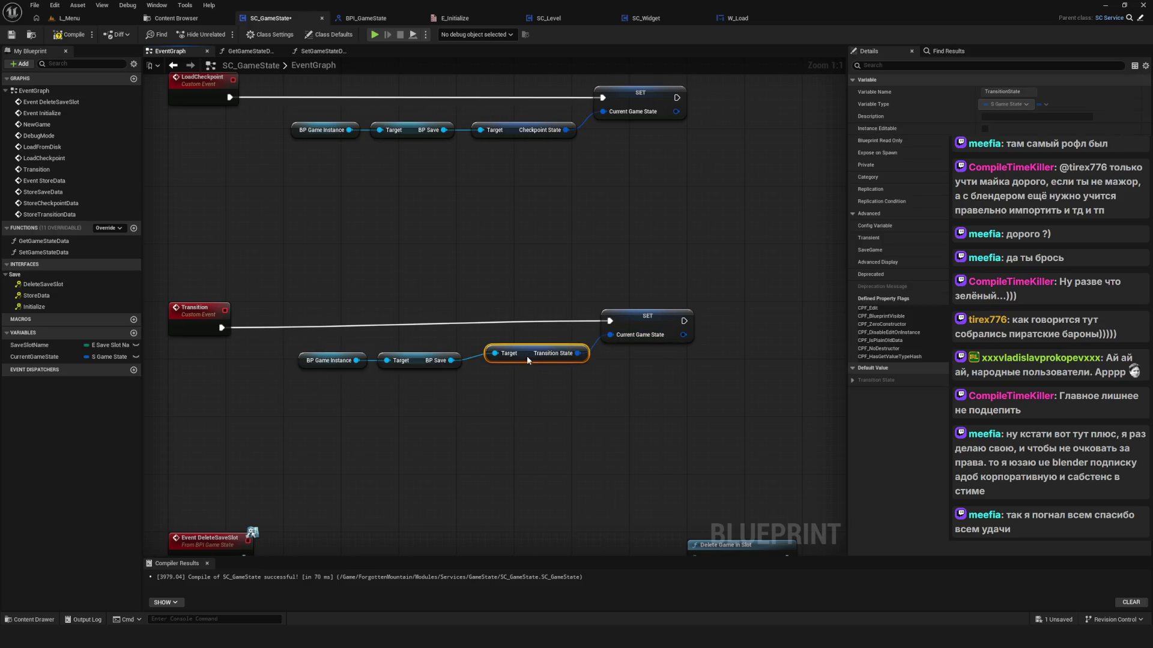
left_click_drag(634, 321, 641, 329)
scroll(641, 329, "down", 6)
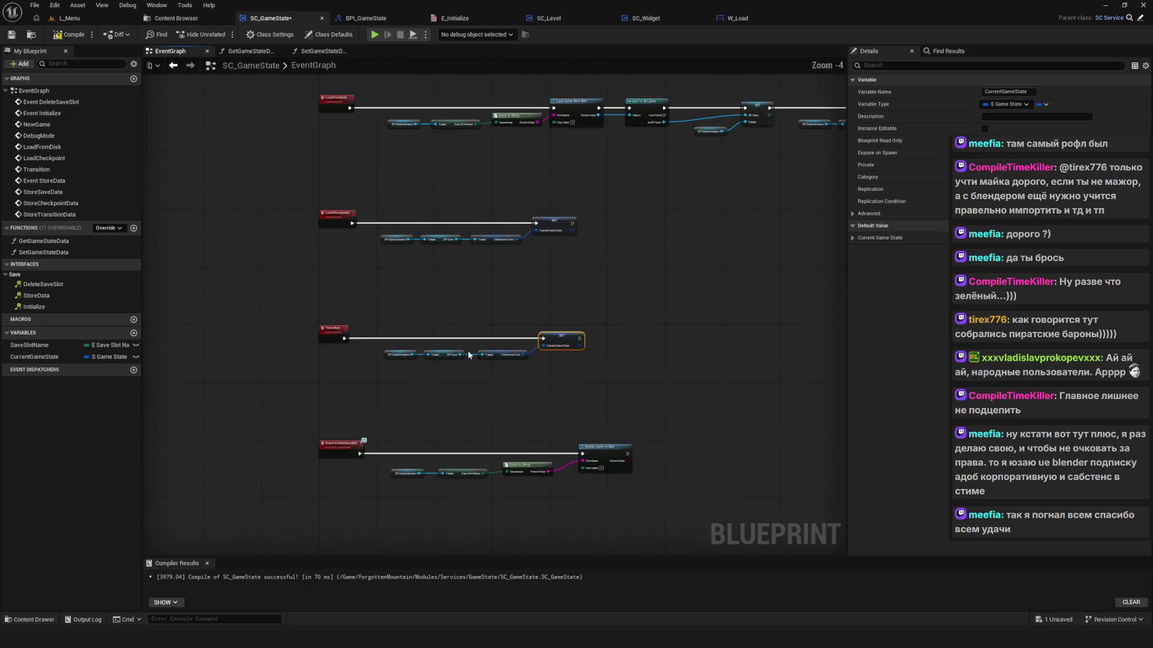
Step: Add a Set Game State Data call running after the Transition SET
scroll(491, 323, "up", 5)
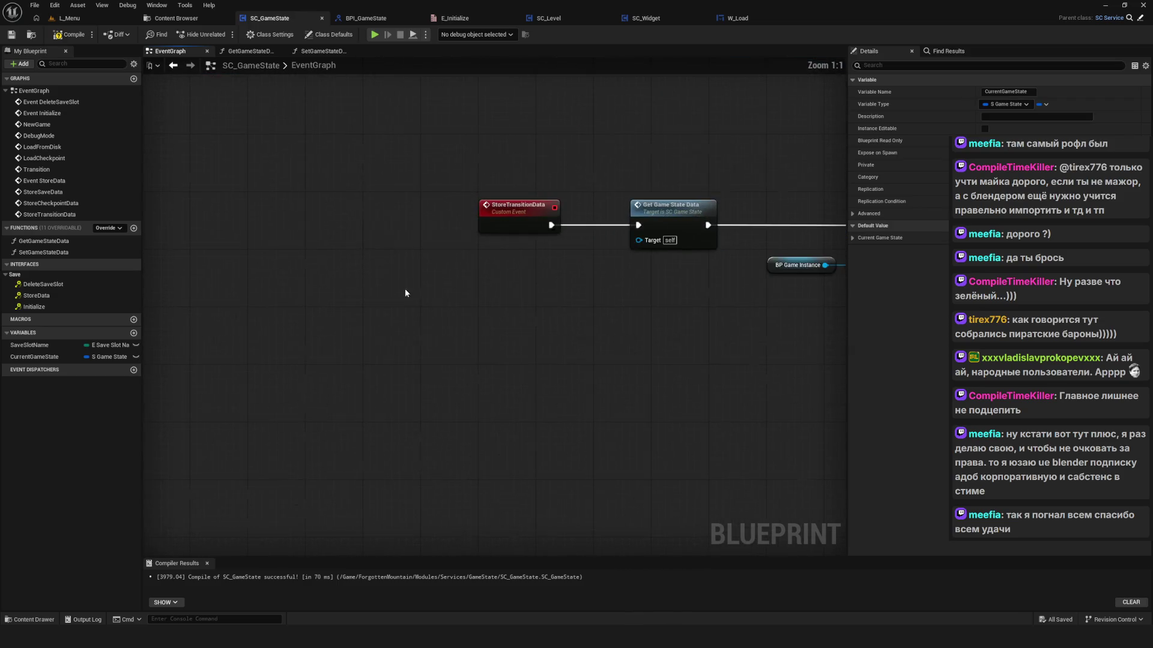
scroll(655, 252, "up", 2)
left_click_drag(249, 176, 751, 369)
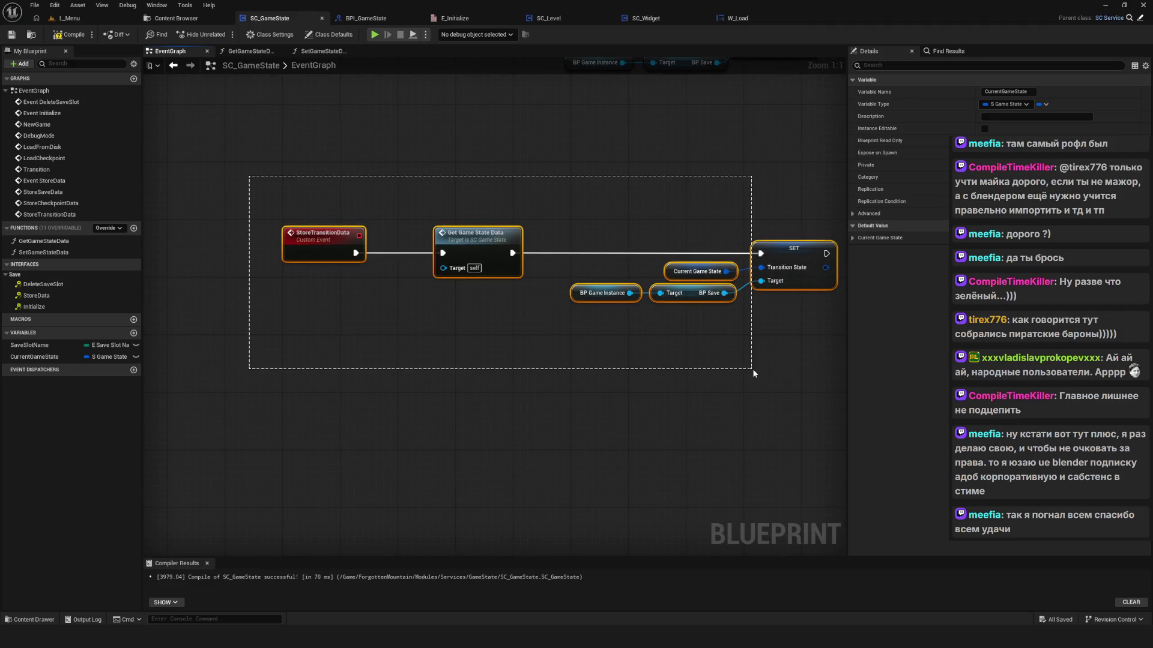
left_click(752, 369)
left_click_drag(447, 171, 474, 334)
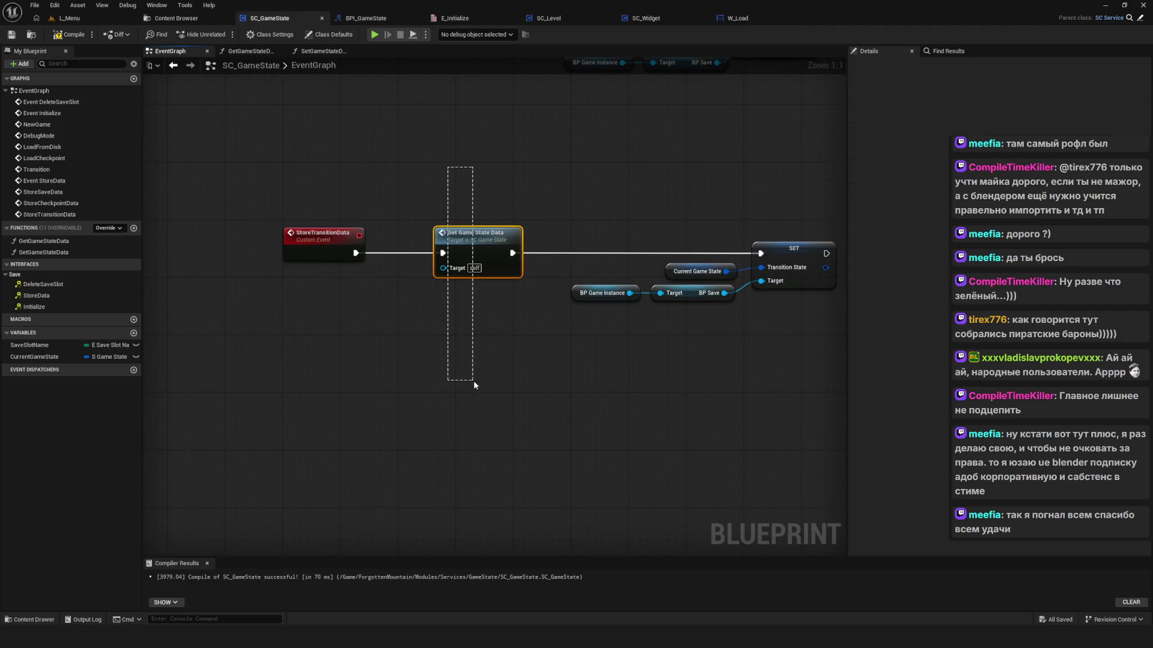
mouse_move(489, 170)
left_mouse_down()
mouse_move(743, 430)
mouse_move(760, 429)
left_mouse_up()
scroll(552, 405, "down", 5)
scroll(459, 364, "up", 5)
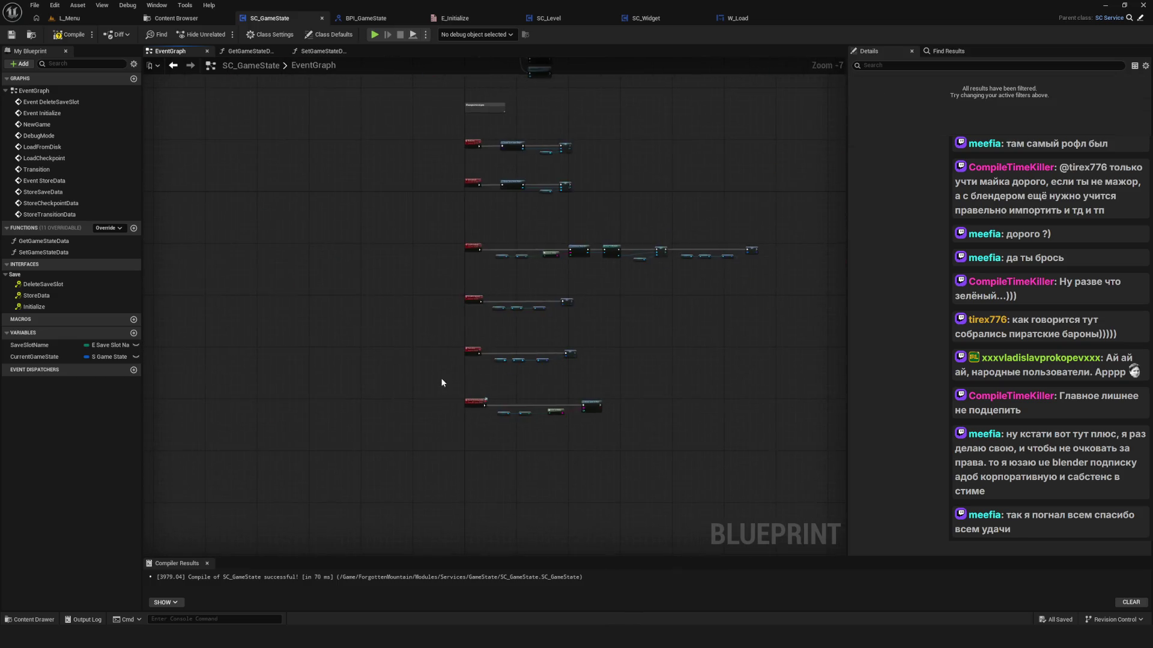
mouse_move(310, 212)
left_mouse_down()
mouse_move(639, 363)
mouse_move(600, 364)
left_mouse_up()
mouse_move(43, 252)
left_mouse_down()
mouse_move(769, 275)
mouse_move(541, 313)
mouse_move(561, 290)
left_mouse_up()
left_click_drag(402, 293, 529, 291)
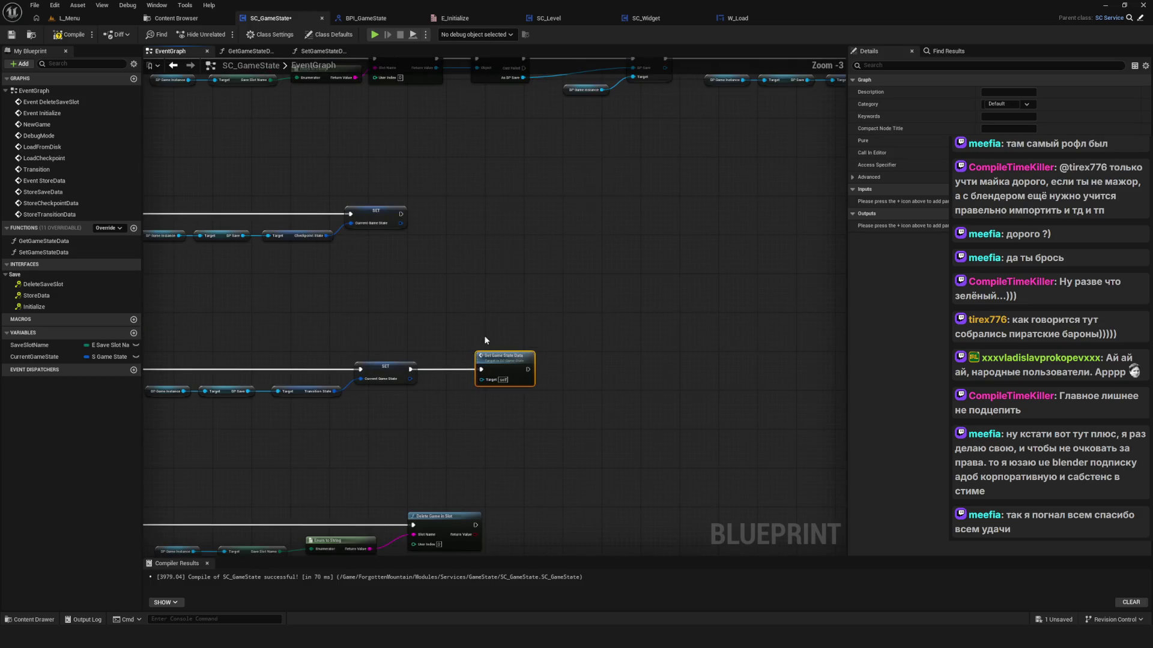
Step: Add Set Game State Data calls after the LoadCheckpoint and LoadFromDisk SET nodes
key("ctrl+v")
mouse_move(391, 251)
left_mouse_down()
mouse_move(489, 266)
mouse_move(539, 246)
left_mouse_up()
scroll(460, 338, "down", 5)
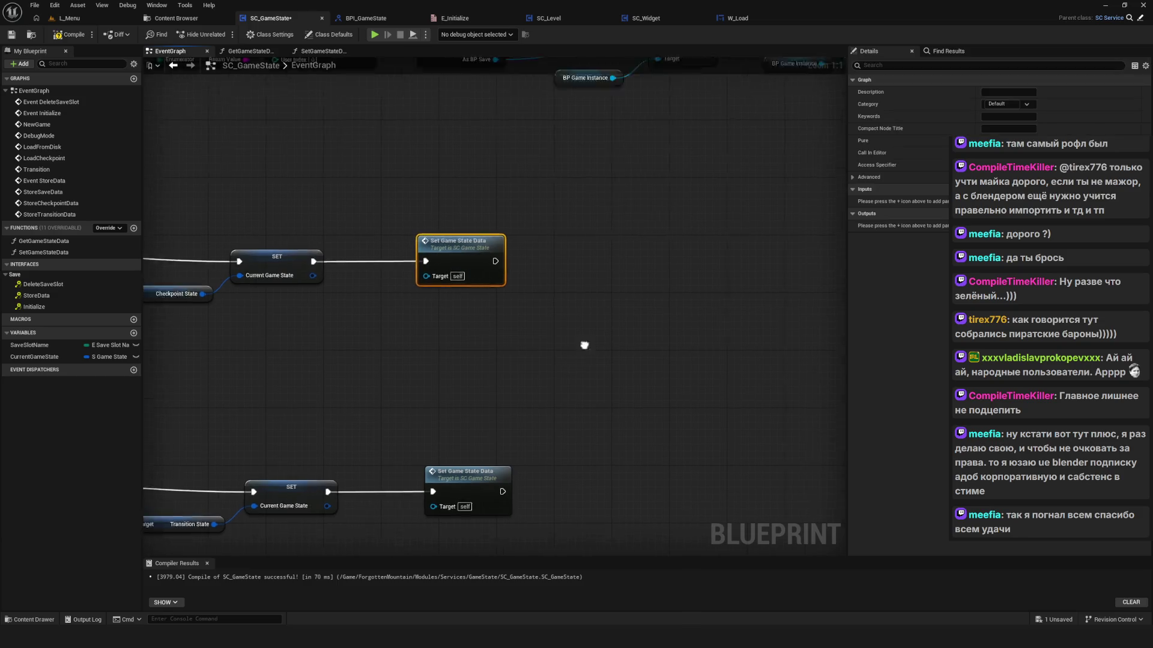
scroll(606, 240, "up", 5)
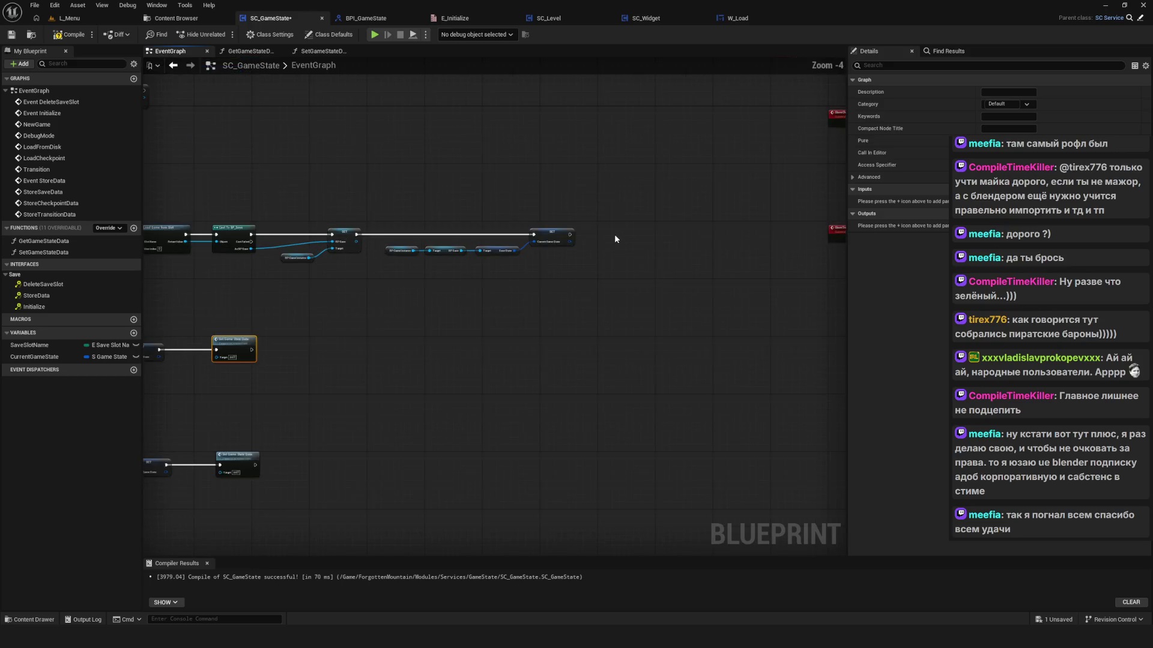
key("ctrl+v")
left_click_drag(523, 233, 606, 233)
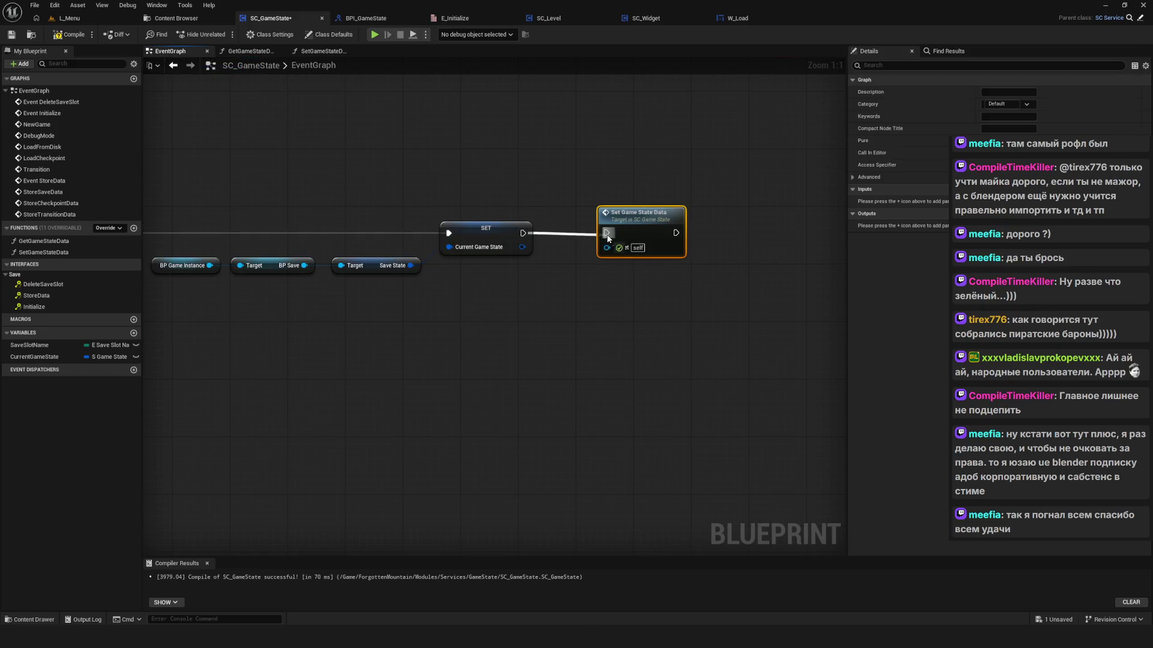
scroll(625, 318, "down", 4)
scroll(571, 302, "up", 3)
Step: Save, then shift LoadFromDisk's SET and BP Game Instance nodes left
left_click_drag(434, 221, 746, 342)
scroll(699, 259, "down", 9)
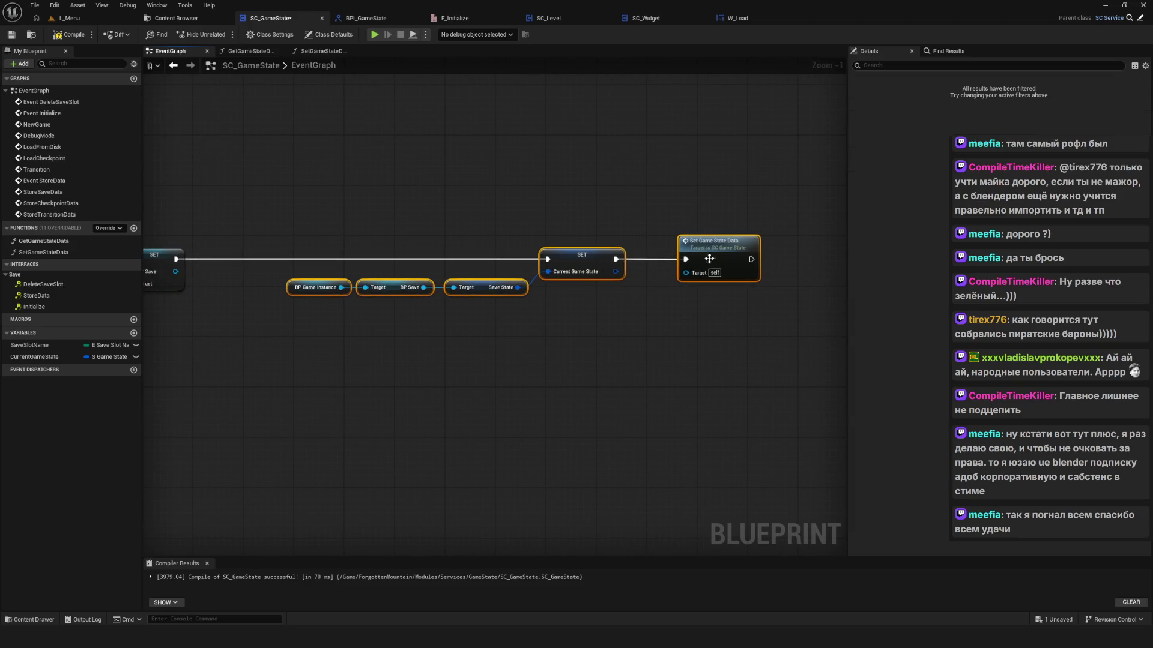
key("ctrl+s")
scroll(519, 292, "up", 9)
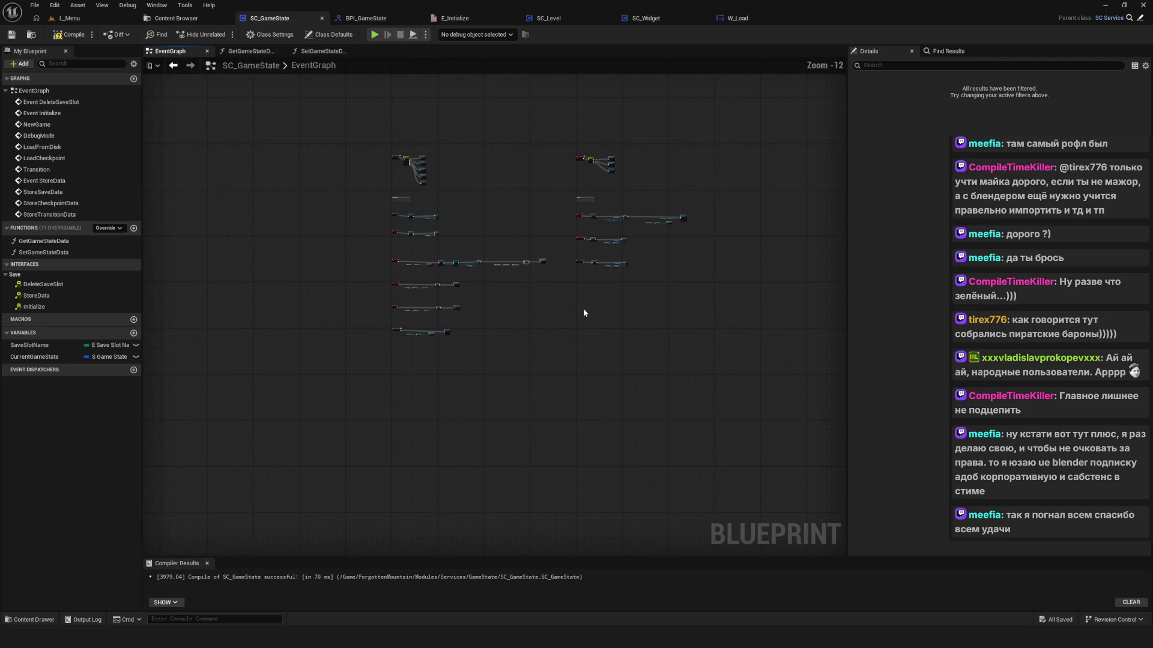
scroll(558, 259, "up", 1)
left_click_drag(575, 204, 730, 322)
left_click_drag(725, 207, 667, 214)
left_click_drag(539, 265, 545, 312)
left_click(645, 211, "shift")
left_click_drag(645, 211, 621, 211)
scroll(604, 279, "down", 4)
scroll(377, 258, "up", 4)
Step: Tidy the LoadFromDisk row by moving its load, cast, getter and SET nodes left
left_click_drag(326, 214, 567, 297)
scroll(410, 238, "down", 4)
left_click_drag(380, 207, 582, 293)
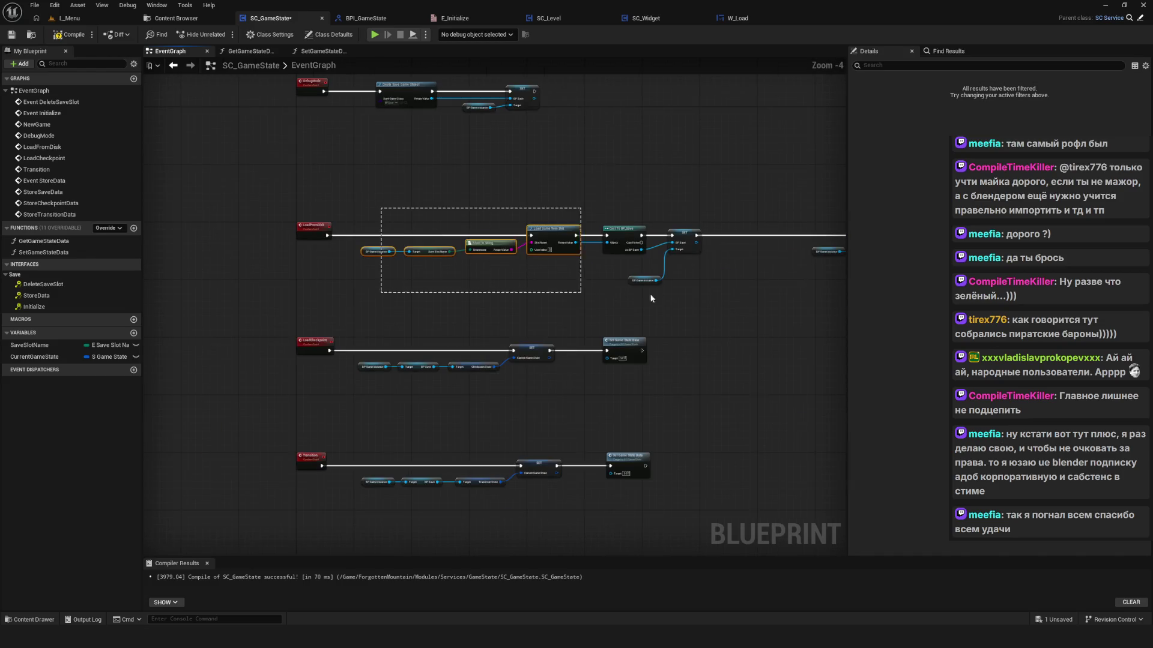
left_click_drag(545, 232, 522, 233)
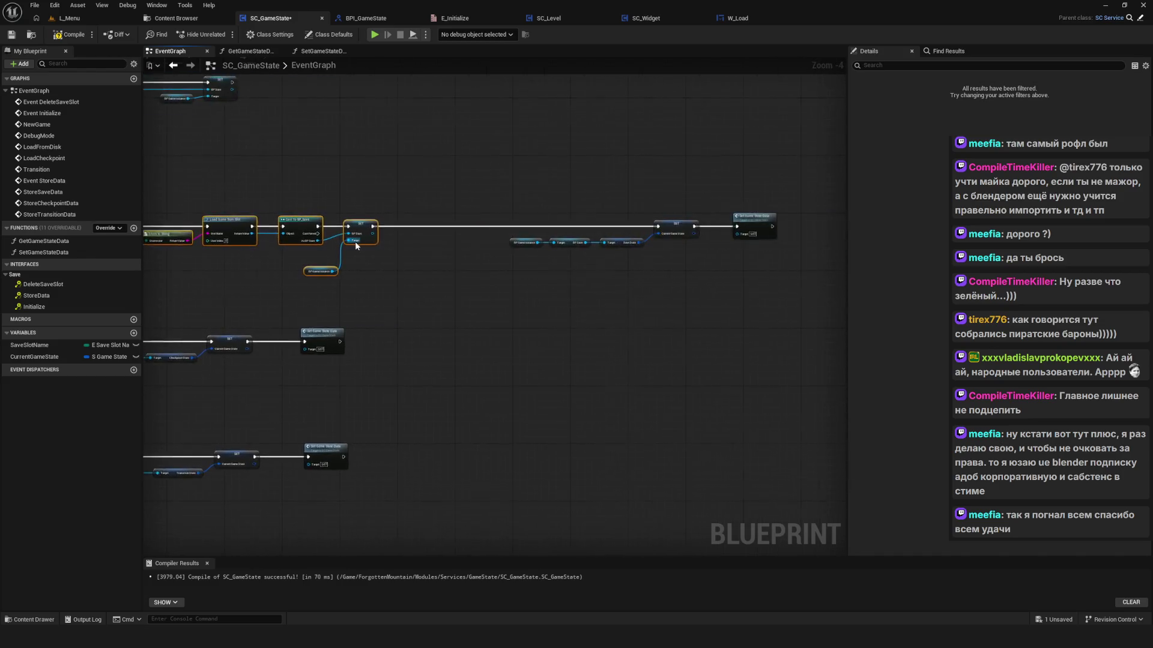
left_click_drag(448, 231, 726, 281)
mouse_move(611, 254)
left_mouse_down()
mouse_move(480, 256)
mouse_move(540, 255)
left_mouse_up()
scroll(603, 344, "down", 8)
scroll(406, 272, "up", 7)
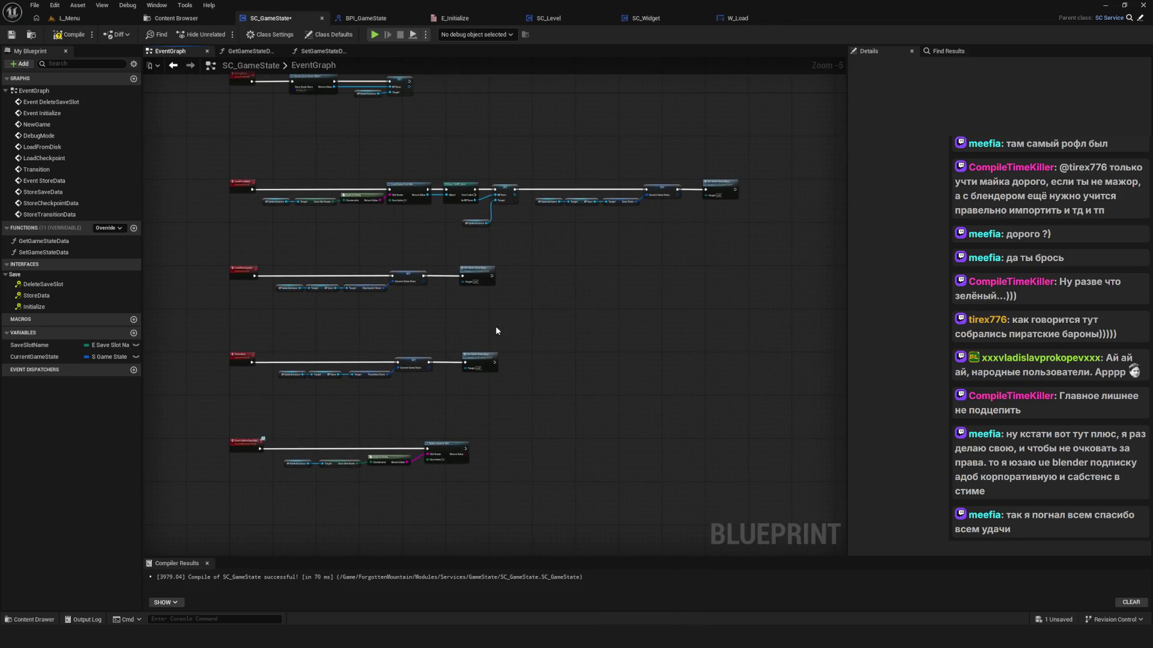
scroll(510, 414, "down", 2)
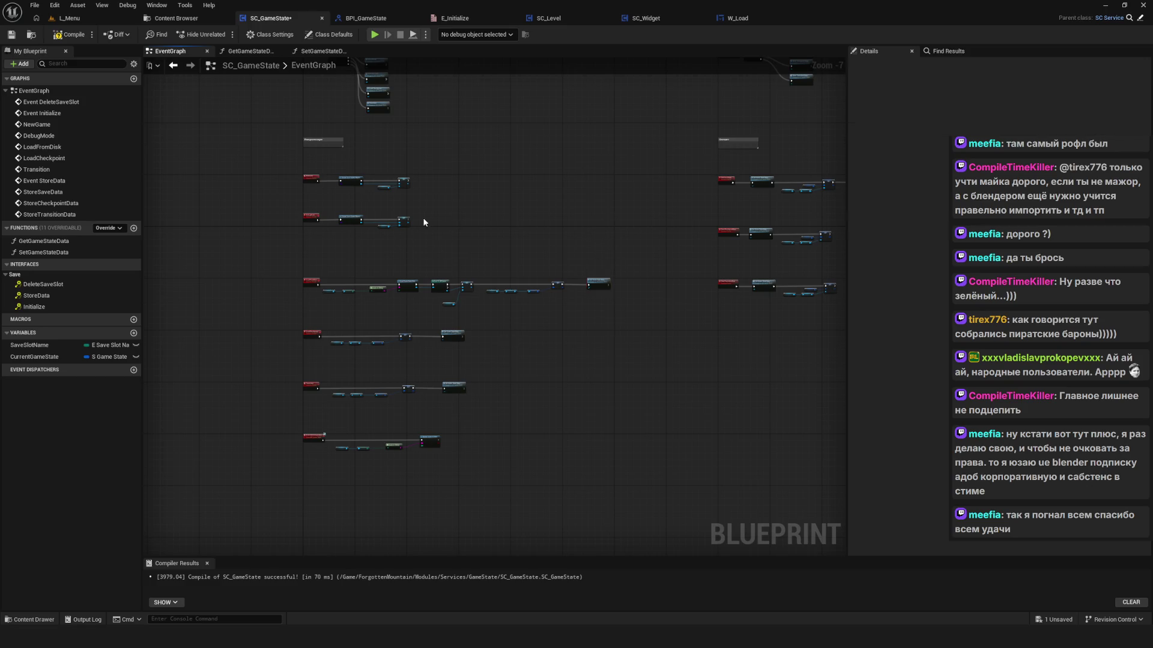
scroll(423, 217, "up", 6)
Step: Place a Set Game State Data node near DebugMode, then save and compile SC_GameState
left_click_drag(509, 217, 568, 217)
scroll(568, 217, "down", 6)
scroll(527, 246, "up", 5)
key("ctrl+s")
scroll(565, 311, "down", 1)
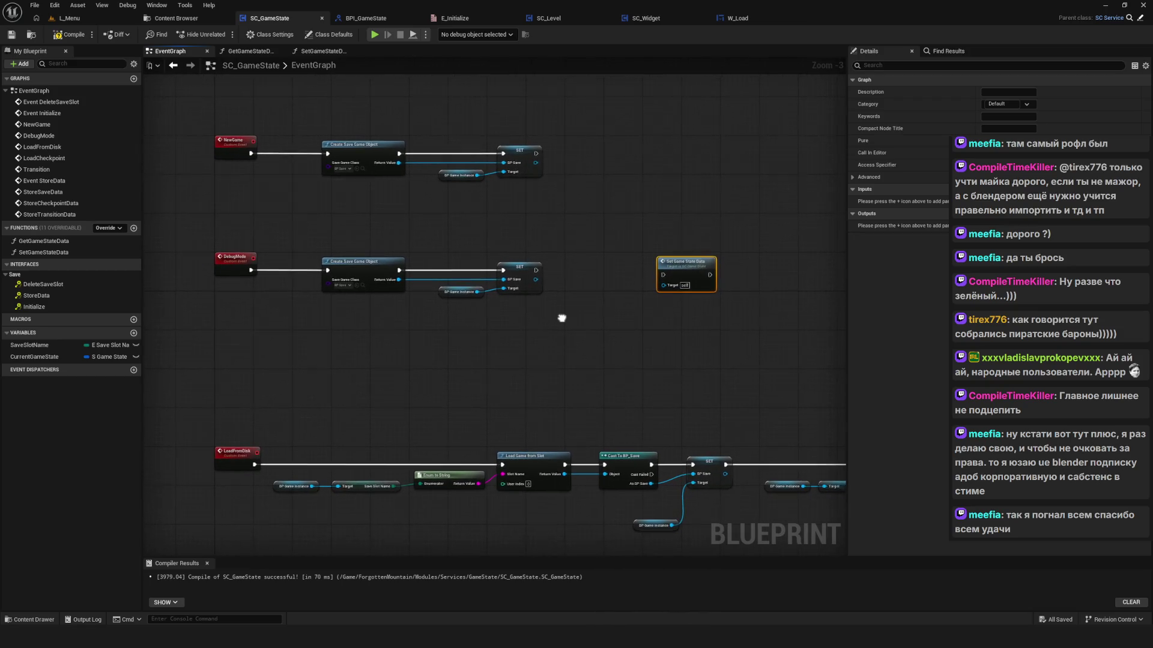
left_click(70, 34)
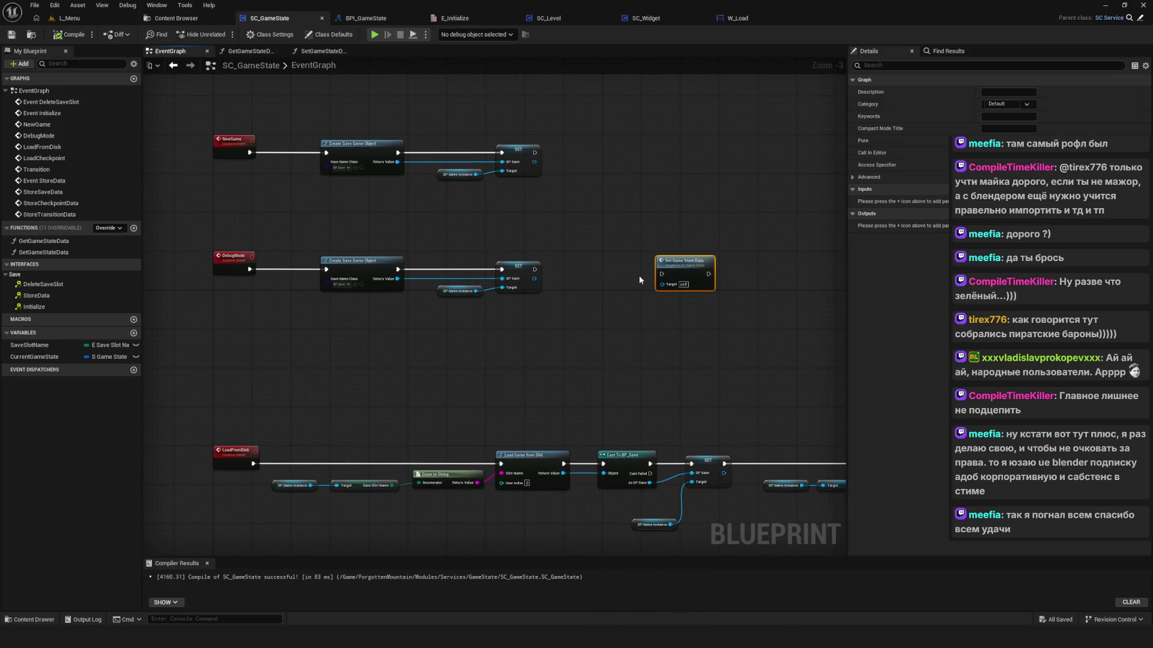
scroll(638, 276, "down", 1)
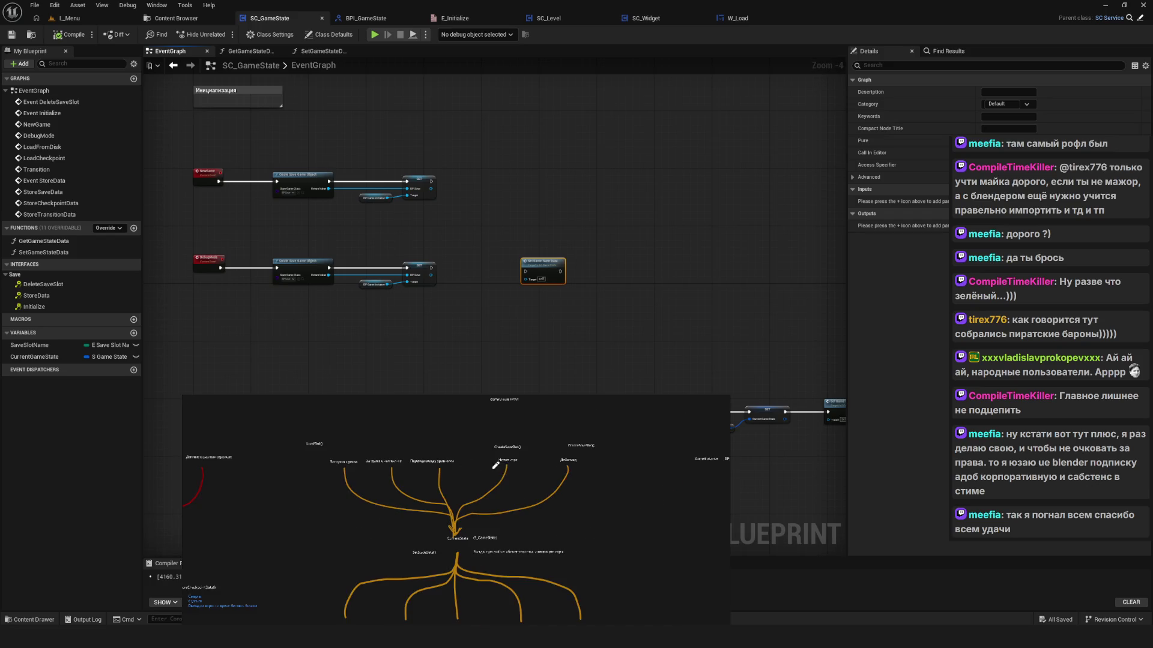
Step: Draw red lines and arrows under the Кастомный сетап branch of the diagram
scroll(484, 497, "down", 2)
left_click_drag(431, 465, 430, 510)
left_click_drag(500, 459, 555, 509)
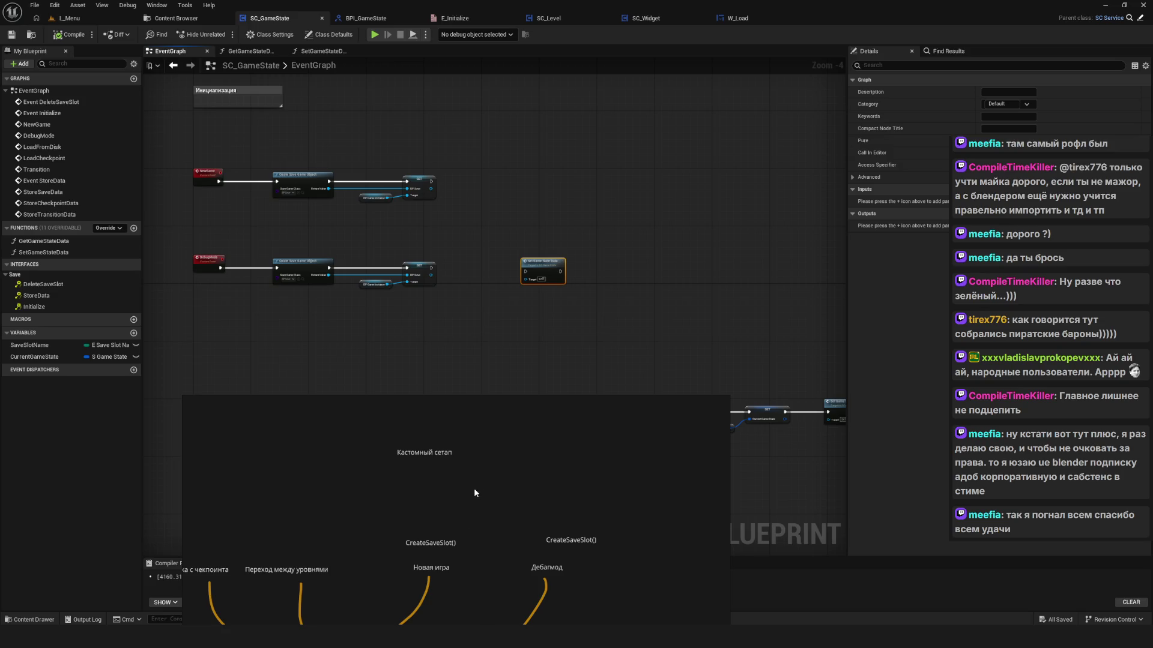
mouse_move(430, 474)
left_mouse_down()
mouse_move(434, 511)
mouse_move(443, 500)
left_mouse_up()
scroll(544, 508, "down", 5)
scroll(445, 504, "up", 3)
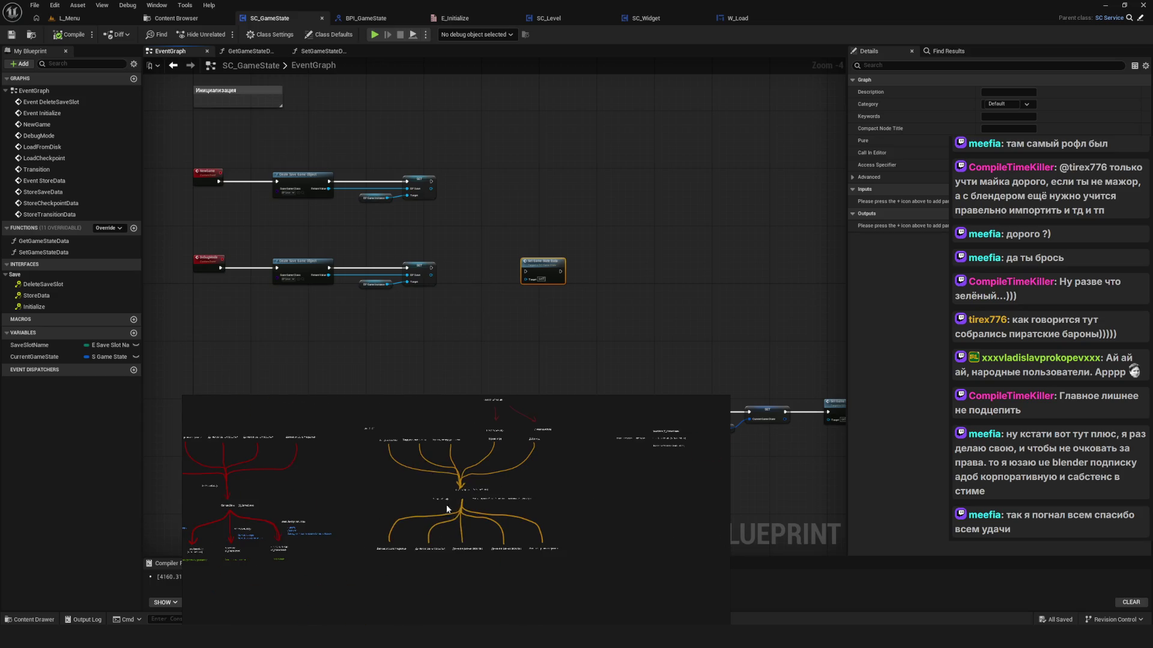
scroll(500, 515, "up", 2)
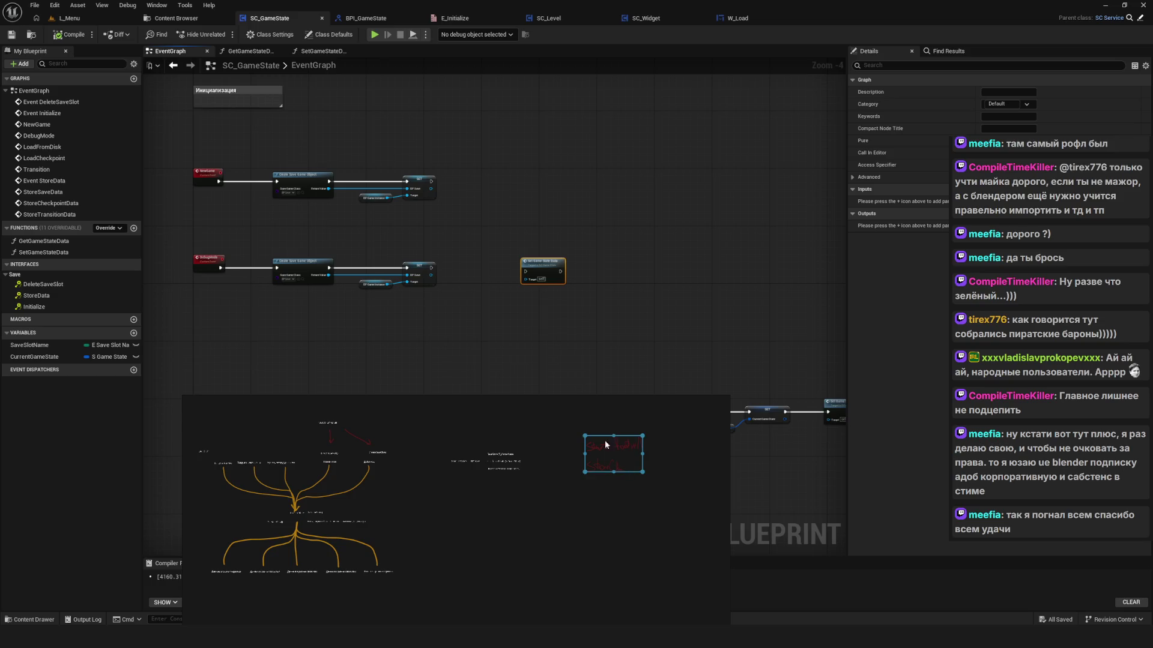
Step: Delete the stray red handwritten note and minimise the Stream diagram window
key("Delete")
scroll(452, 477, "left", 2)
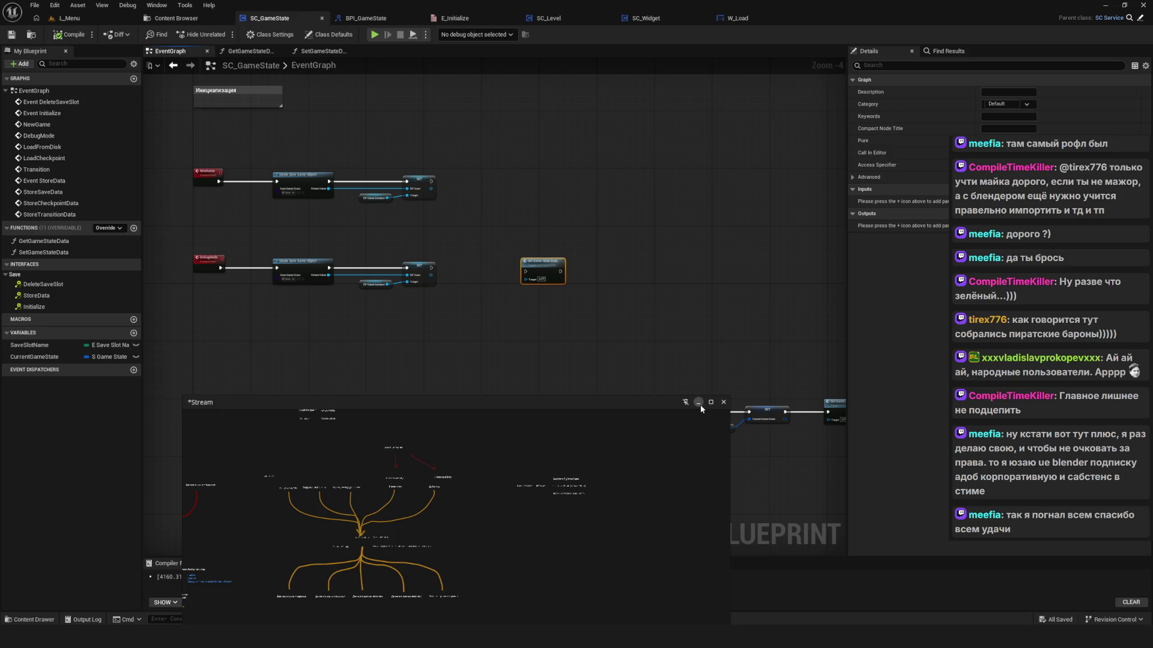
left_click(699, 403)
scroll(415, 331, "down", 8)
scroll(414, 331, "up", 10)
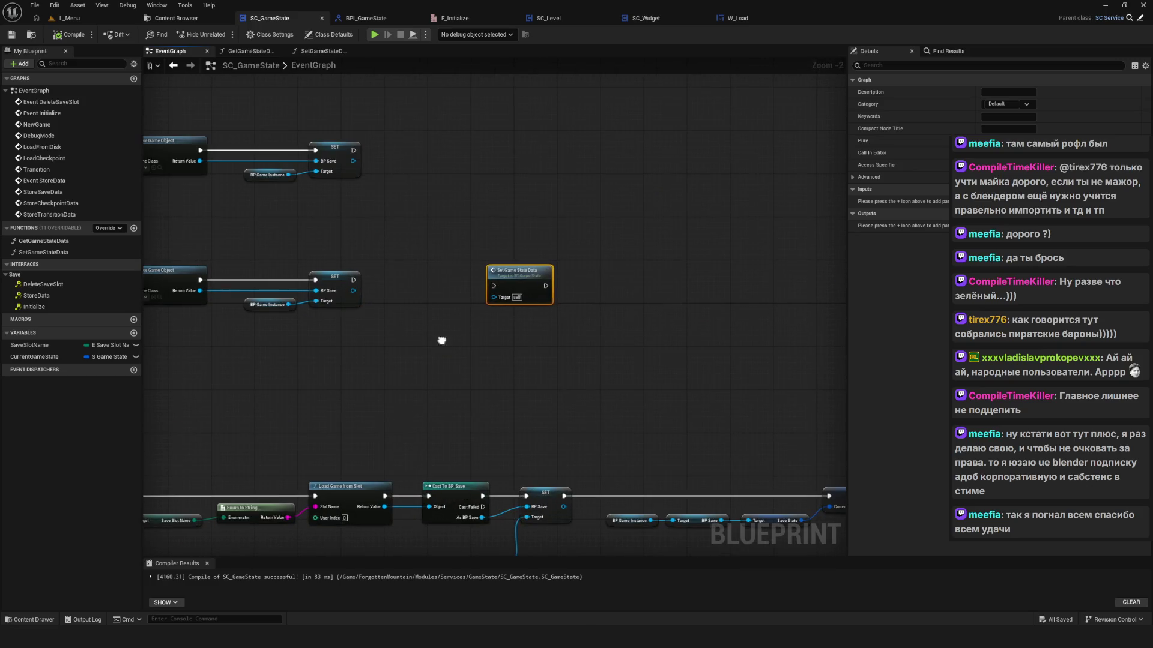
mouse_move(499, 253)
left_mouse_down()
mouse_move(567, 253)
mouse_move(540, 254)
left_mouse_up()
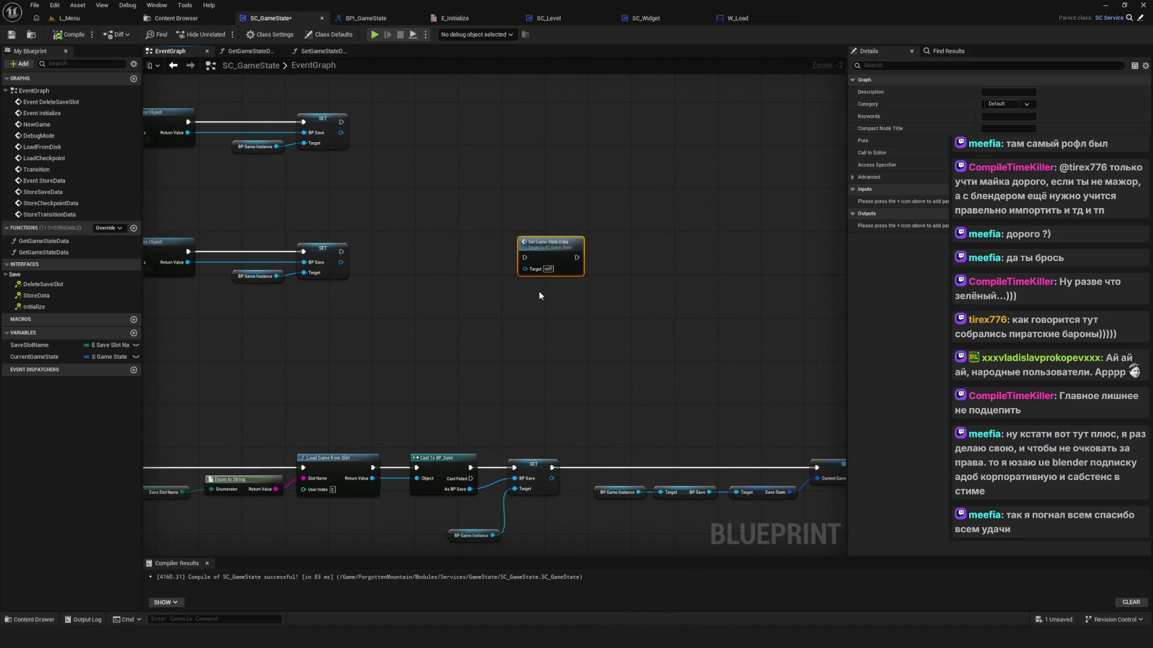
left_click_drag(34, 357, 369, 344)
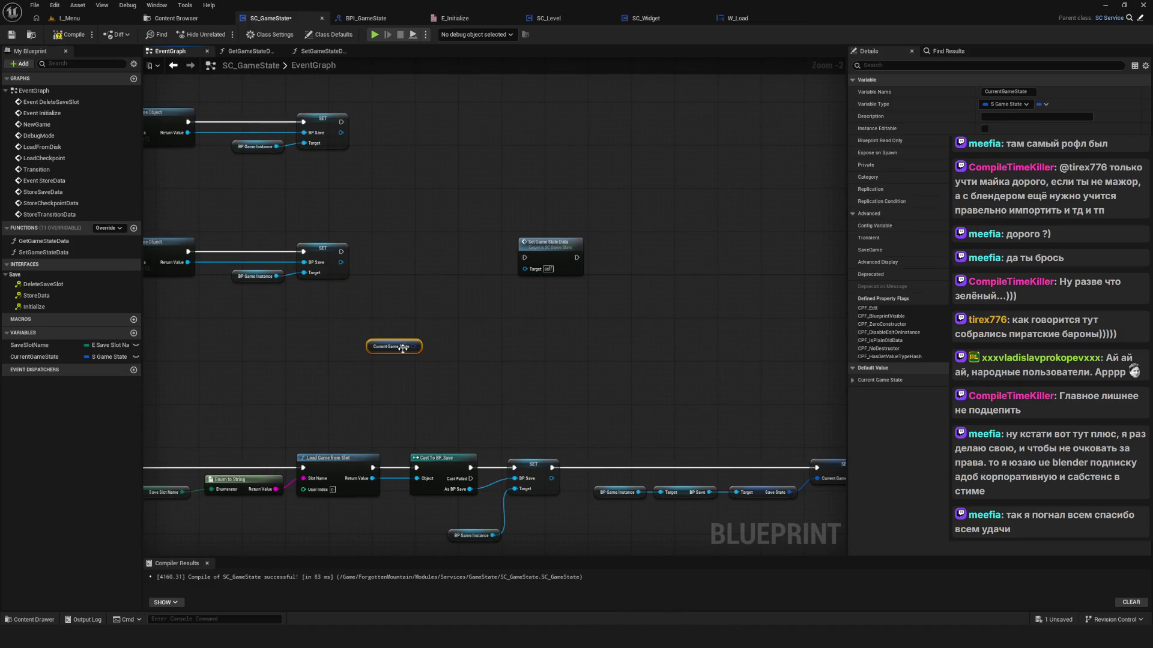
left_click(390, 347)
key("Delete")
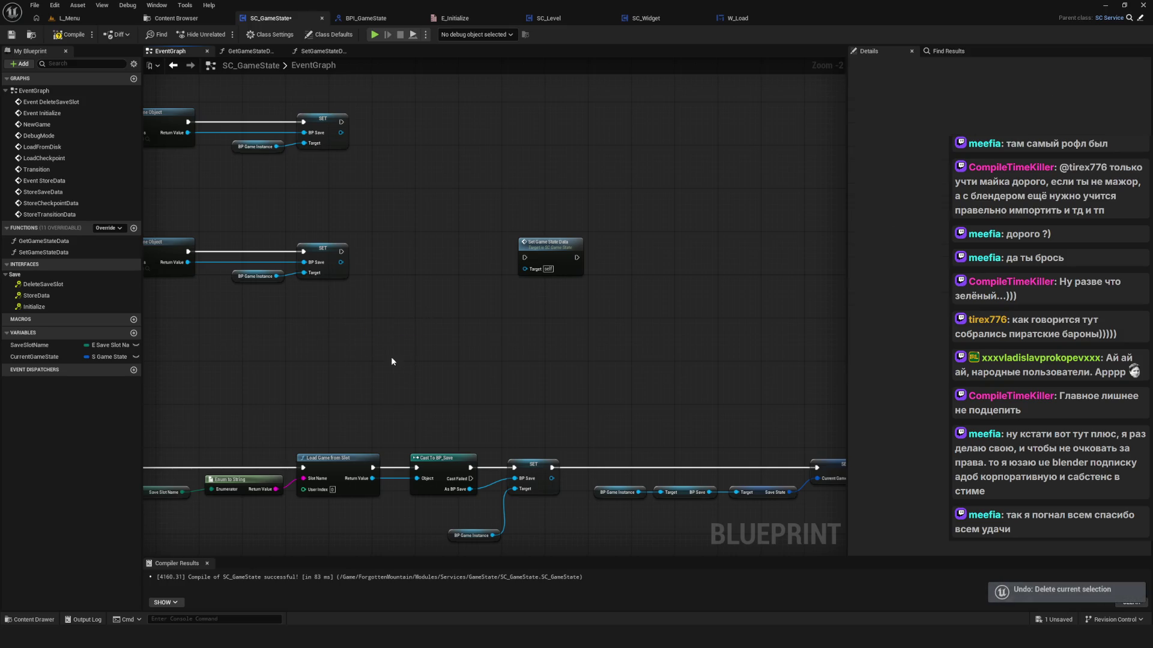
left_click_drag(29, 360, 394, 316)
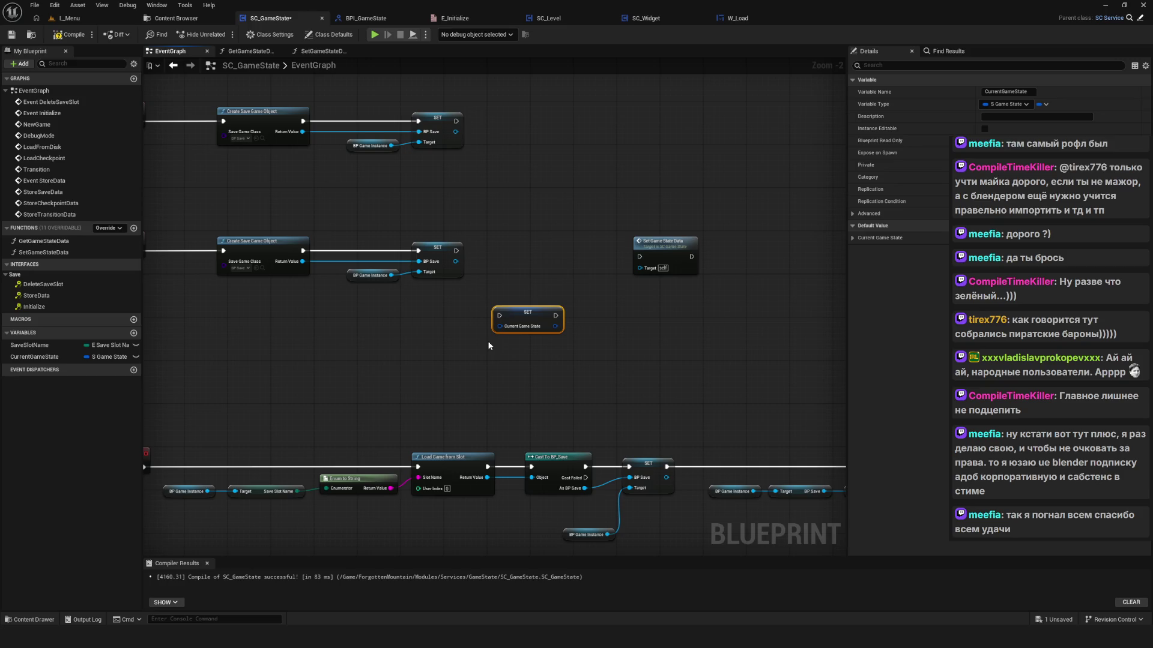
scroll(489, 346, "down", 2)
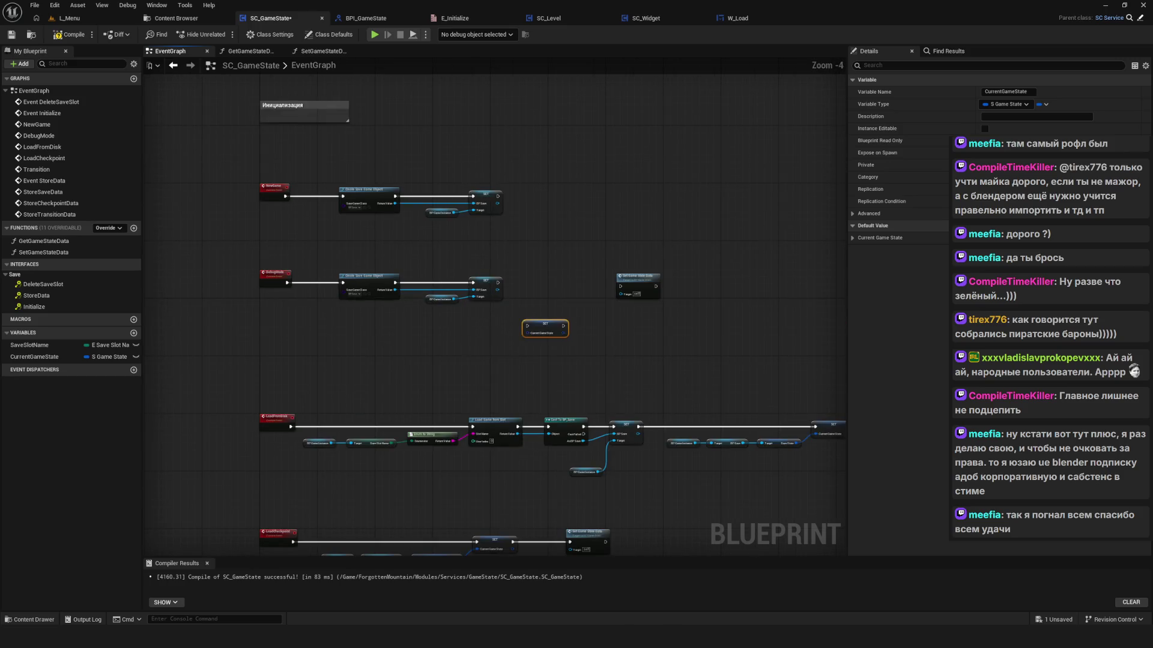
scroll(516, 354, "up", 5)
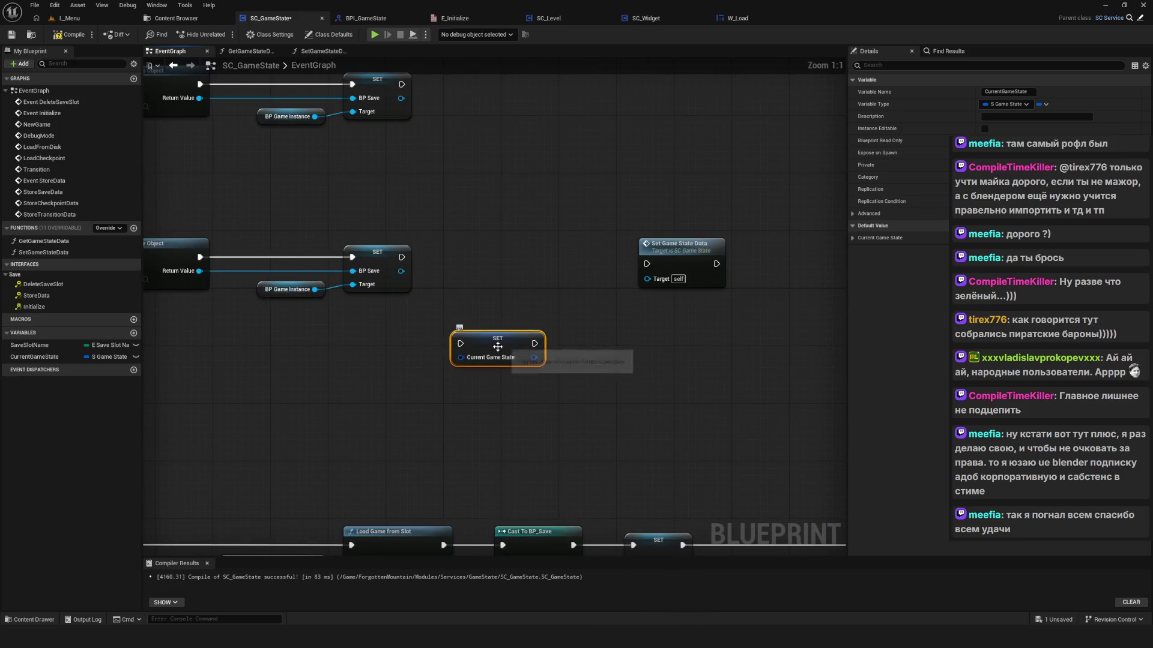
scroll(497, 347, "down", 5)
scroll(491, 367, "up", 4)
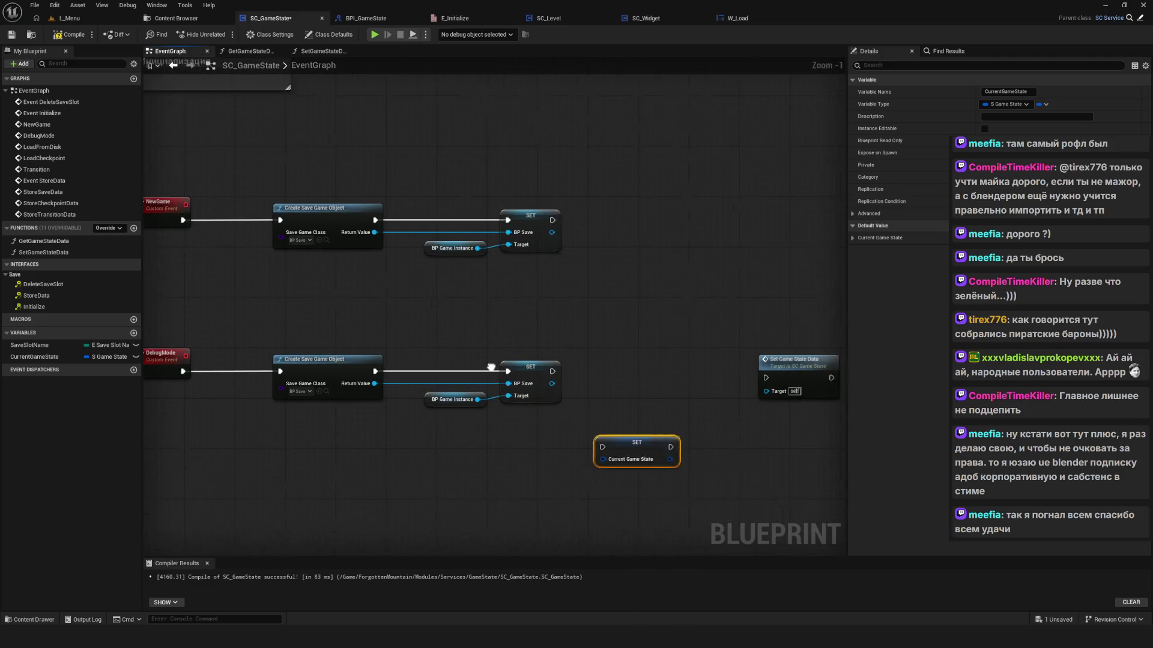
left_click_drag(491, 367, 478, 371)
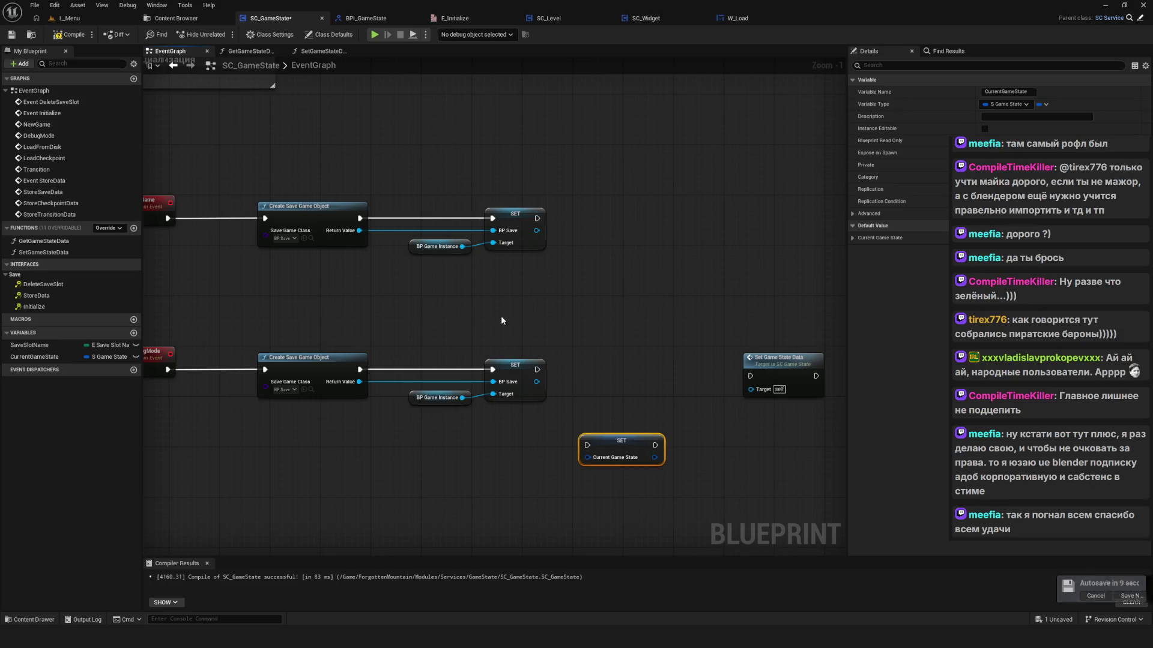
left_click_drag(404, 362, 577, 303)
left_click_drag(410, 466, 242, 429)
scroll(376, 424, "down", 4)
scroll(363, 423, "up", 2)
Step: Pan to the NewGame and DebugMode rows, then create NewFunction in SC_GameState's Functions list
mouse_move(362, 422)
left_mouse_down()
mouse_move(498, 429)
mouse_move(457, 420)
left_mouse_up()
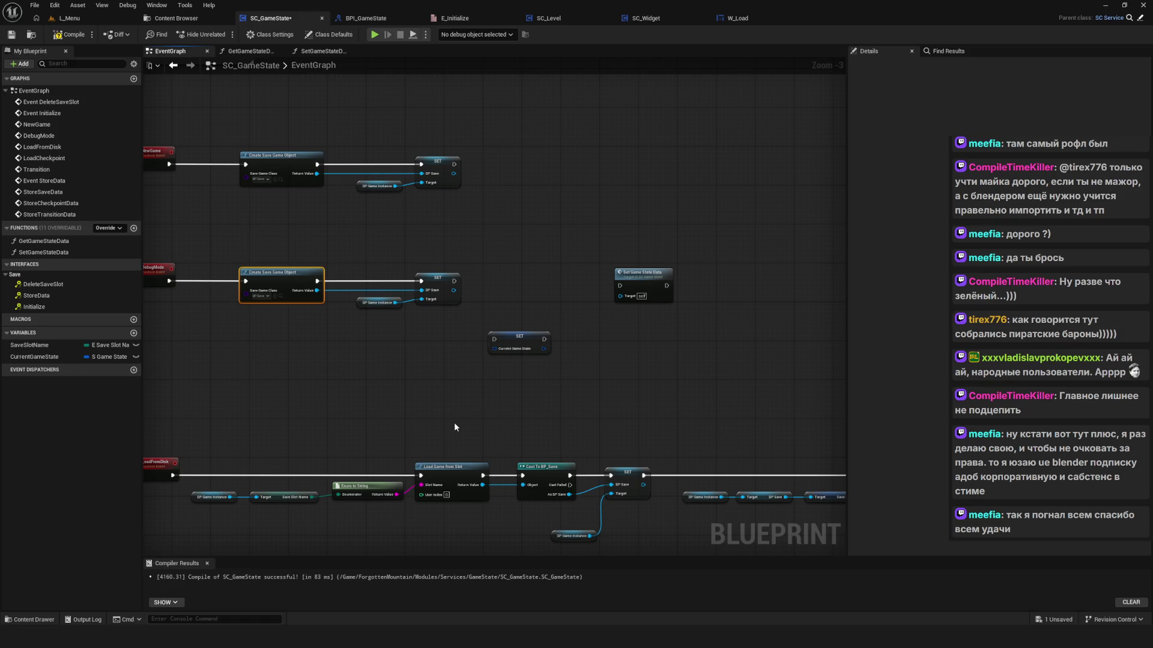
scroll(403, 422, "up", 4)
mouse_move(666, 359)
left_mouse_down()
mouse_move(605, 420)
mouse_move(585, 413)
left_mouse_up()
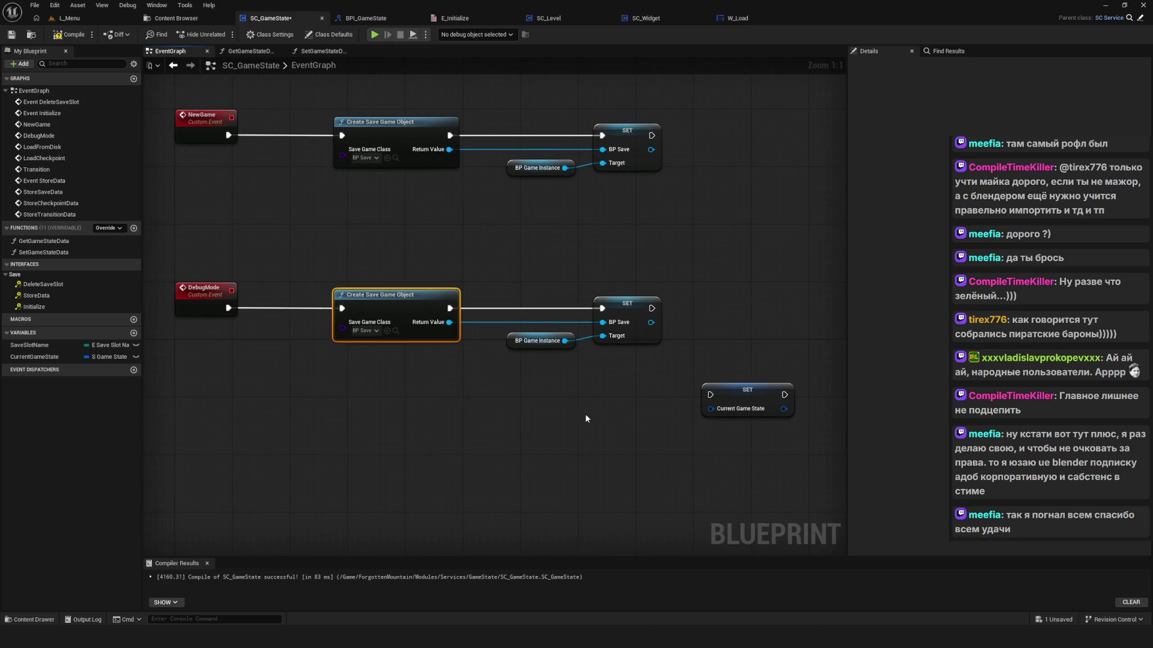
scroll(584, 405, "down", 5)
scroll(548, 395, "up", 3)
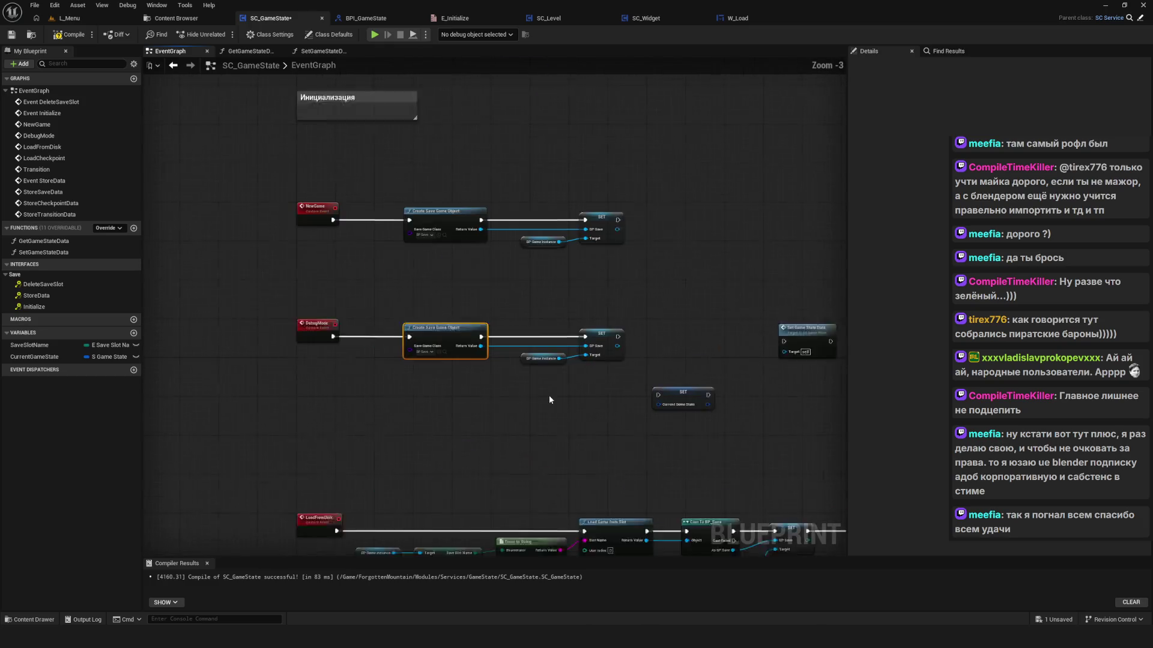
left_click_drag(572, 402, 508, 410)
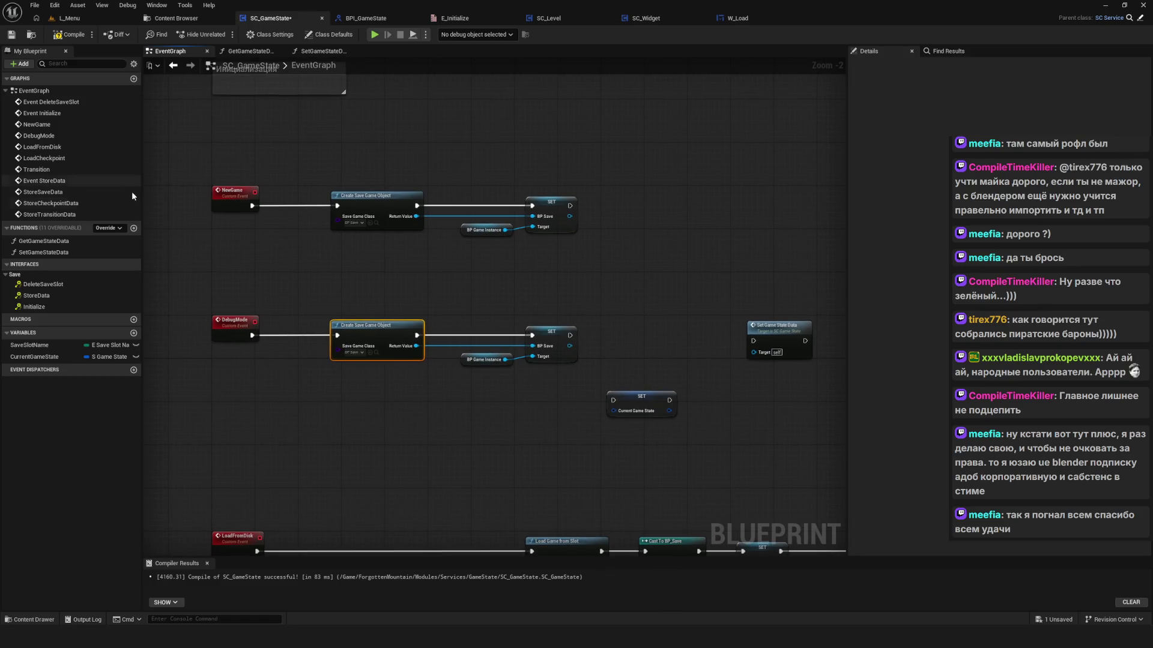
left_click(134, 229)
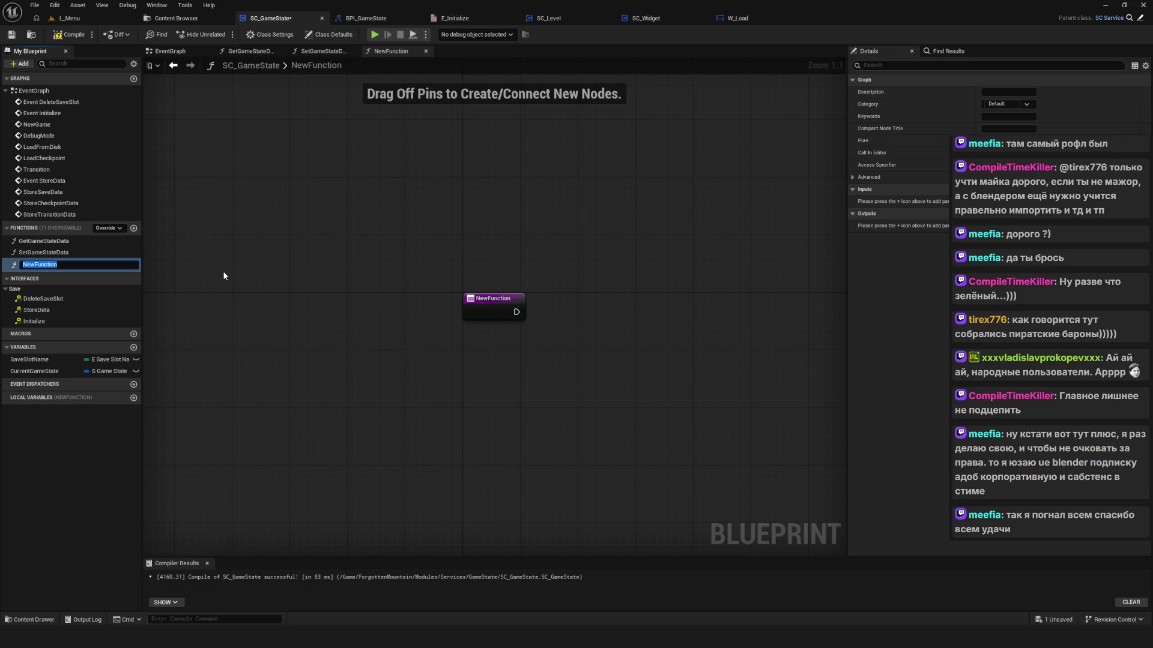
Step: Name the new function SetNewGameStateData, then save and compile the blueprint
type("S")
type("etNewG")
type("ame")
type("Data")
key("Return")
key("ctrl+s")
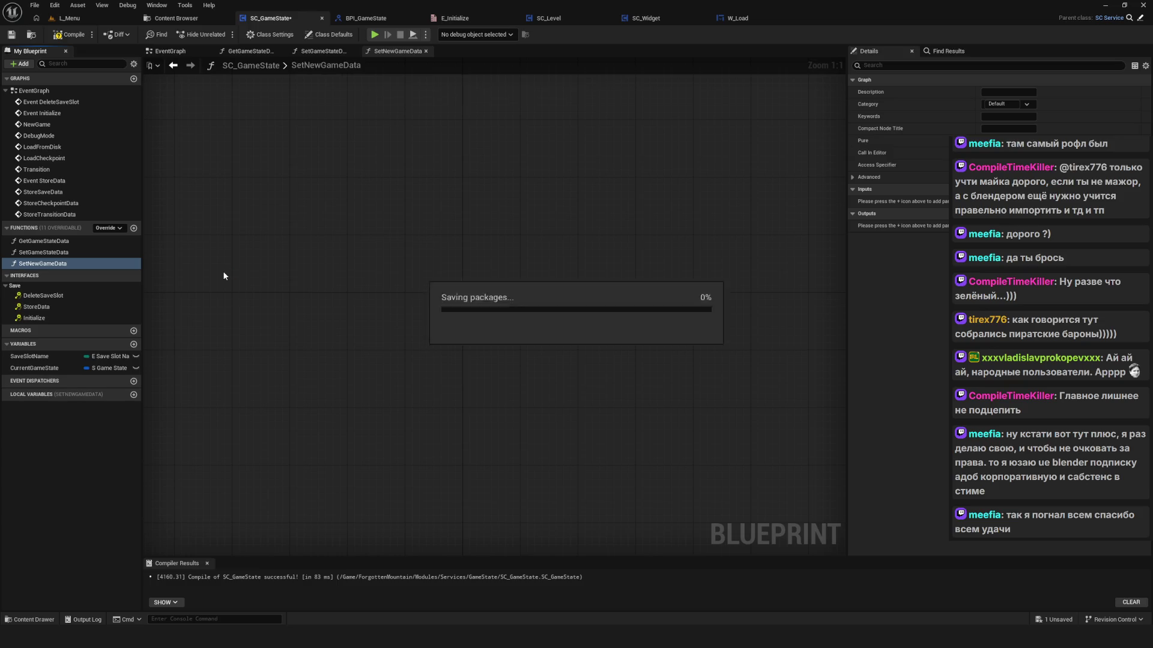
left_click(66, 276)
right_click(61, 264)
left_click(66, 273)
type("State")
key("Return")
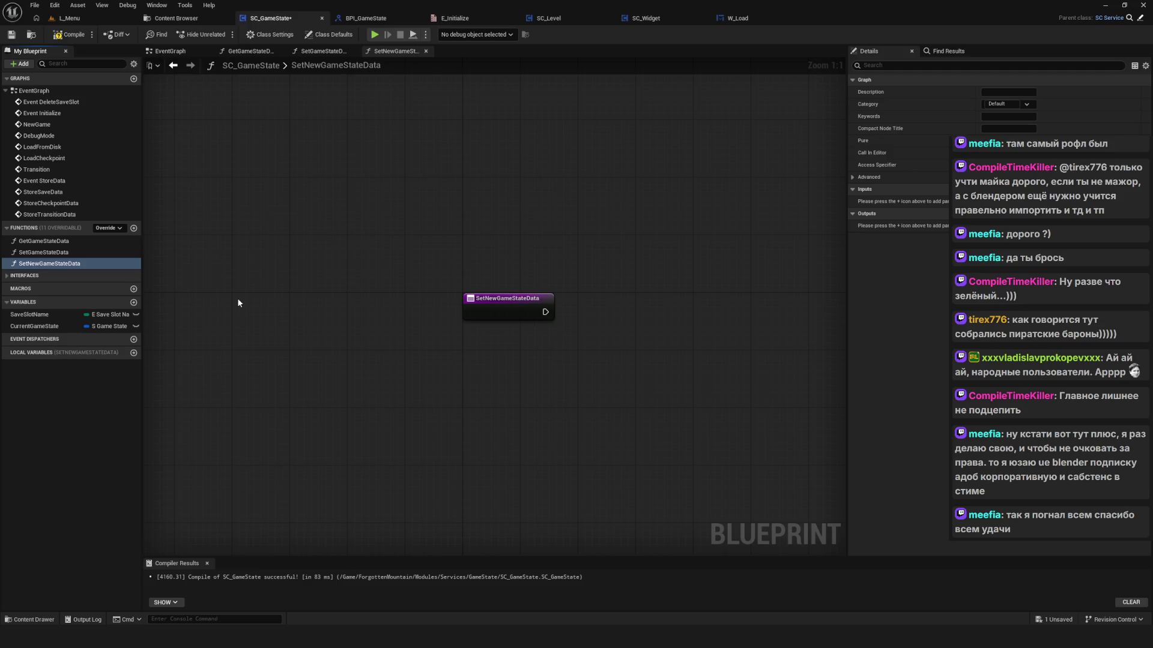
left_click(56, 35)
Step: Duplicate SetNewGameStateData, rename the copy SetDebugModeStateData, and save
left_click(45, 264)
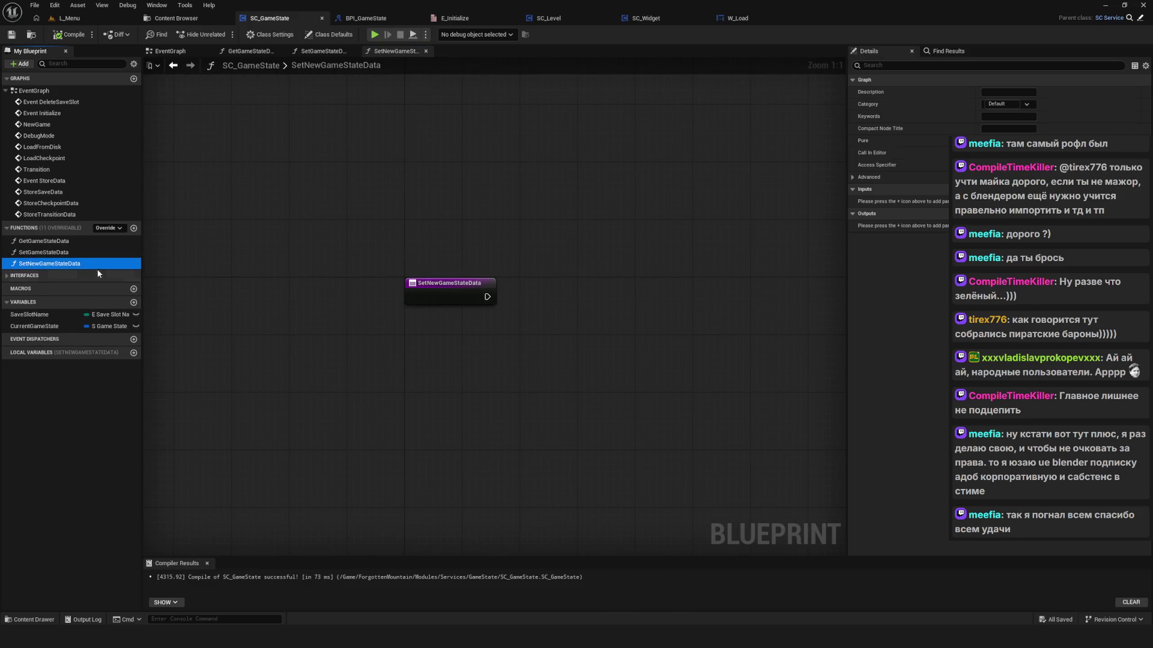
key("ctrl+d")
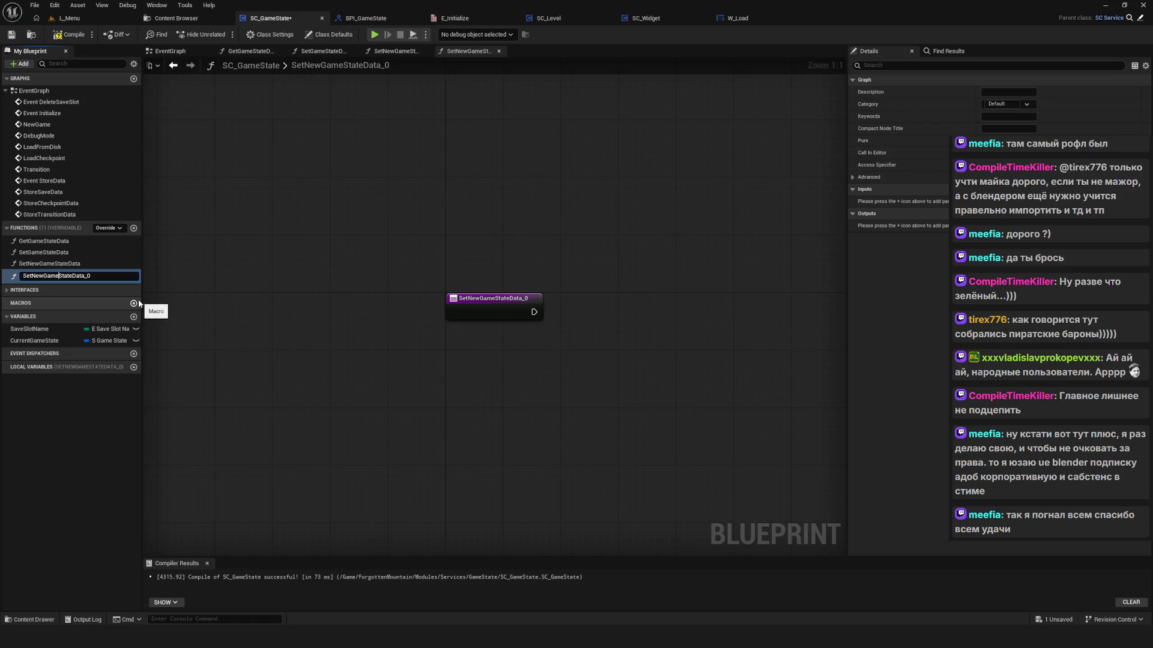
key("Left")
key("Right")
key("Right")
key("Right")
key("Delete")
key("Delete")
key("Delete")
type("D")
type("e")
type("Mode")
key("BackSpace")
key("Return")
key("ctrl+s")
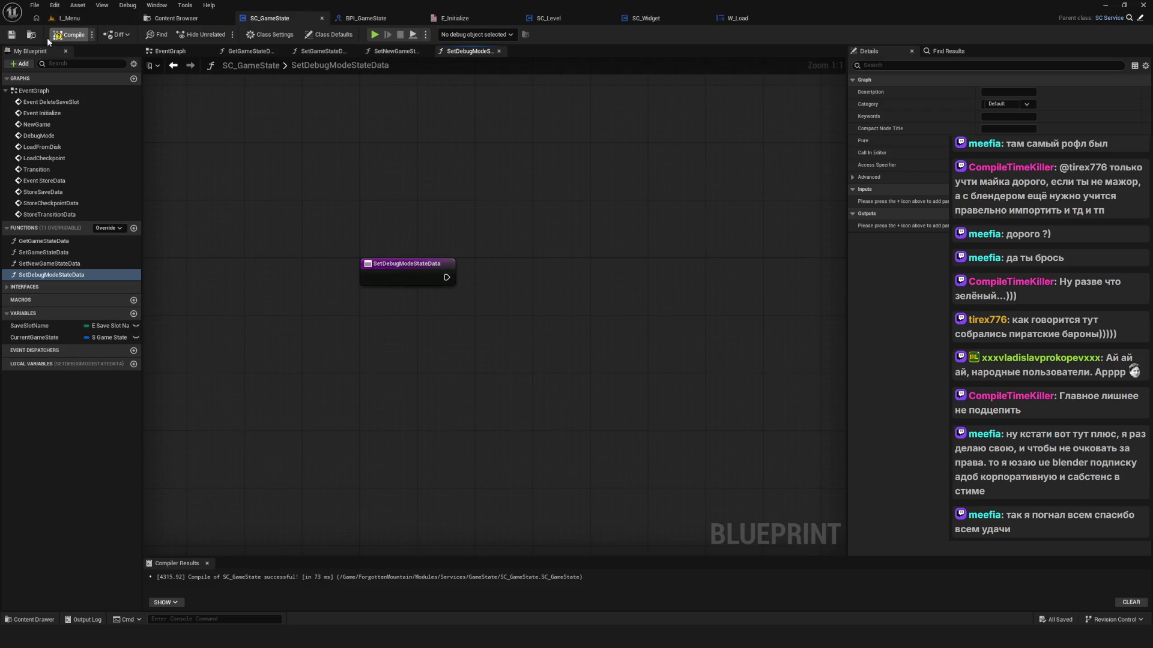
Step: Add a CurrentGameState setter inside the SetNewGameStateData function and delete the stray one
mouse_move(34, 337)
left_mouse_down()
mouse_move(517, 299)
mouse_move(597, 274)
left_mouse_up()
left_click(567, 294)
left_click(57, 268)
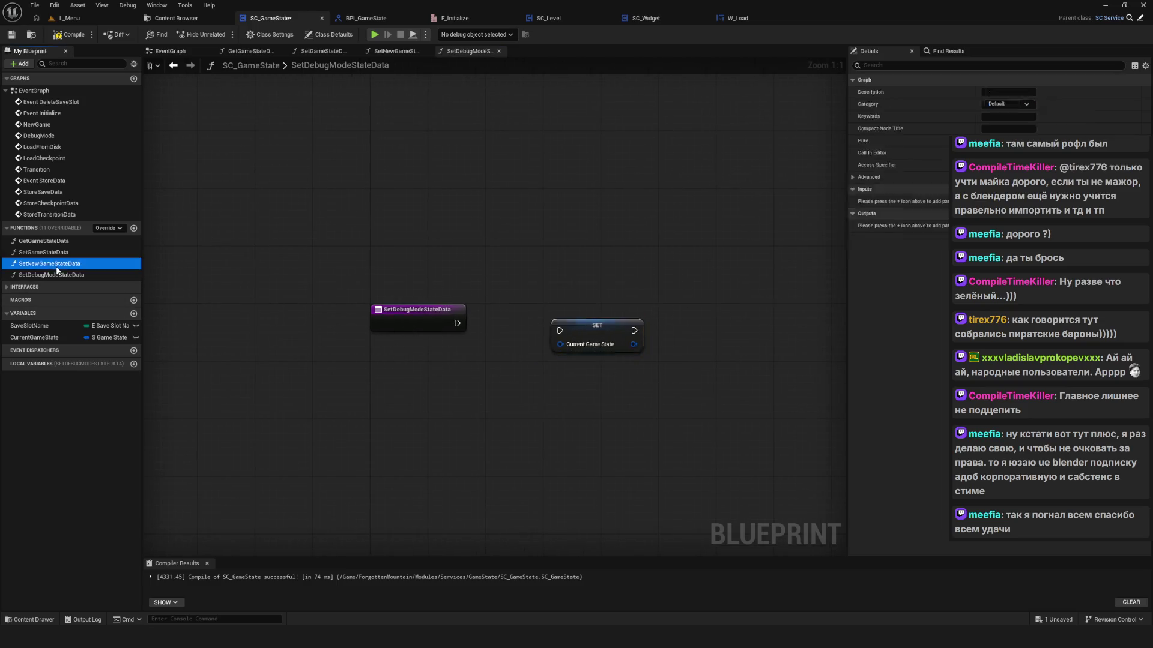
double_click(57, 267)
mouse_move(35, 337)
left_mouse_down()
mouse_move(260, 326)
mouse_move(418, 276)
left_mouse_up()
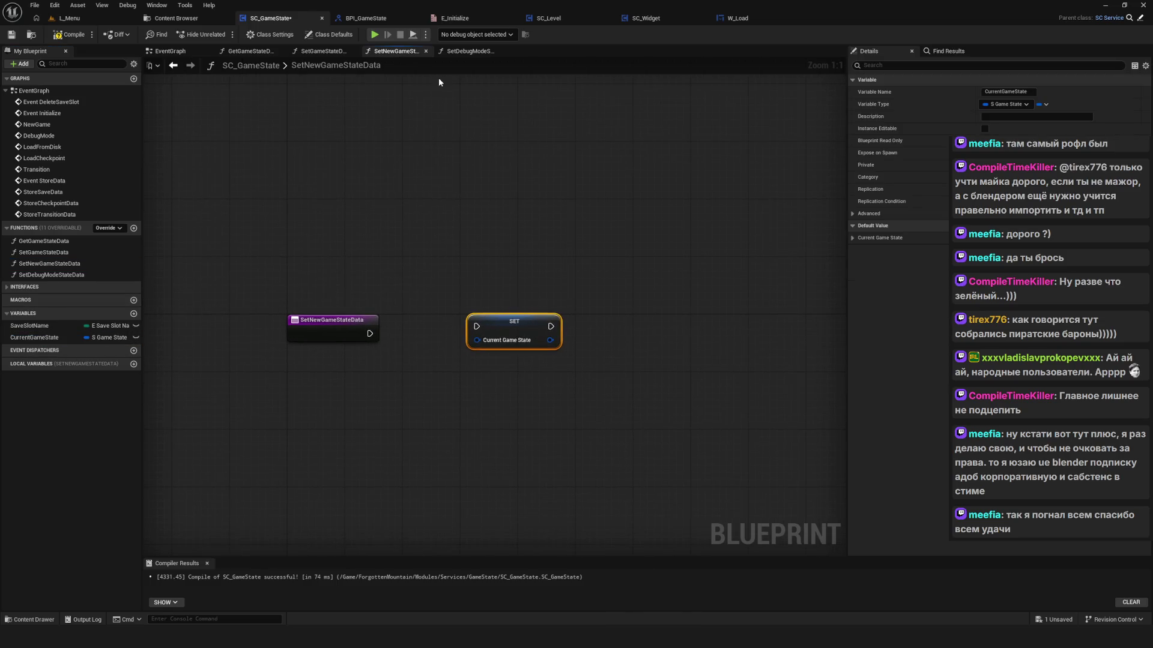
left_click(170, 51)
key("Delete")
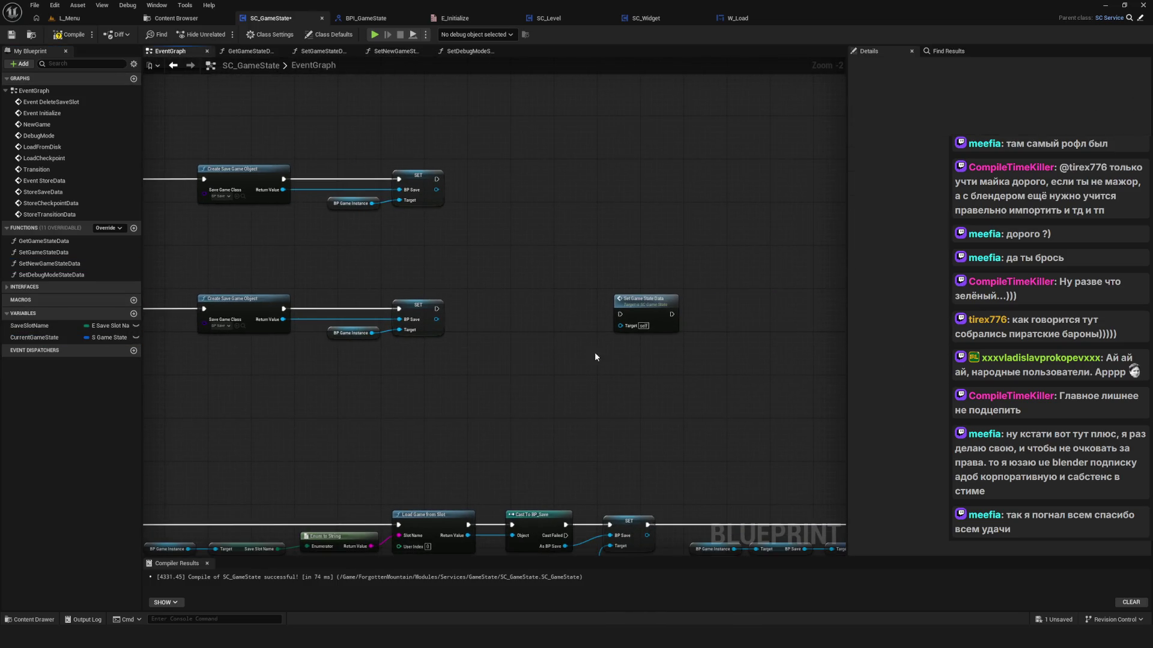
Step: Wire the NewGame SET into SetNewGameStateData, then Set Game State Data, and save
left_click_drag(42, 264, 484, 222)
scroll(491, 212, "up", 2)
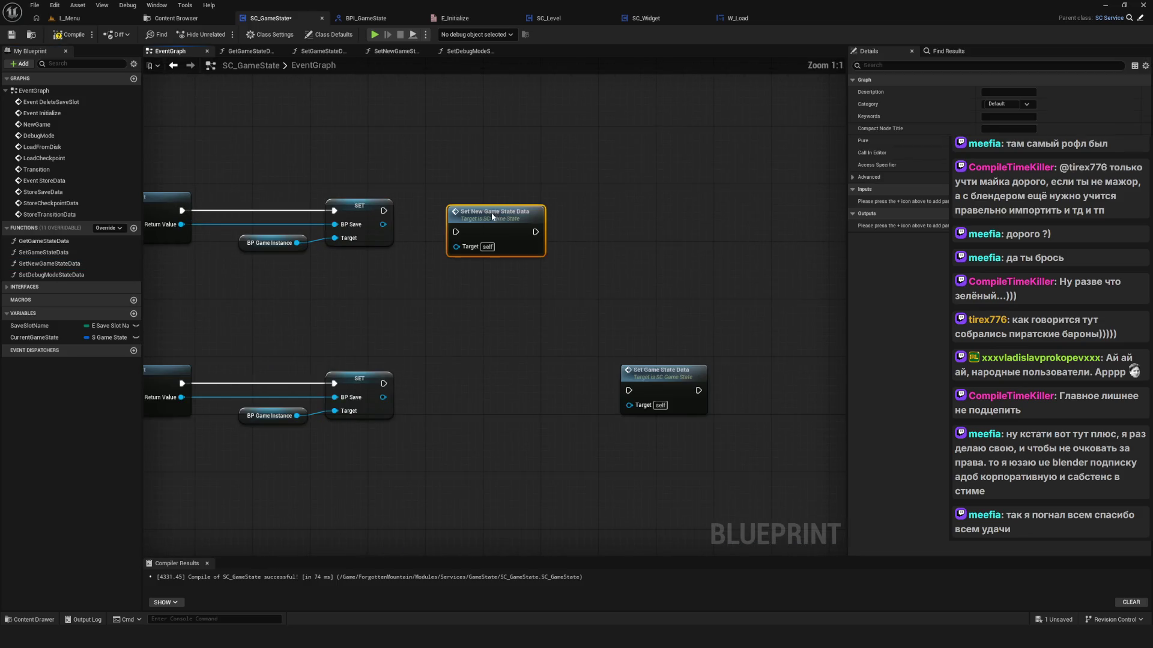
left_click_drag(264, 177, 342, 249)
left_click(536, 198)
left_click(430, 214)
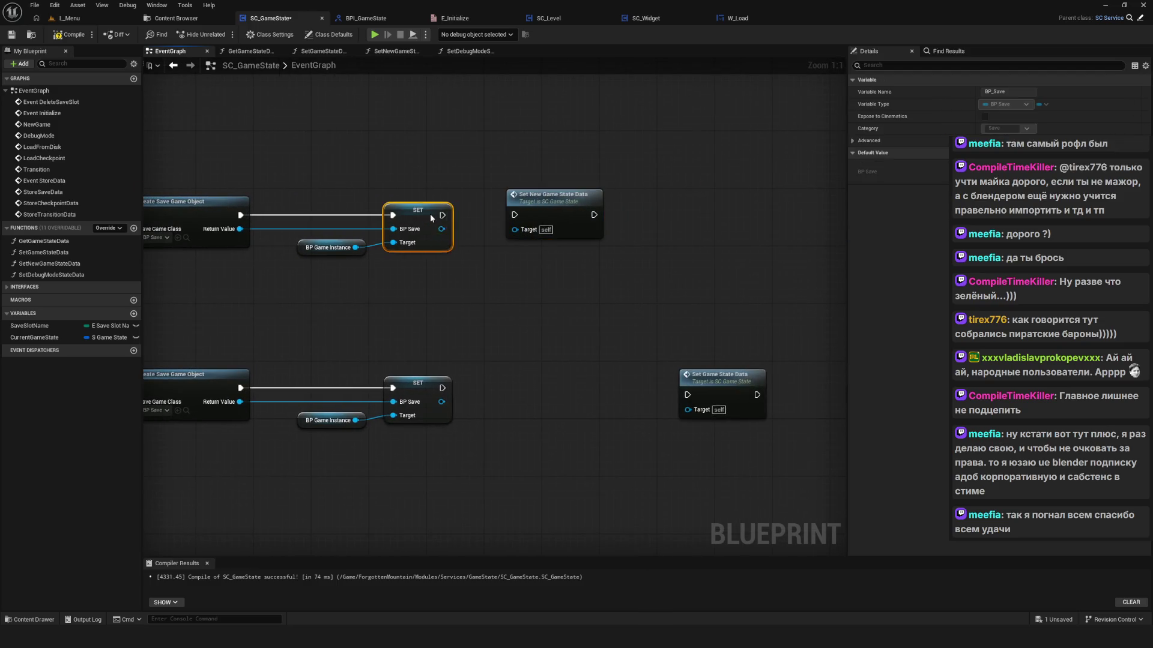
mouse_move(443, 214)
left_mouse_down()
mouse_move(560, 203)
mouse_move(454, 218)
left_mouse_up()
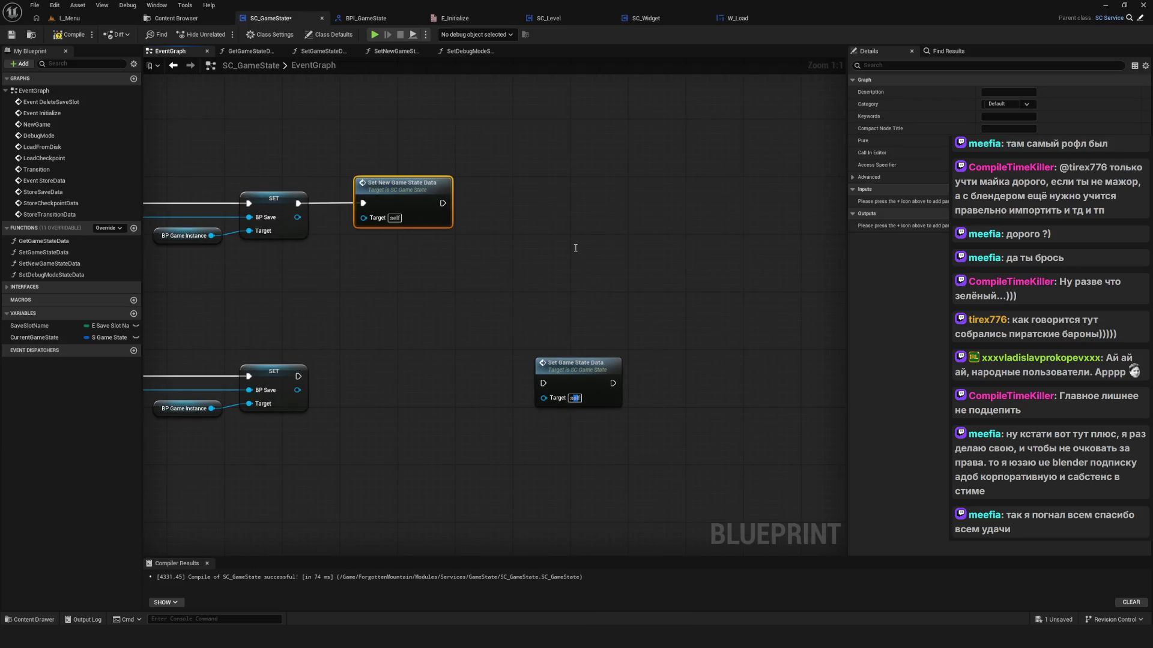
left_click(602, 315)
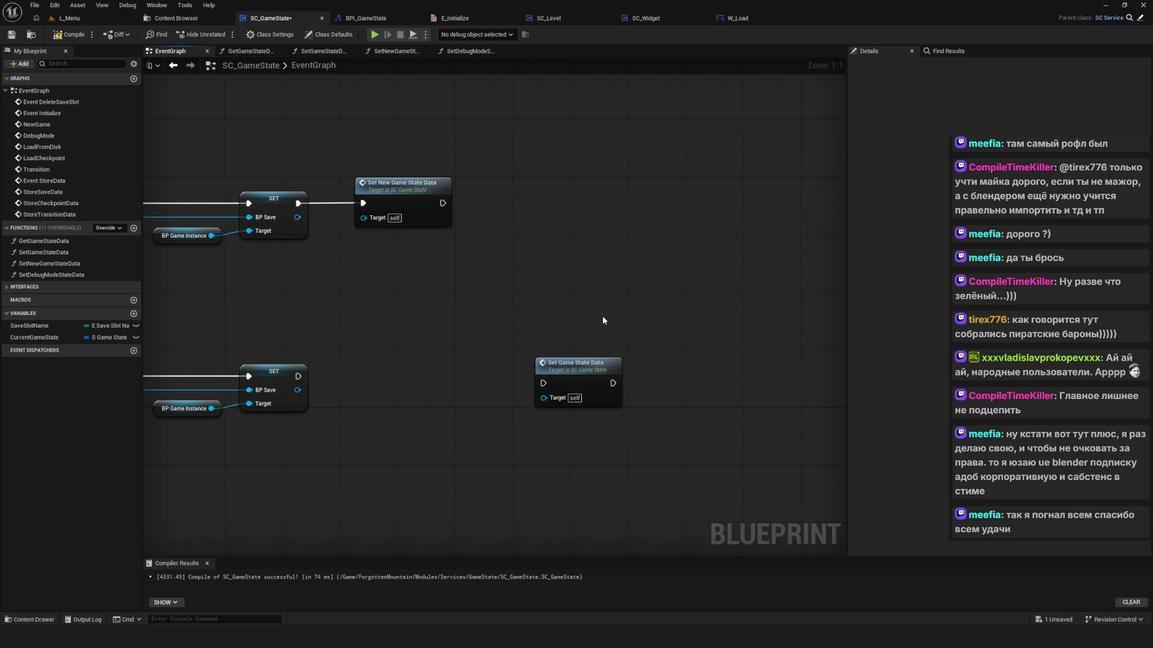
mouse_move(567, 373)
left_mouse_down()
mouse_move(550, 239)
mouse_move(524, 186)
left_mouse_up()
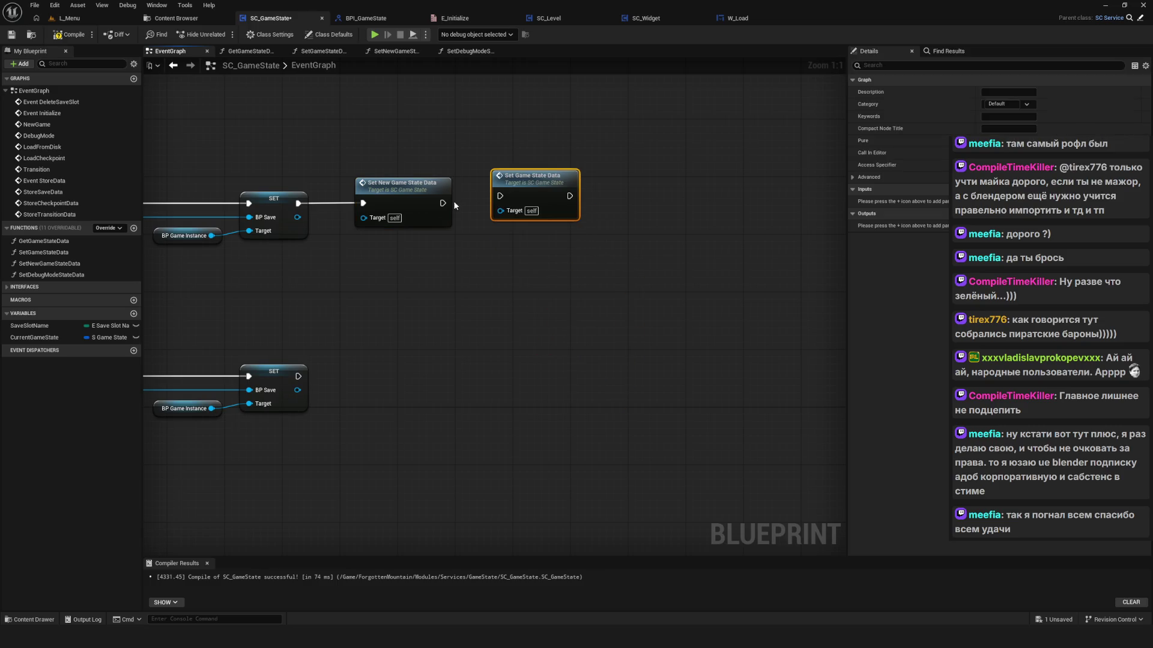
mouse_move(446, 206)
left_mouse_down()
mouse_move(507, 207)
mouse_move(500, 196)
mouse_move(570, 188)
left_mouse_up()
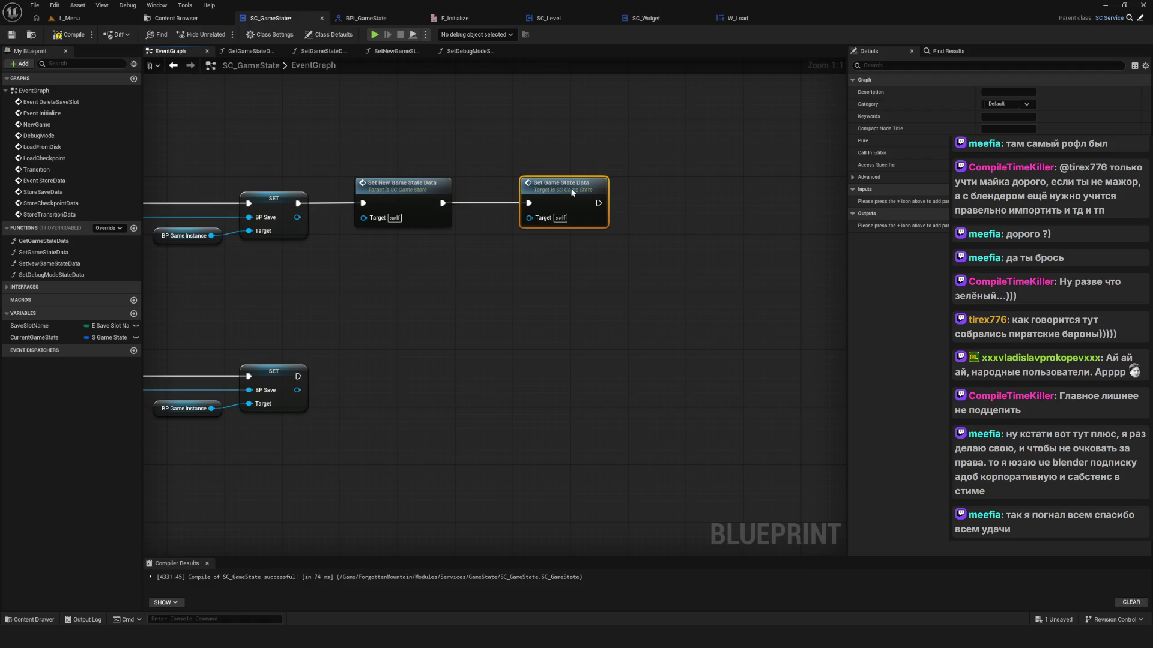
scroll(570, 228, "down", 5)
scroll(446, 277, "up", 4)
key("ctrl+s")
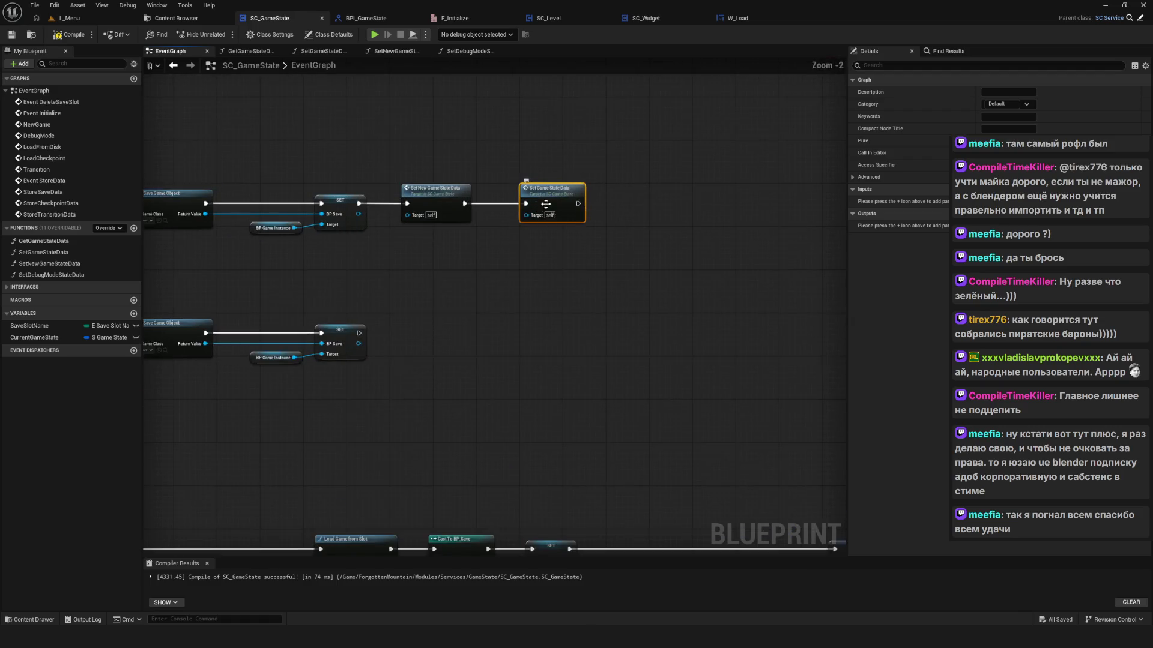
scroll(447, 277, "up", 1)
Step: Add a SetDebugModeStateData call after the DebugMode row's SET node
left_click(390, 198)
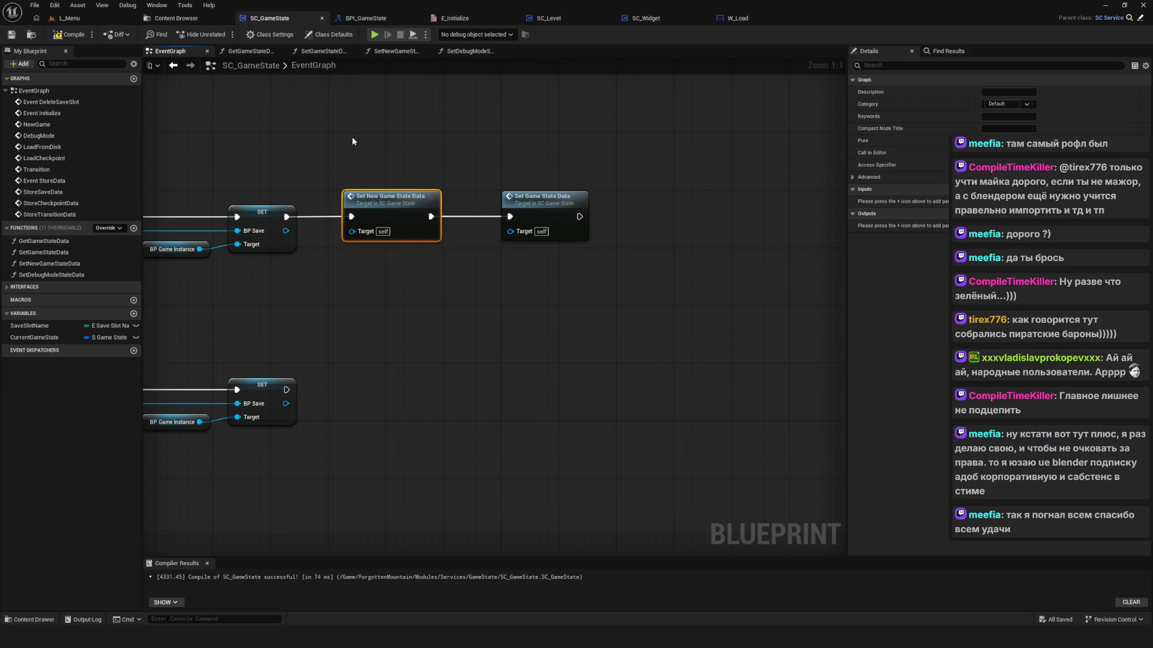
key("ctrl+c")
key("ctrl+v")
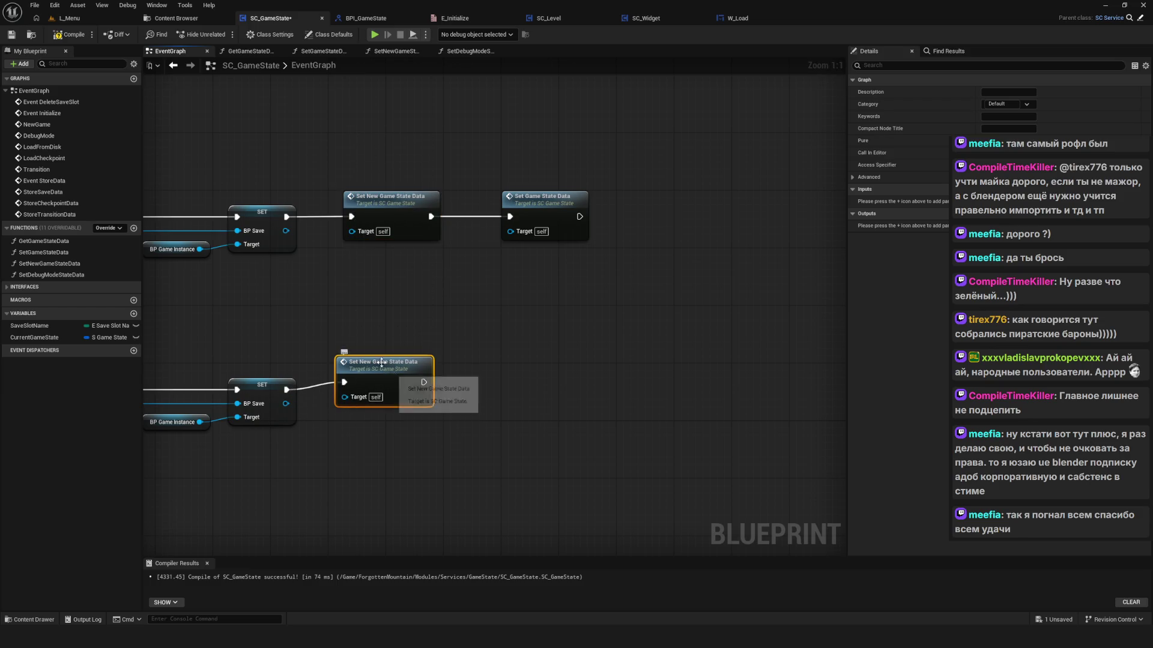
key("Delete")
mouse_move(51, 274)
left_mouse_down()
mouse_move(334, 380)
mouse_move(336, 404)
left_mouse_up()
left_click(382, 380)
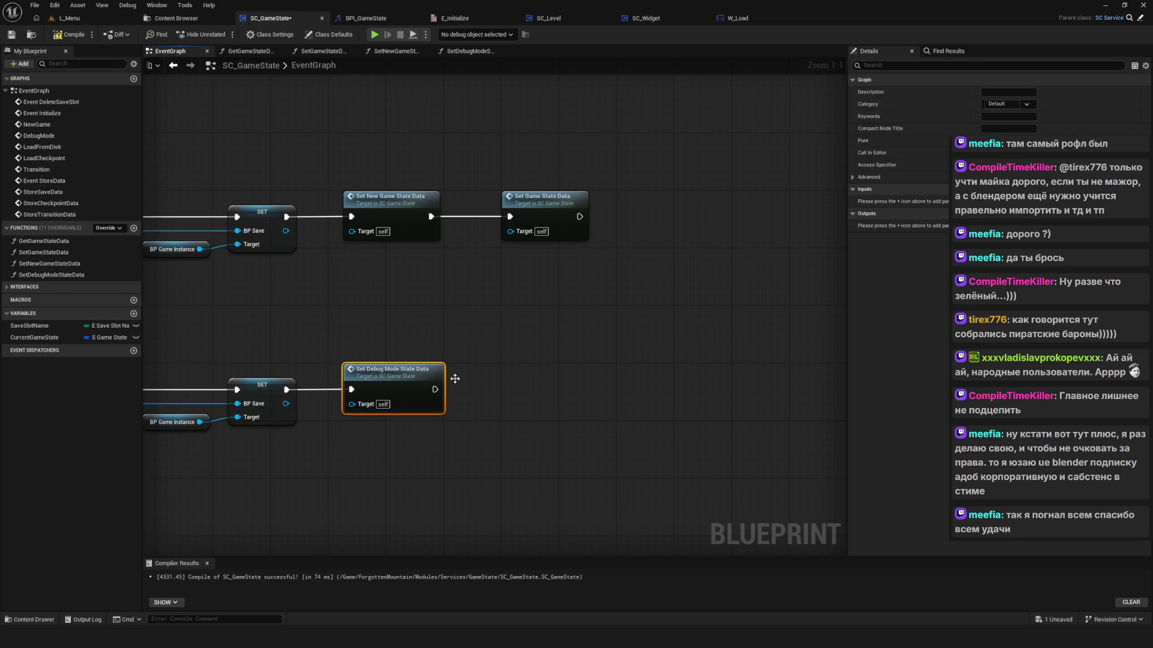
scroll(621, 365, "down", 6)
scroll(529, 381, "up", 6)
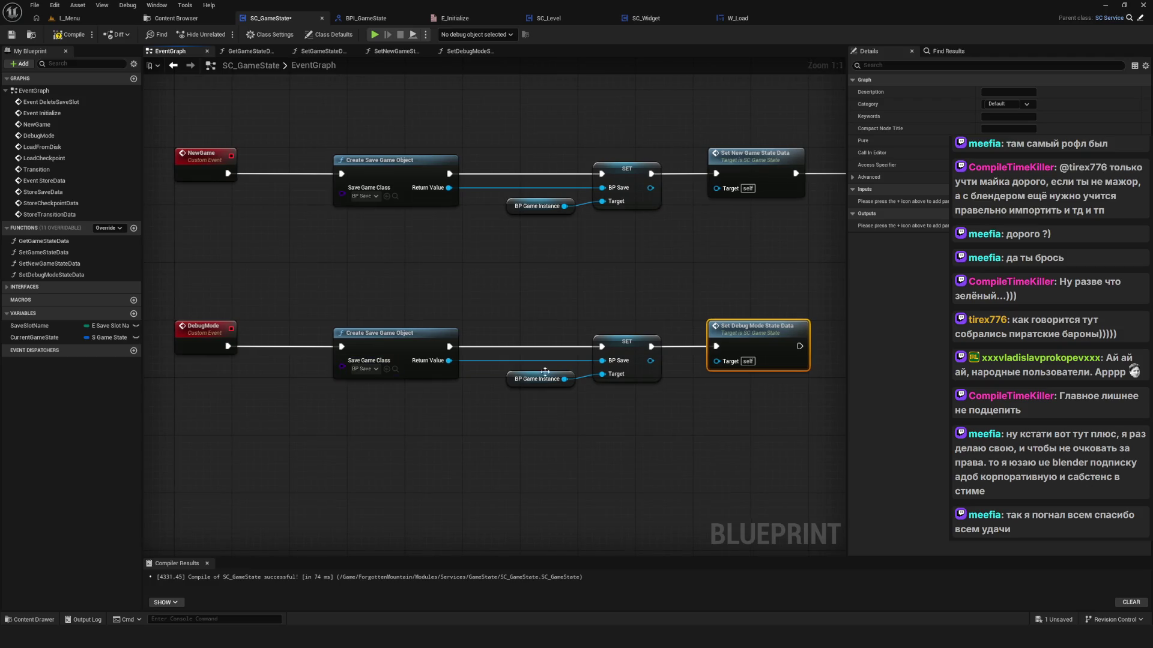
Step: Copy Set Game State Data into the DebugMode row, align it, and save
mouse_move(444, 96)
left_mouse_down()
mouse_move(462, 113)
mouse_move(481, 174)
left_mouse_up()
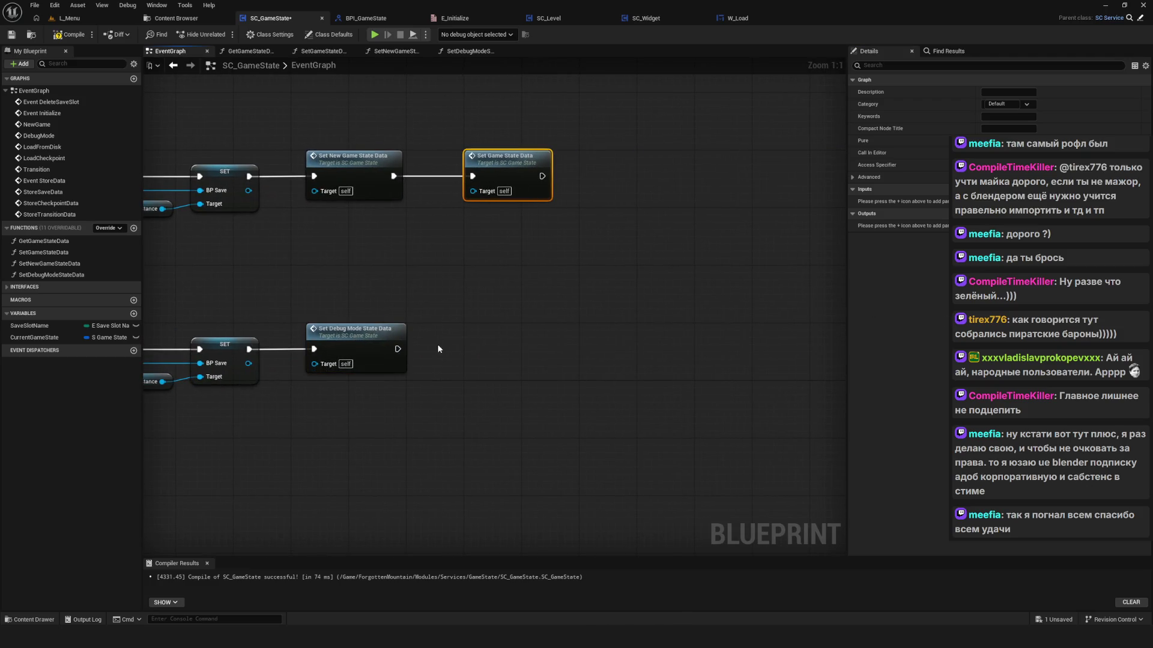
key("ctrl+c")
key("ctrl+v")
mouse_move(406, 353)
left_mouse_down()
mouse_move(400, 361)
mouse_move(399, 351)
mouse_move(444, 371)
mouse_move(499, 337)
left_mouse_up()
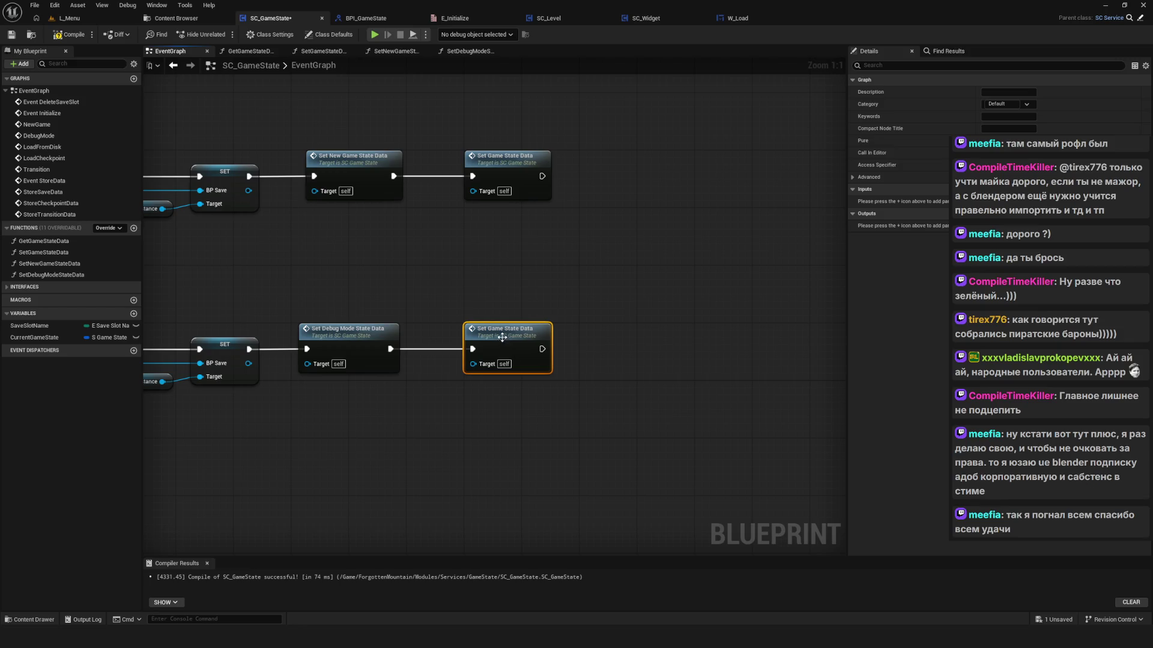
scroll(485, 285, "down", 6)
scroll(485, 284, "down", 5)
key("ctrl+s")
scroll(417, 290, "up", 2)
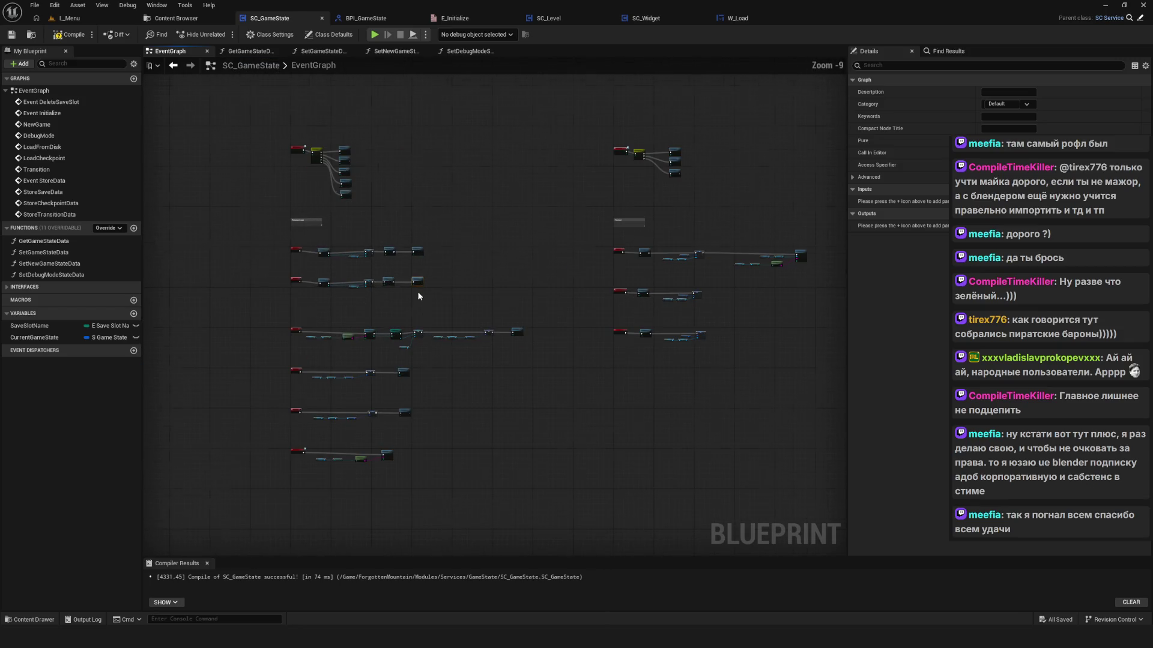
Step: Compile SC_GameState and review the Set Game State Data nodes
scroll(402, 423, "up", 3)
scroll(473, 391, "down", 3)
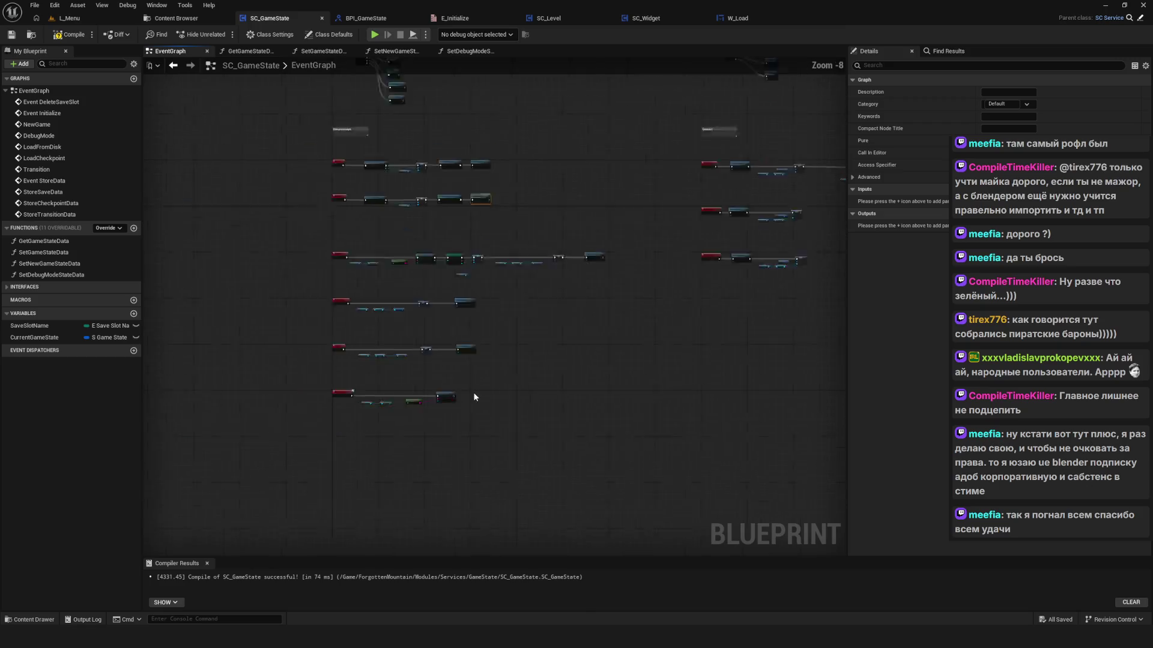
left_click(68, 34)
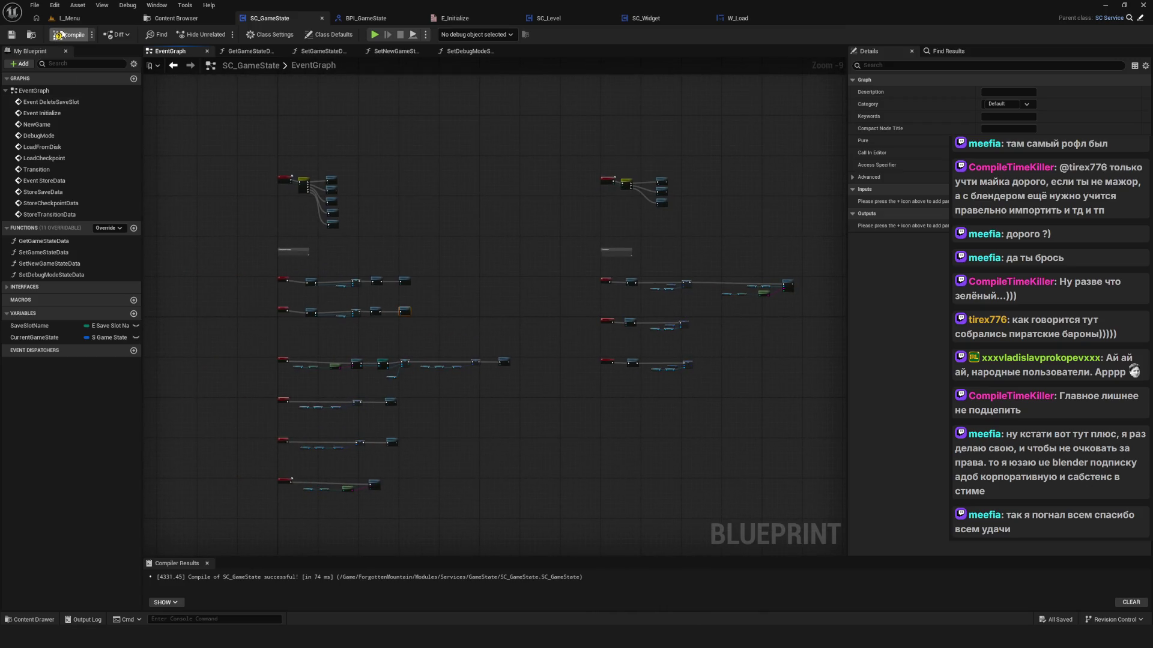
scroll(374, 177, "up", 2)
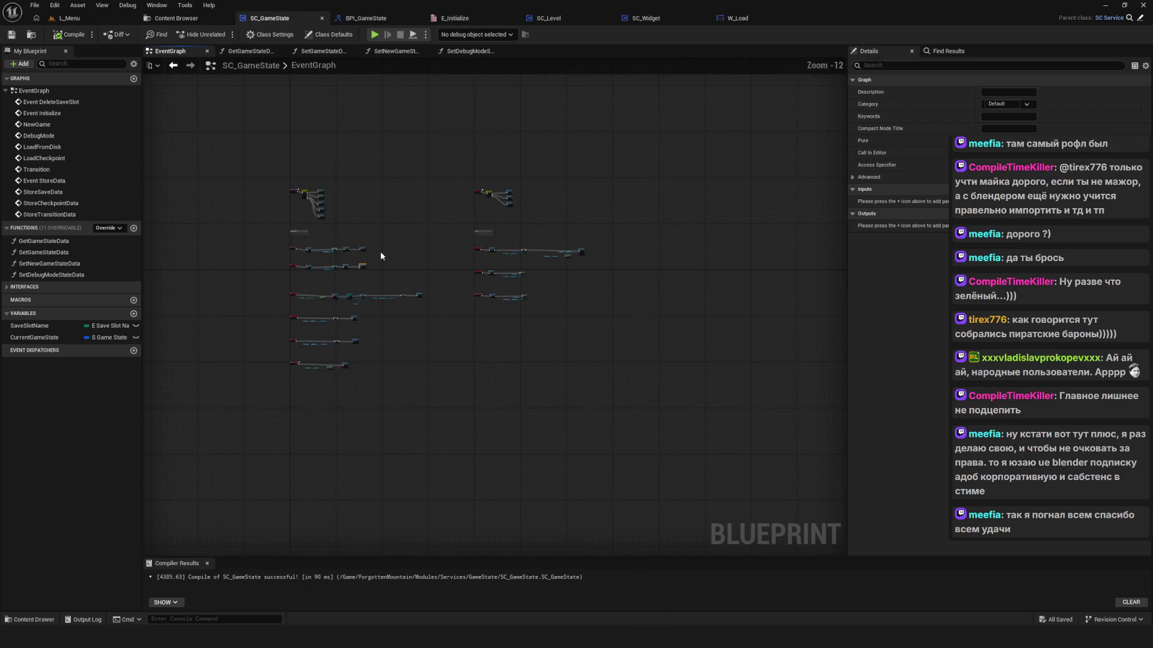
scroll(380, 251, "down", 1)
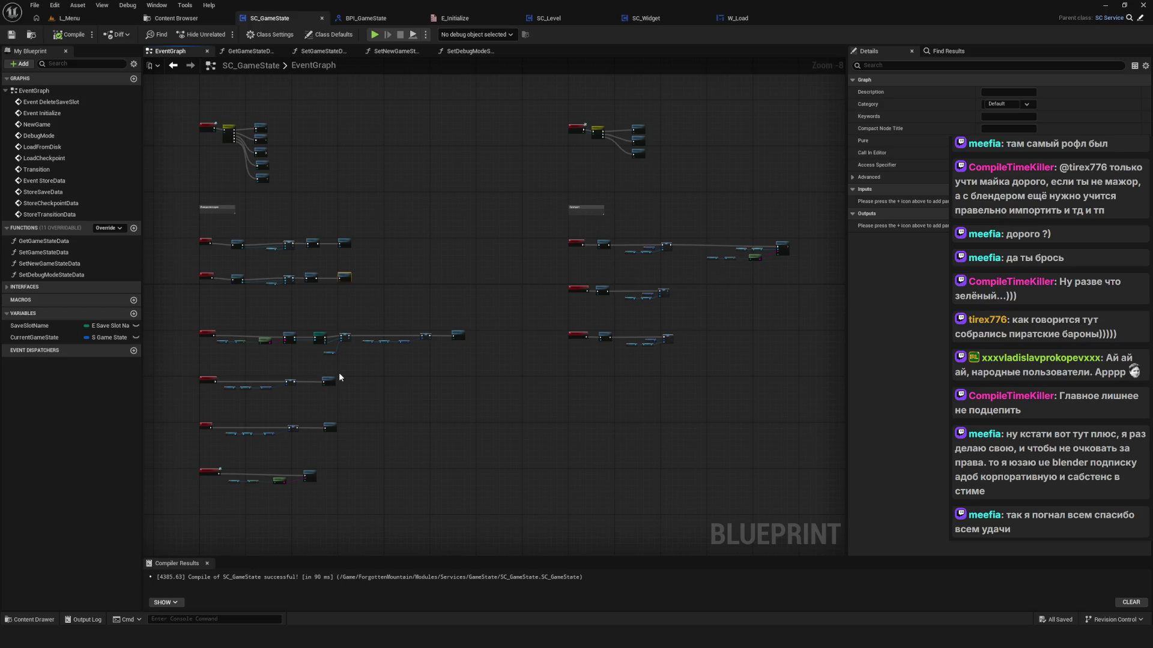
scroll(534, 315, "up", 5)
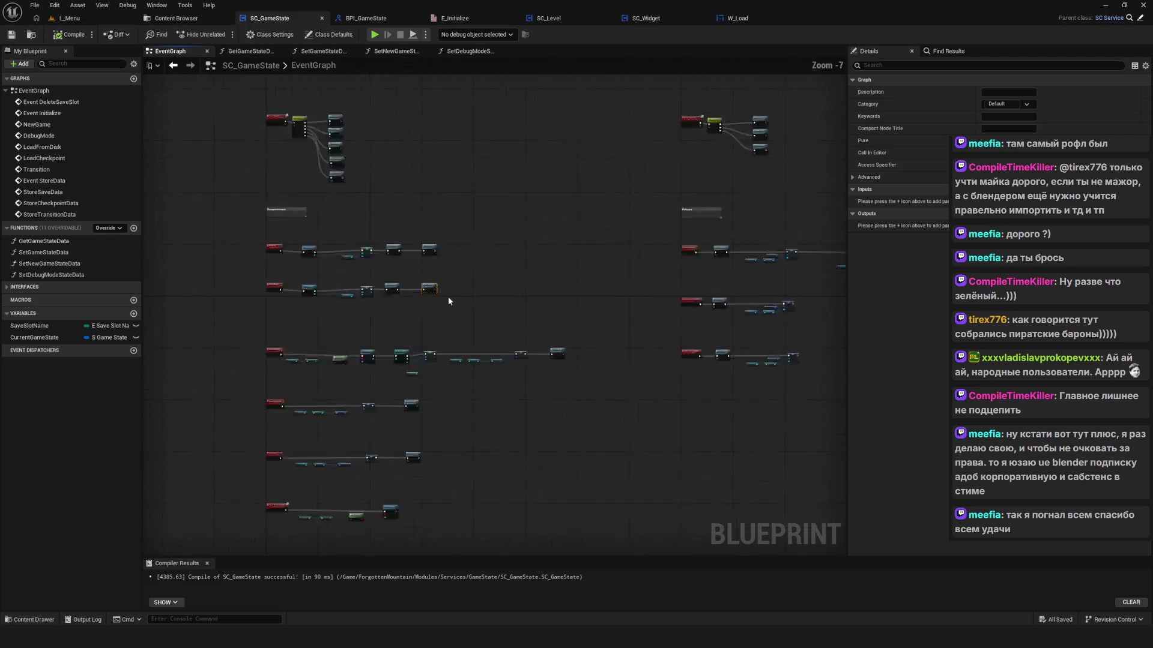
left_click_drag(635, 363, 627, 360)
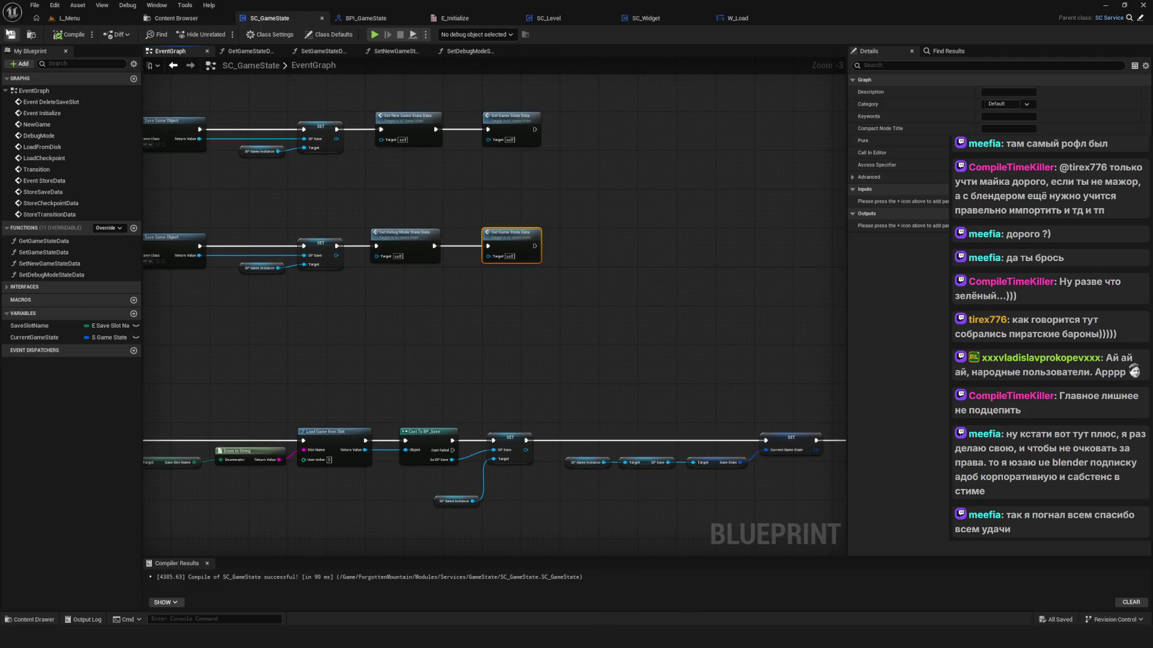
left_click_drag(566, 205, 515, 257)
mouse_move(447, 254)
left_mouse_down()
mouse_move(558, 390)
mouse_move(539, 355)
mouse_move(470, 300)
mouse_move(337, 282)
mouse_move(373, 298)
mouse_move(491, 270)
left_mouse_up()
scroll(468, 282, "down", 2)
scroll(469, 282, "down", 2)
scroll(466, 174, "down", 5)
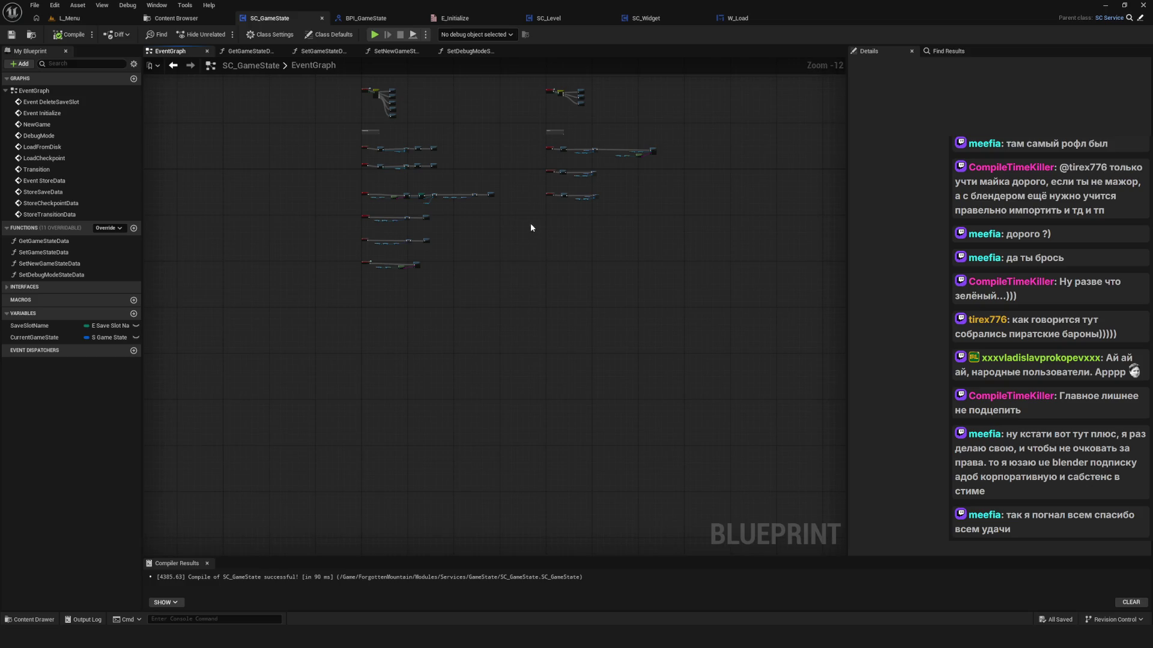
scroll(358, 273, "up", 4)
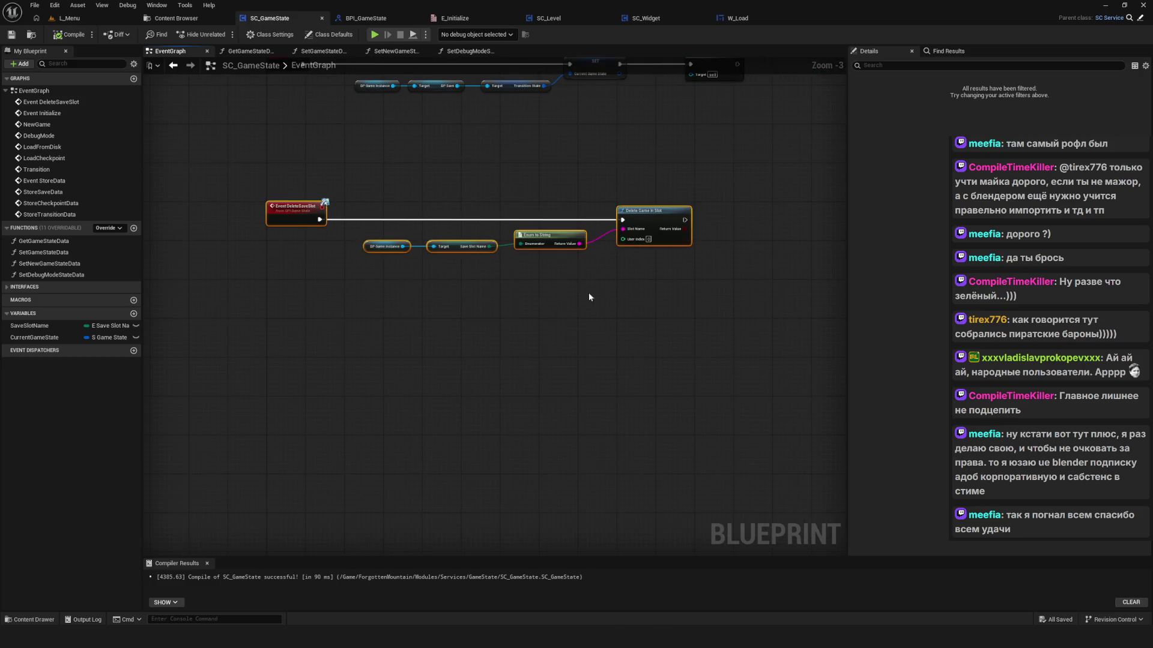
Step: Align the bottom node row, recompile and save SC_GameState, then bring up W_Load's StartGame graph
left_click_drag(418, 369, 408, 362)
scroll(405, 348, "down", 4)
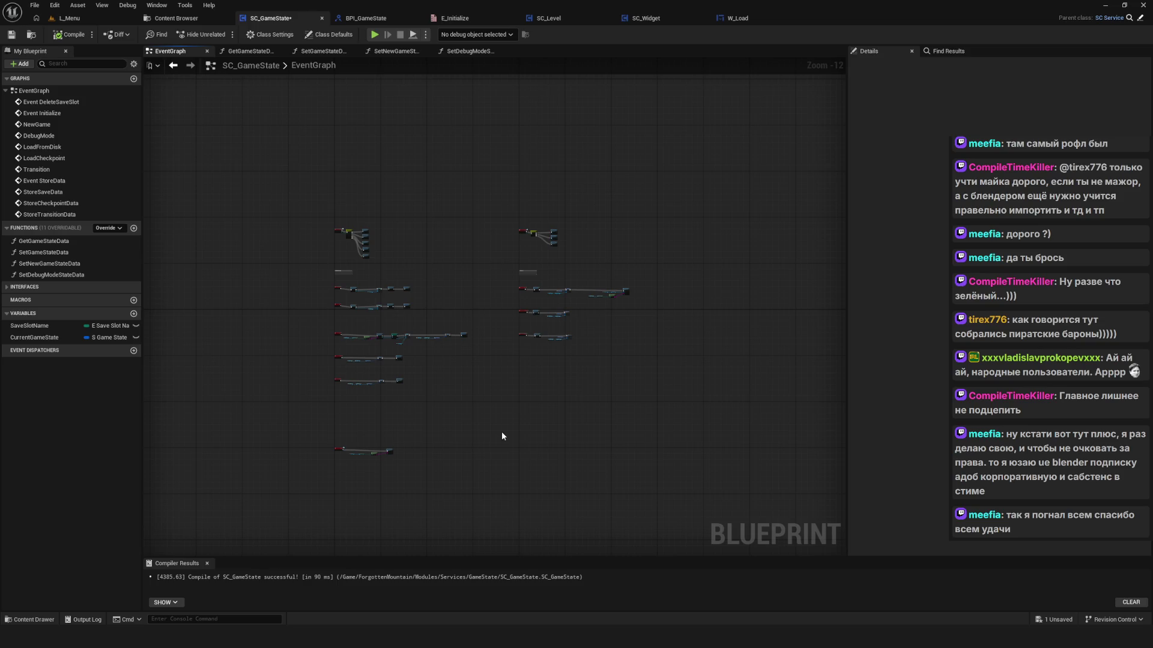
scroll(502, 413, "up", 2)
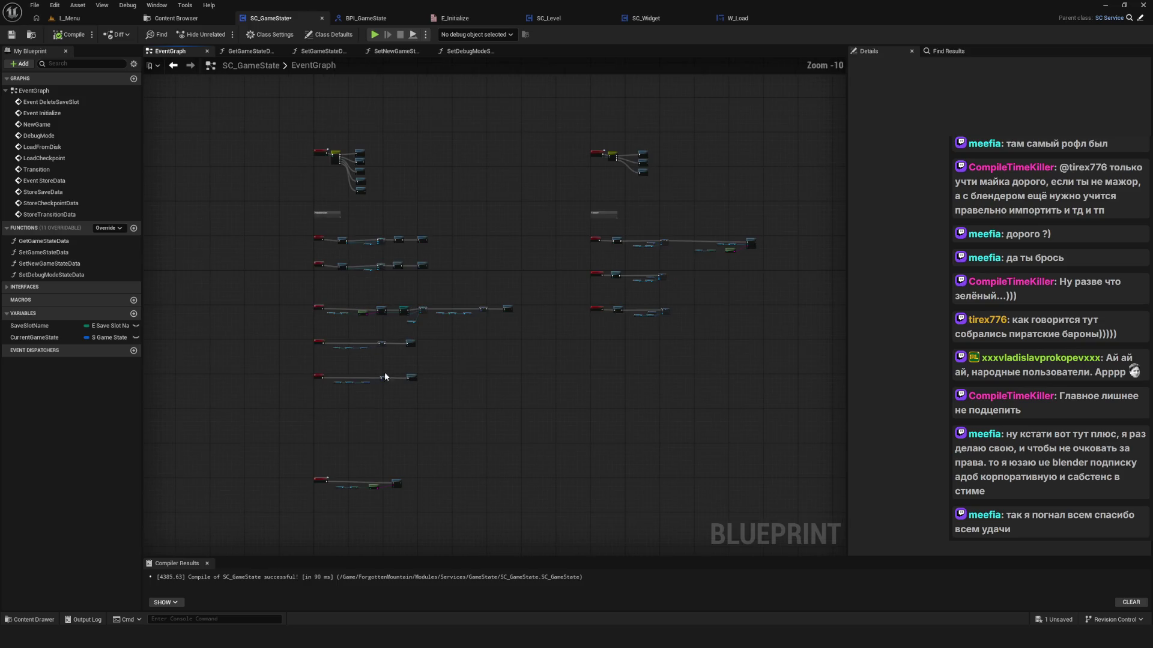
left_click(71, 39)
mouse_move(564, 305)
left_mouse_down()
mouse_move(550, 306)
mouse_move(559, 319)
mouse_move(481, 309)
left_mouse_up()
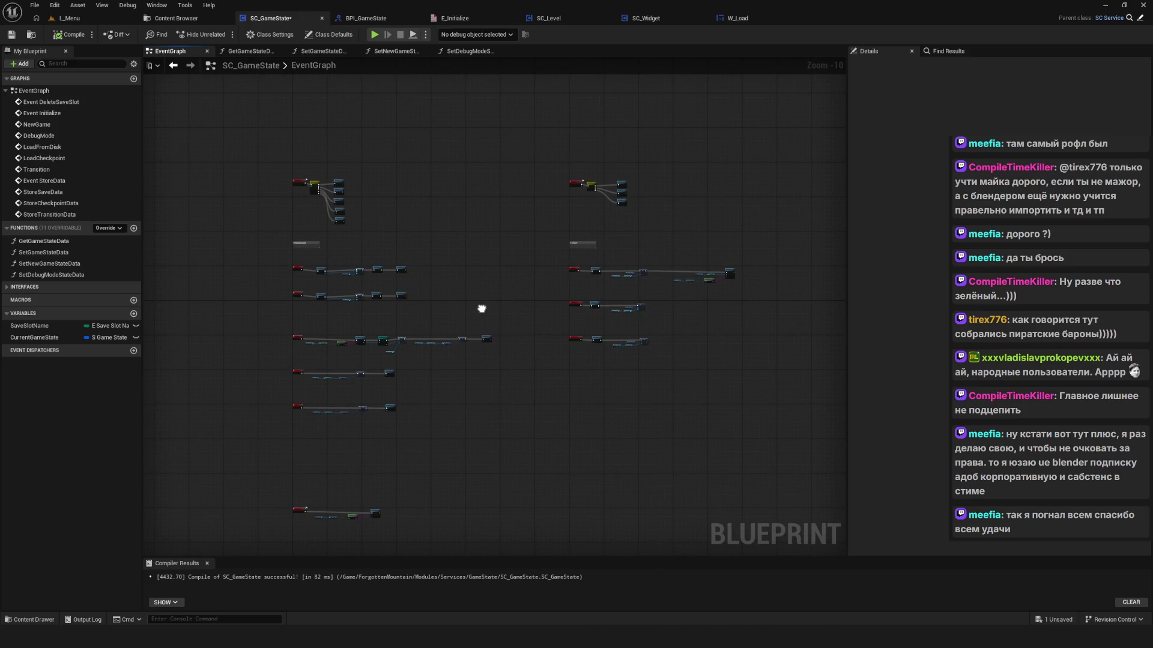
left_click(10, 34)
left_click(739, 18)
scroll(553, 302, "up", 3)
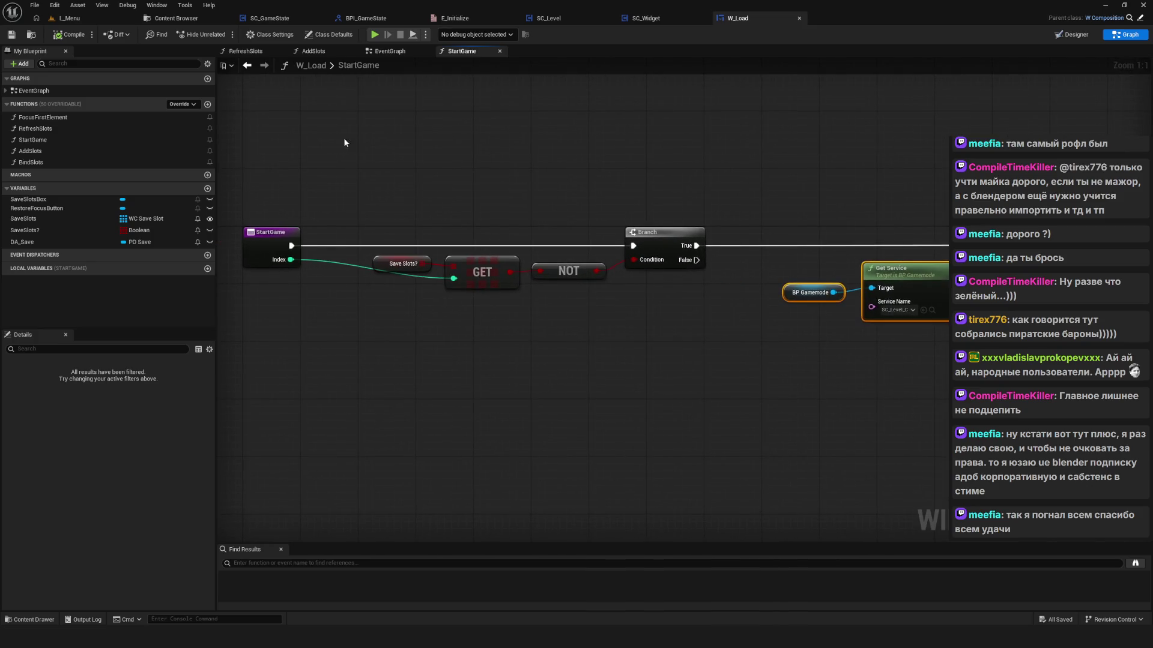
left_click(246, 65)
left_click_drag(414, 200, 456, 256)
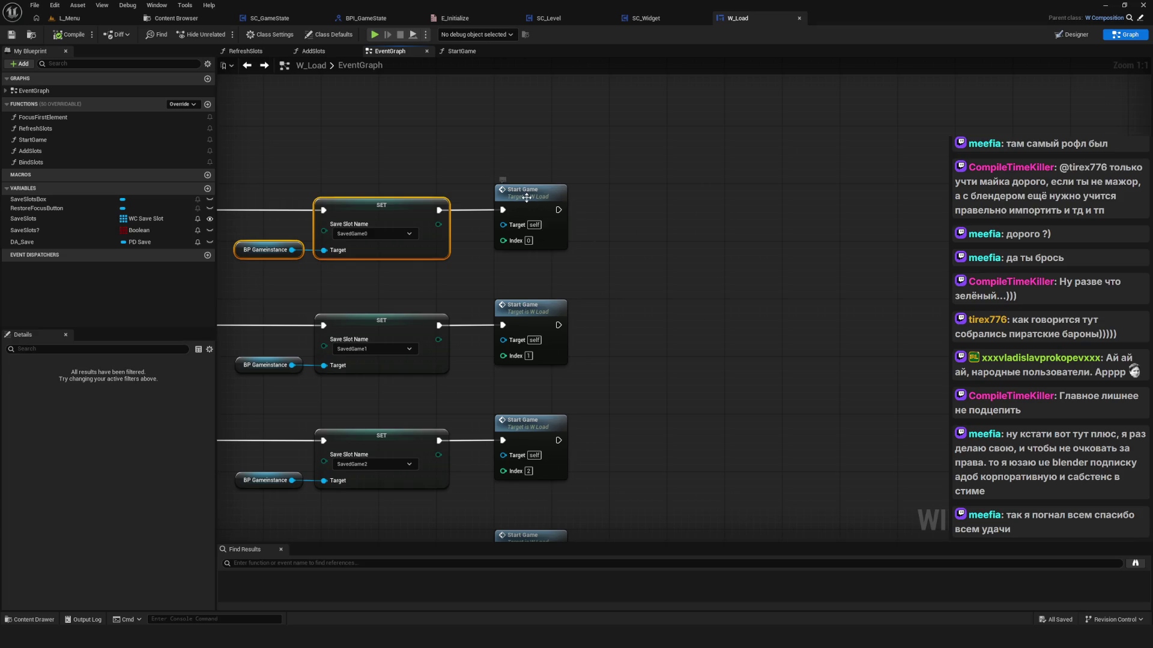
left_click(526, 197)
left_click_drag(419, 252, 549, 271)
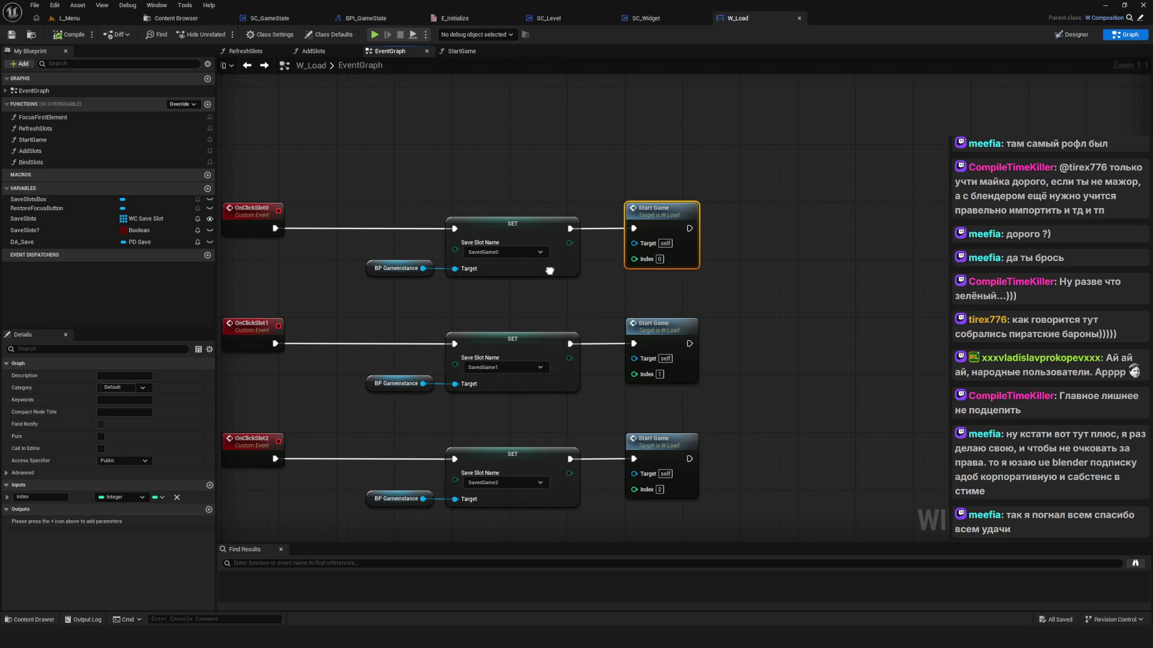
left_click_drag(549, 271, 548, 271)
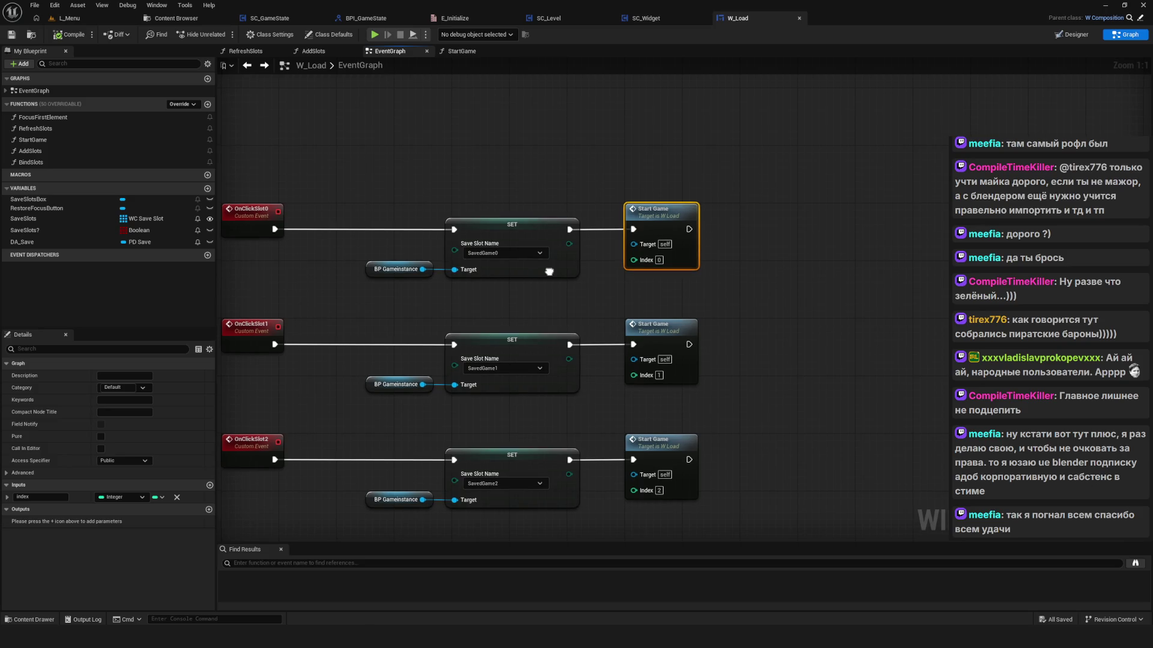
double_click(659, 220)
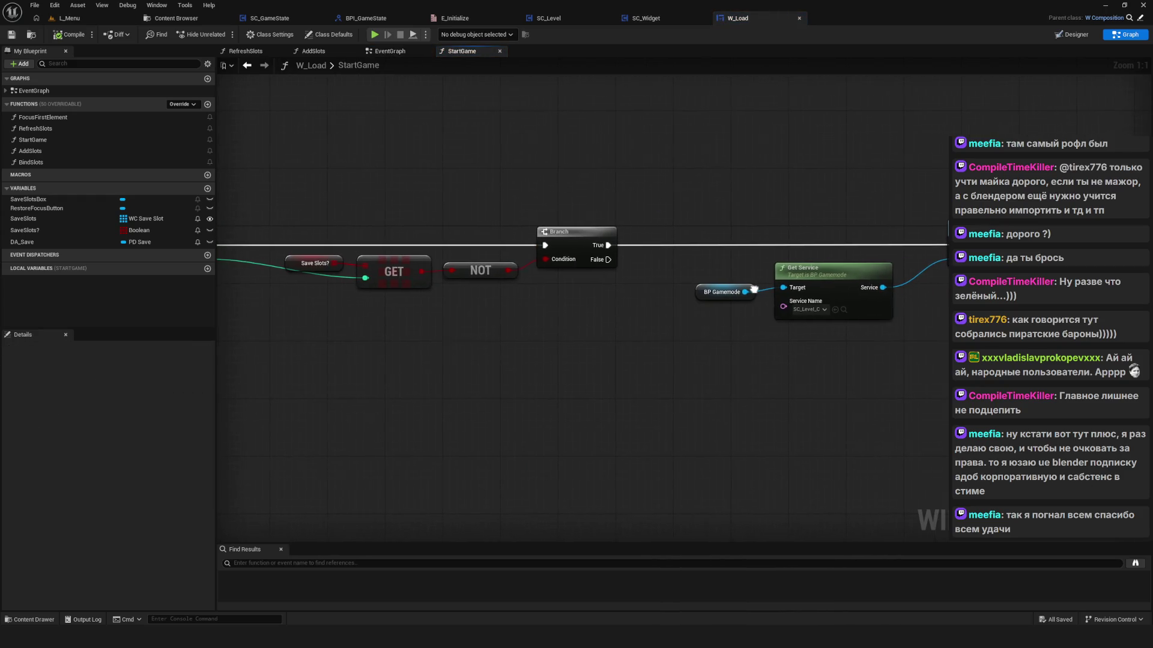
left_click_drag(533, 221, 426, 210)
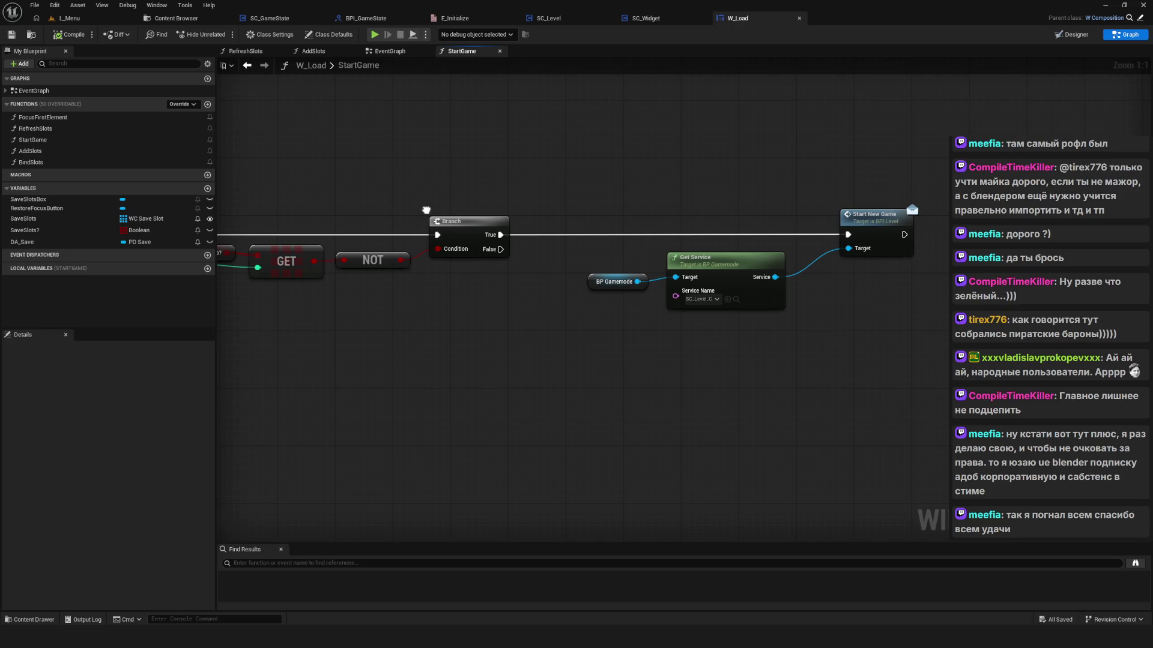
left_click_drag(426, 210, 372, 235)
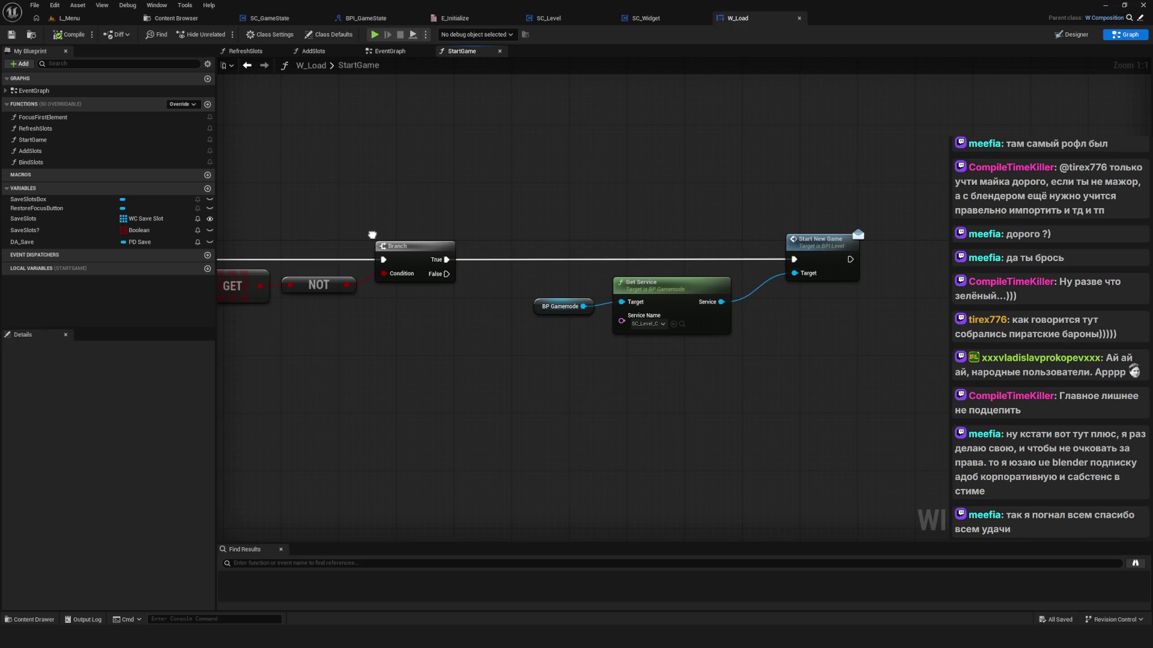
left_click_drag(373, 235, 351, 244)
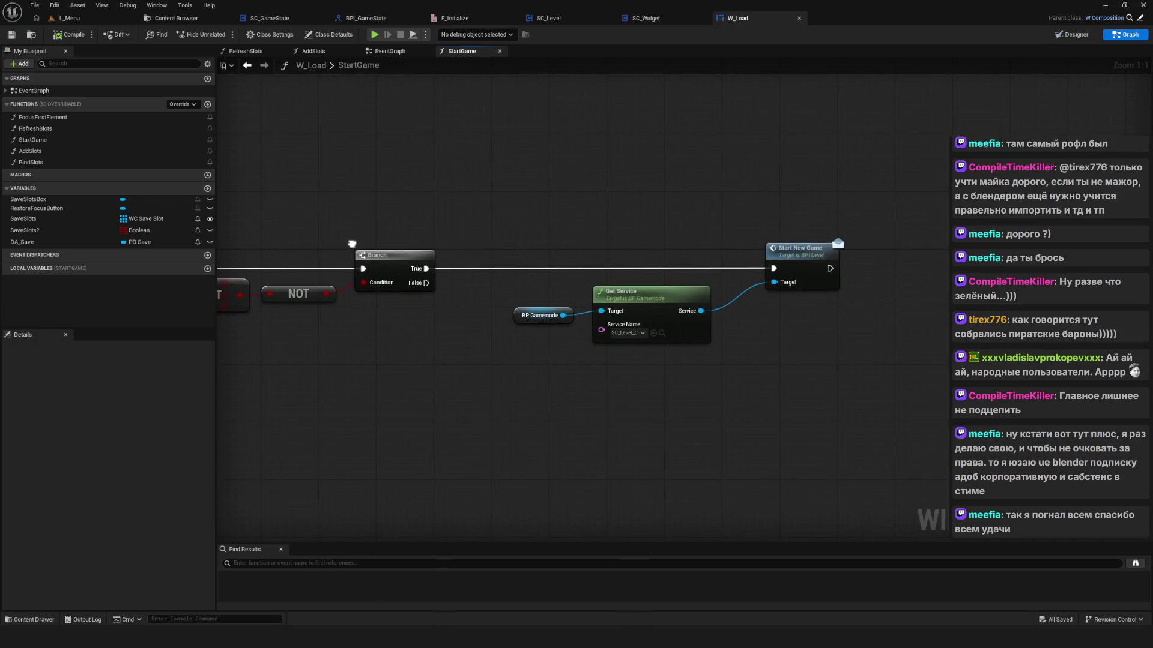
left_click_drag(554, 198, 732, 422)
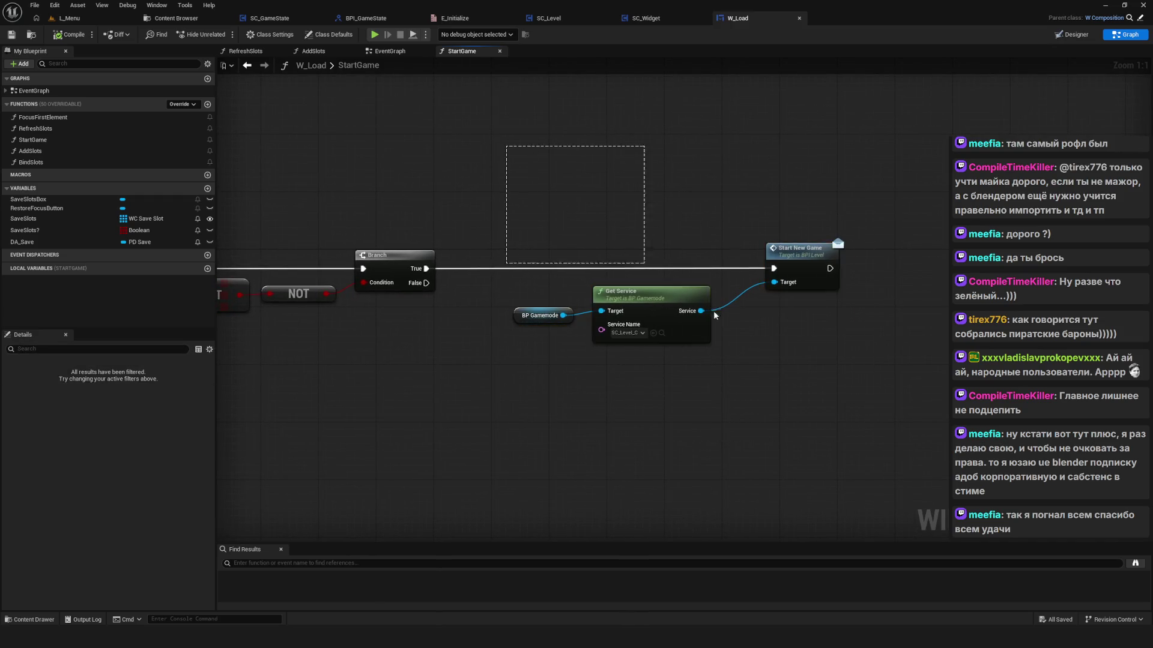
mouse_move(504, 158)
left_mouse_down()
mouse_move(650, 293)
mouse_move(887, 425)
mouse_move(638, 291)
mouse_move(871, 437)
mouse_move(898, 383)
left_mouse_up()
scroll(650, 355, "down", 6)
scroll(575, 290, "up", 4)
mouse_move(584, 264)
left_mouse_down()
mouse_move(586, 249)
mouse_move(543, 208)
mouse_move(884, 214)
left_mouse_up()
scroll(567, 225, "up", 2)
left_click_drag(581, 332, 704, 365)
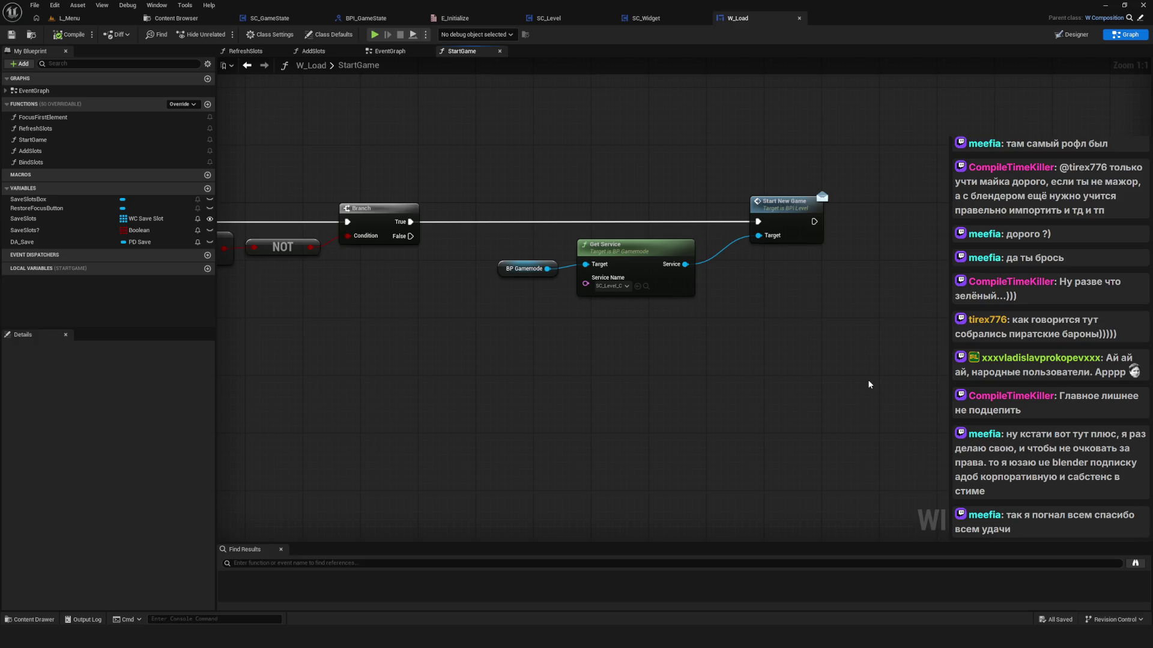
left_click_drag(887, 209, 519, 355)
left_click(549, 18)
Step: Locate Event StartNewGame with its Add Condition Tag and Open Level chain in SC_Level's EventGraph
mouse_move(218, 181)
left_mouse_down()
mouse_move(378, 338)
mouse_move(453, 354)
mouse_move(418, 318)
left_mouse_up()
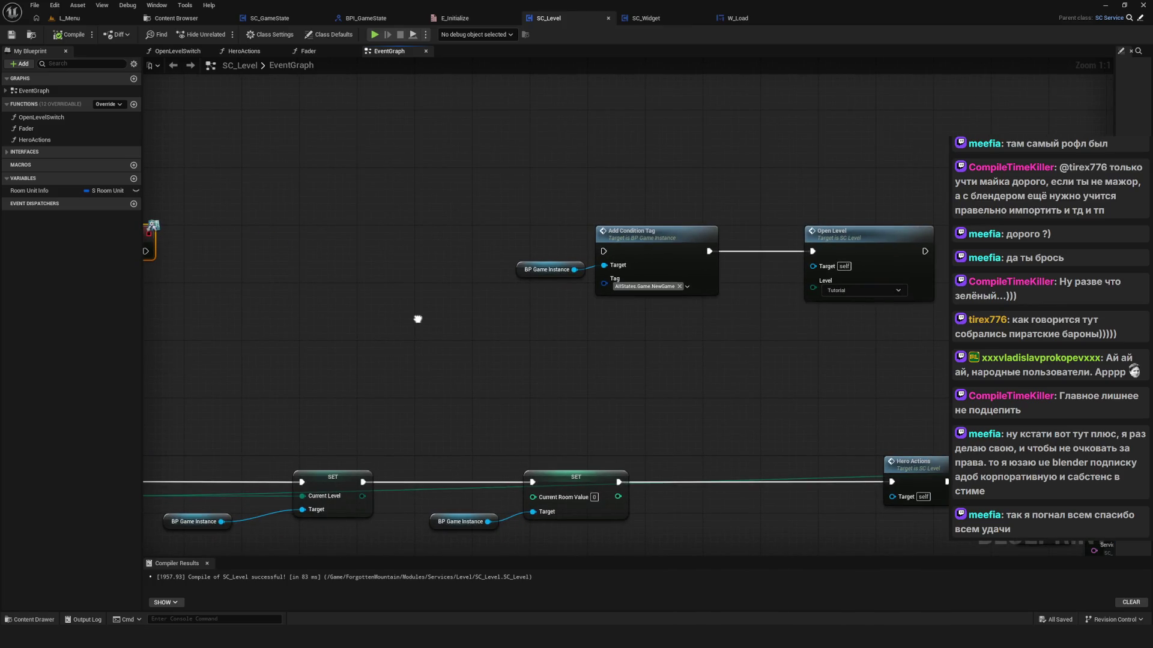
left_click_drag(417, 319, 574, 316)
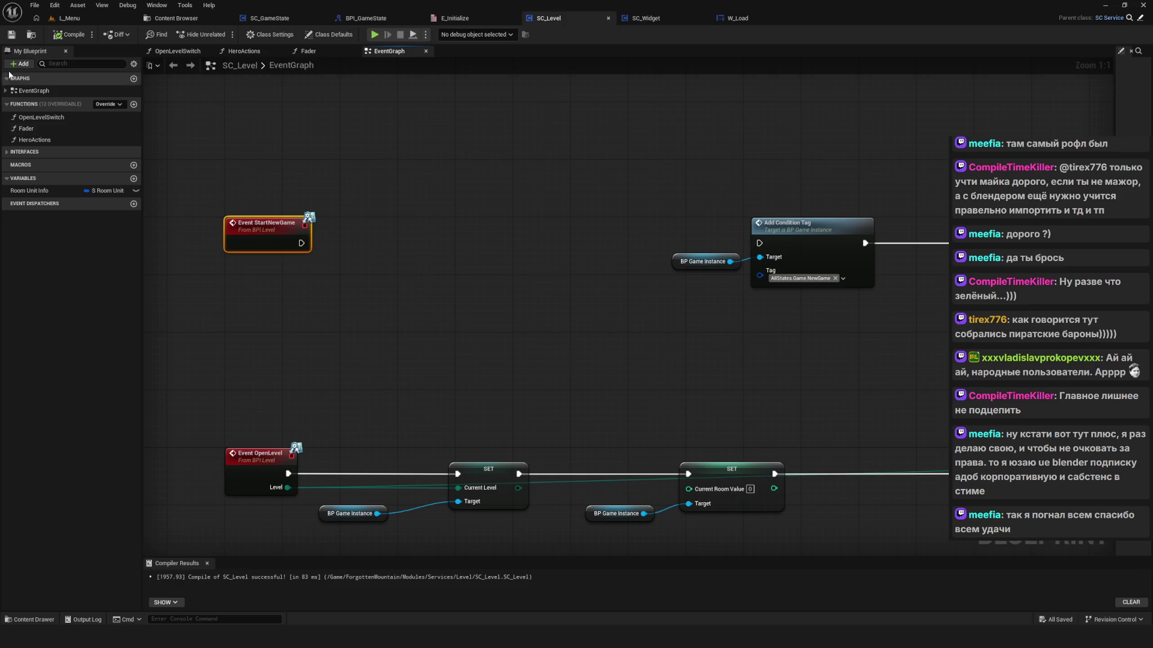
left_click_drag(492, 250, 441, 258)
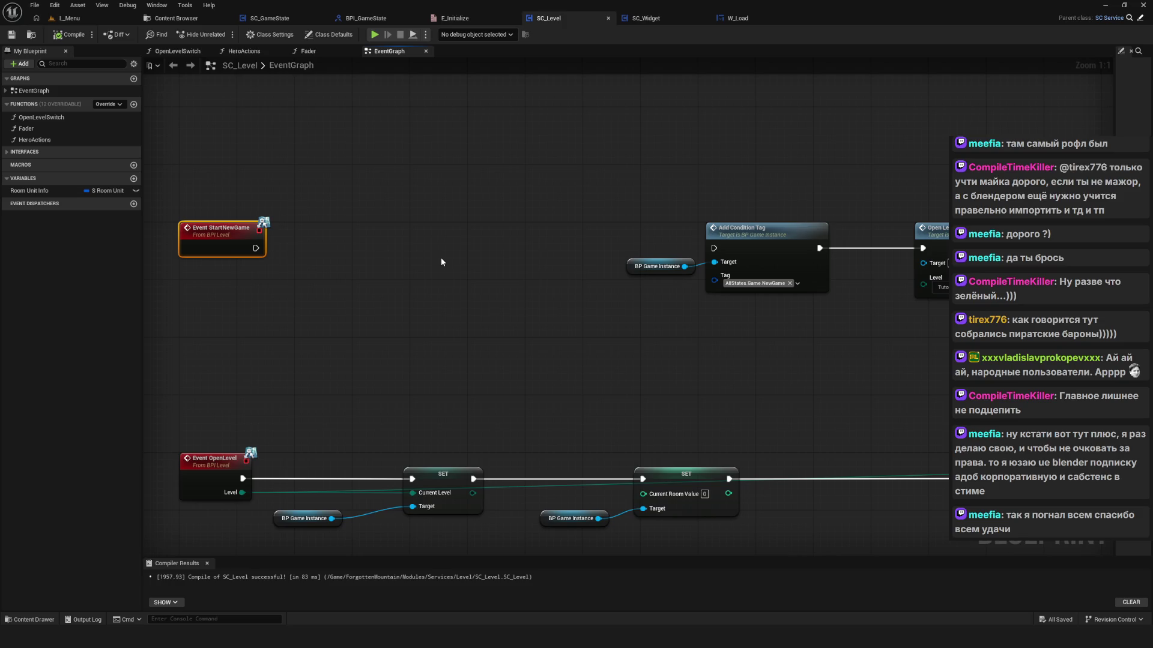
scroll(442, 262, "down", 9)
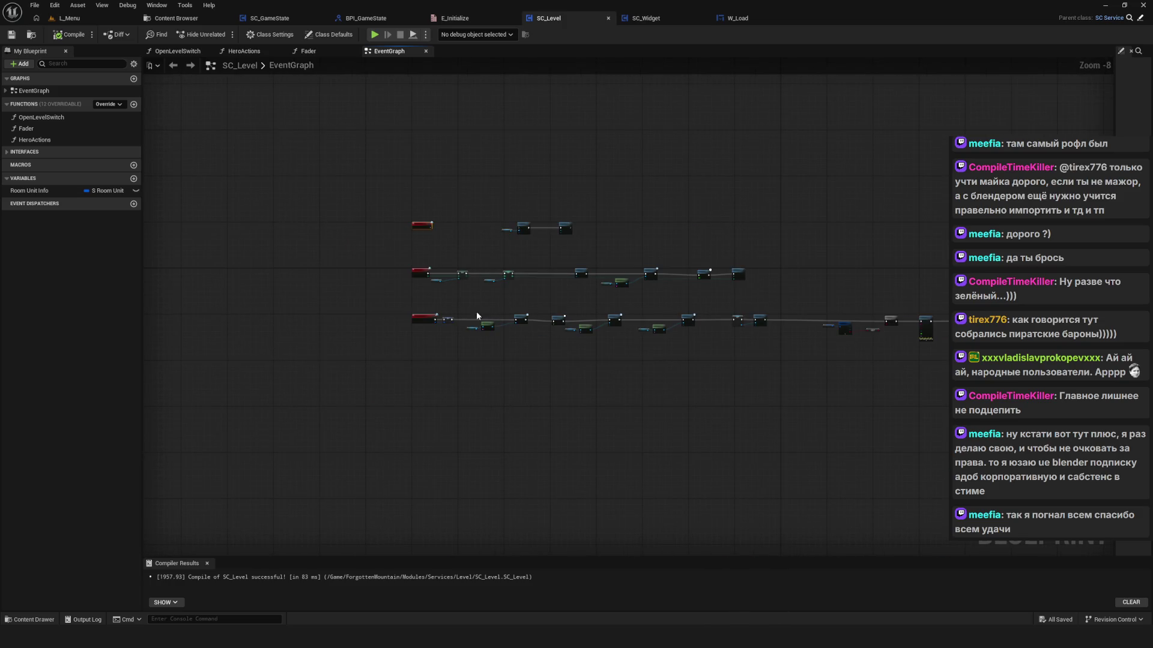
scroll(473, 313, "up", 9)
mouse_move(623, 437)
left_mouse_down()
mouse_move(368, 415)
mouse_move(214, 439)
mouse_move(557, 376)
left_mouse_up()
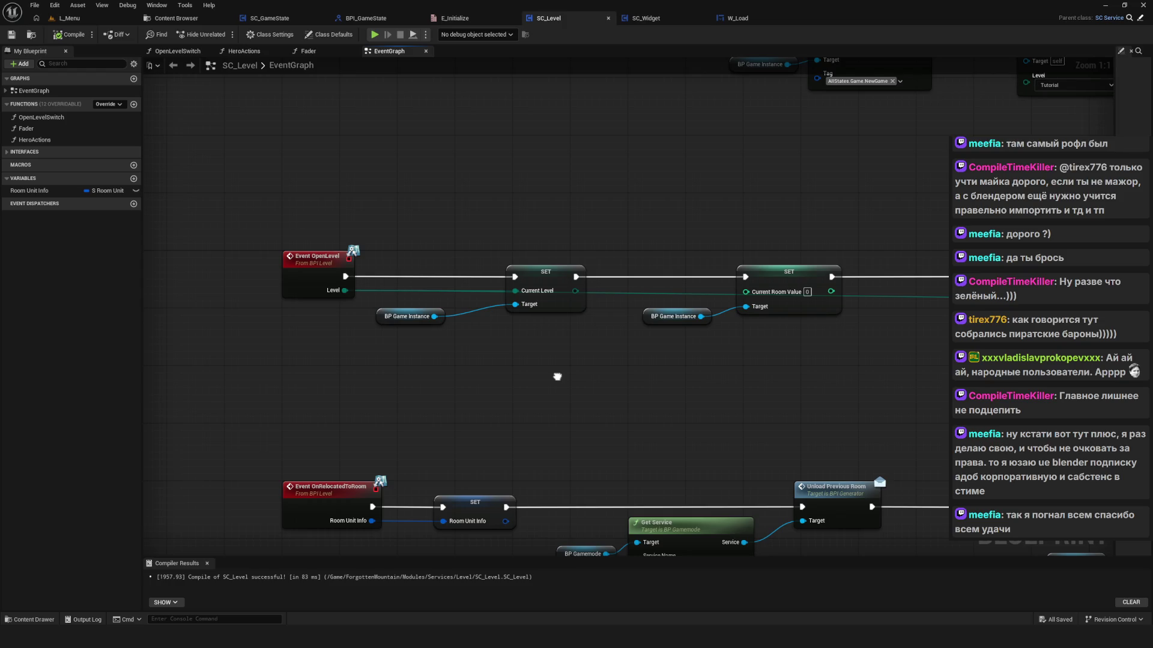
scroll(384, 363, "down", 10)
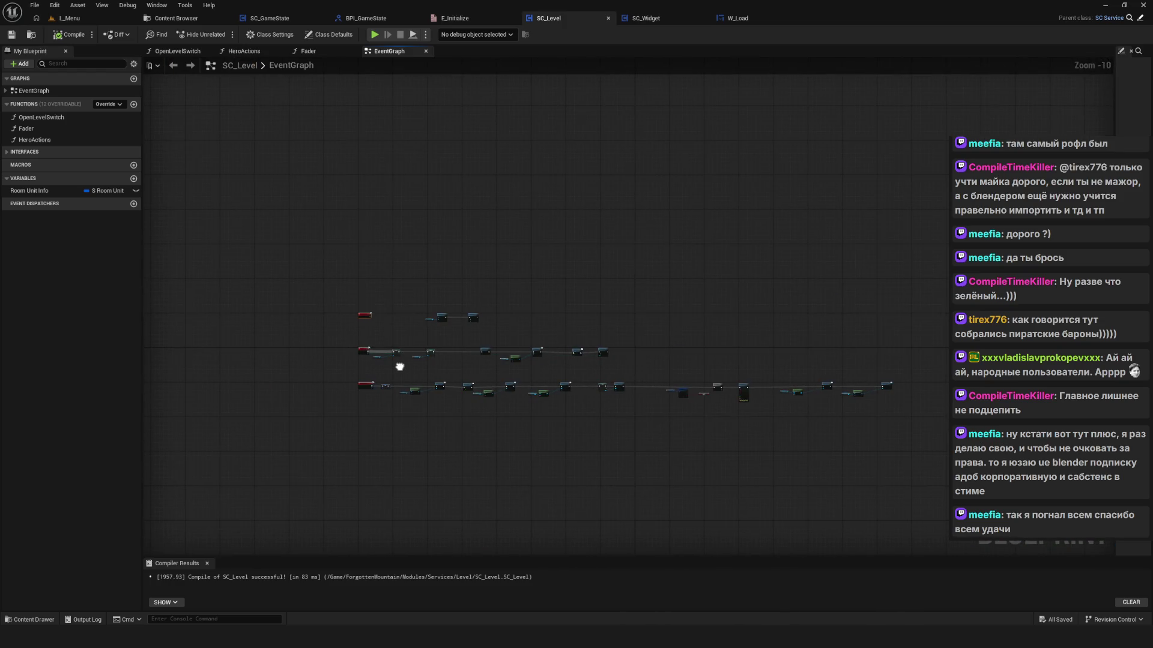
scroll(399, 366, "up", 6)
Step: Move the StartNewGame node row higher up in the graph
left_click_drag(320, 267, 839, 331)
left_click_drag(348, 285, 348, 170)
mouse_move(428, 246)
left_mouse_down()
mouse_move(389, 278)
mouse_move(469, 289)
mouse_move(474, 331)
left_mouse_up()
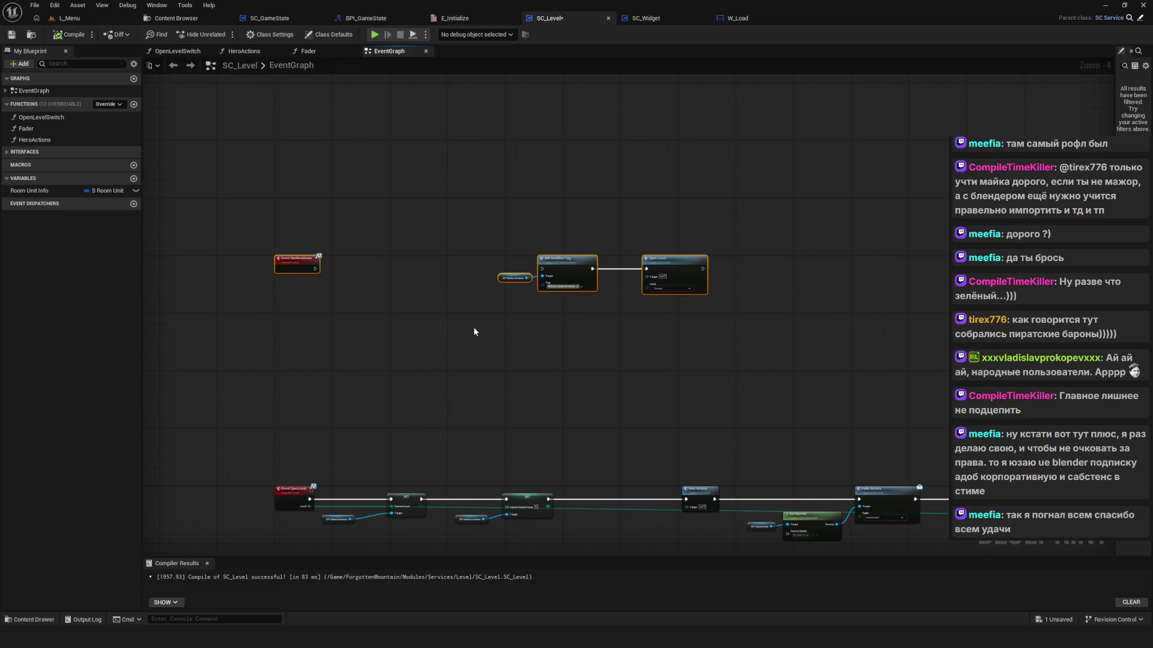
scroll(473, 326, "up", 2)
left_click_drag(430, 307, 506, 334)
left_click(505, 334)
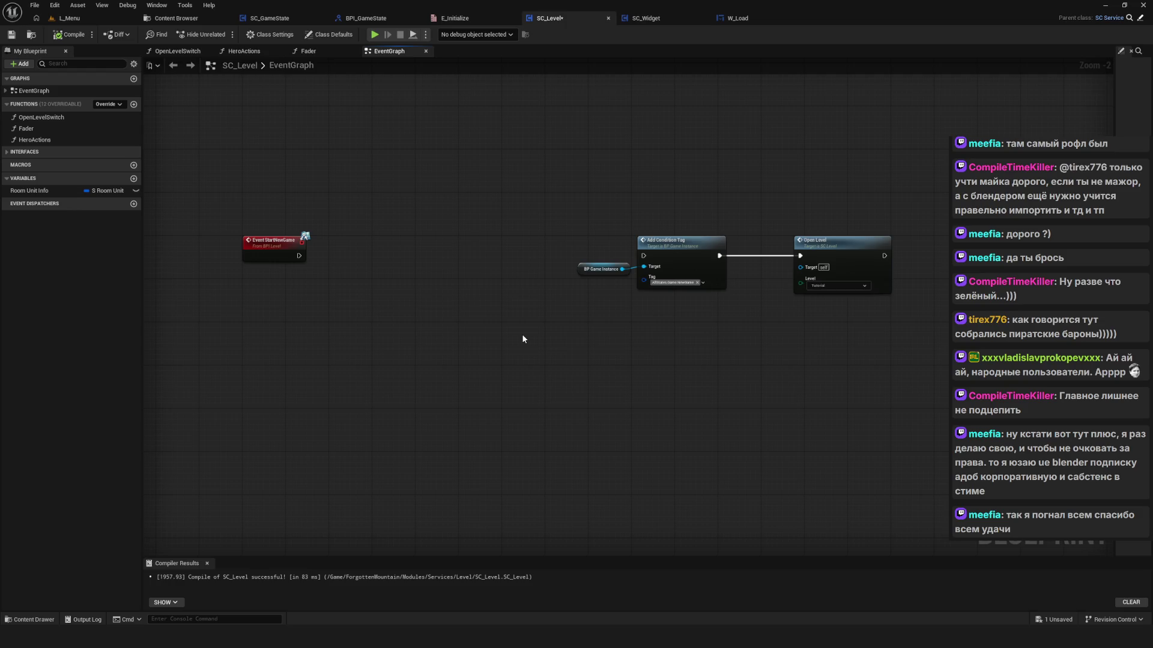
mouse_move(236, 144)
left_mouse_down()
mouse_move(522, 288)
mouse_move(895, 300)
left_mouse_up()
left_click(917, 336)
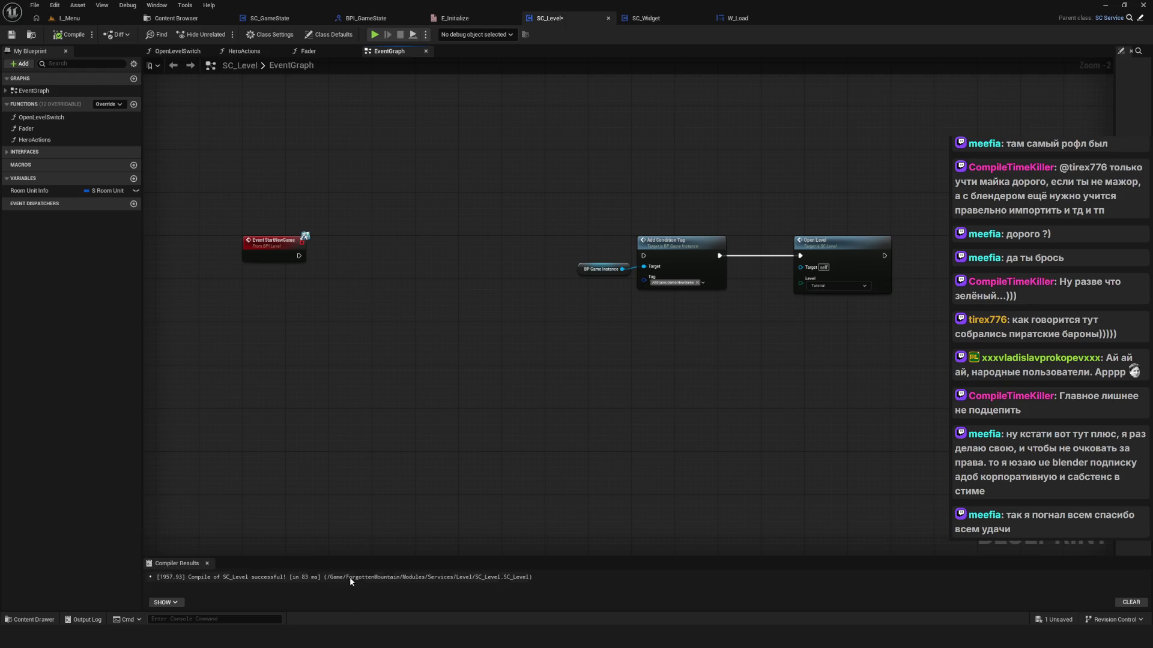
Step: Paste a copy of the TransitionState label and retype it as 'Загрузка / Создание данных'
scroll(513, 502, "up", 5)
scroll(513, 502, "down", 3)
left_click(444, 448)
key("ctrl+c")
key("ctrl+v")
mouse_move(419, 499)
left_mouse_down()
mouse_move(408, 246)
mouse_move(364, 174)
left_mouse_up()
left_click_drag(670, 450, 766, 540)
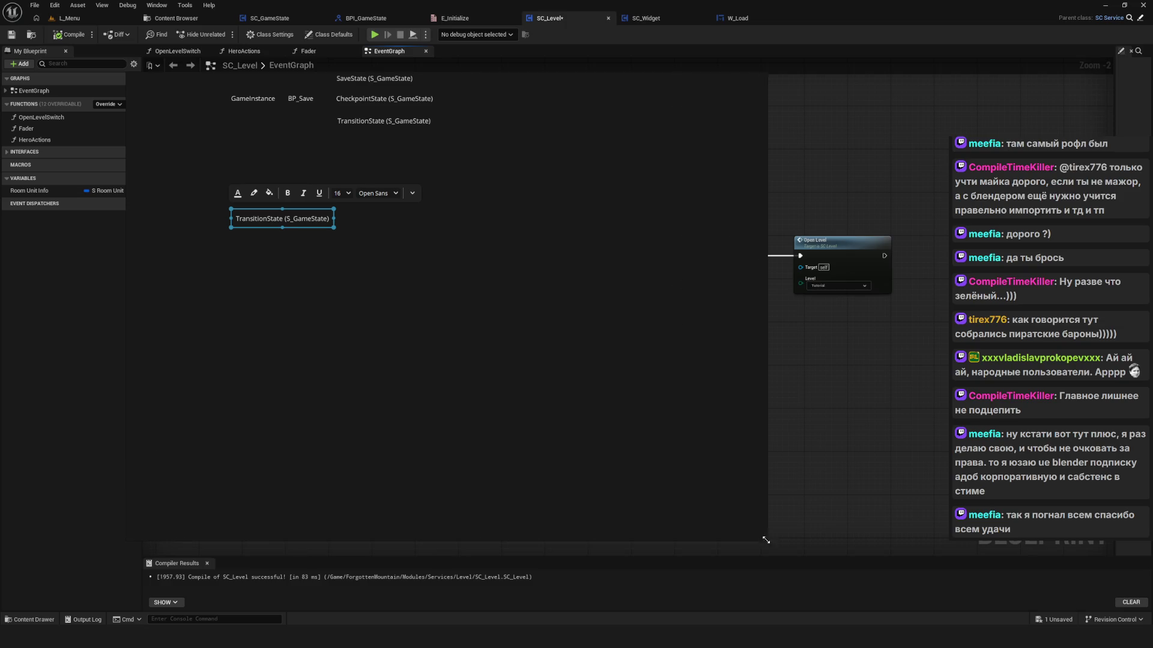
mouse_move(385, 291)
left_mouse_down()
mouse_move(451, 466)
mouse_move(388, 421)
left_mouse_up()
double_click(408, 420)
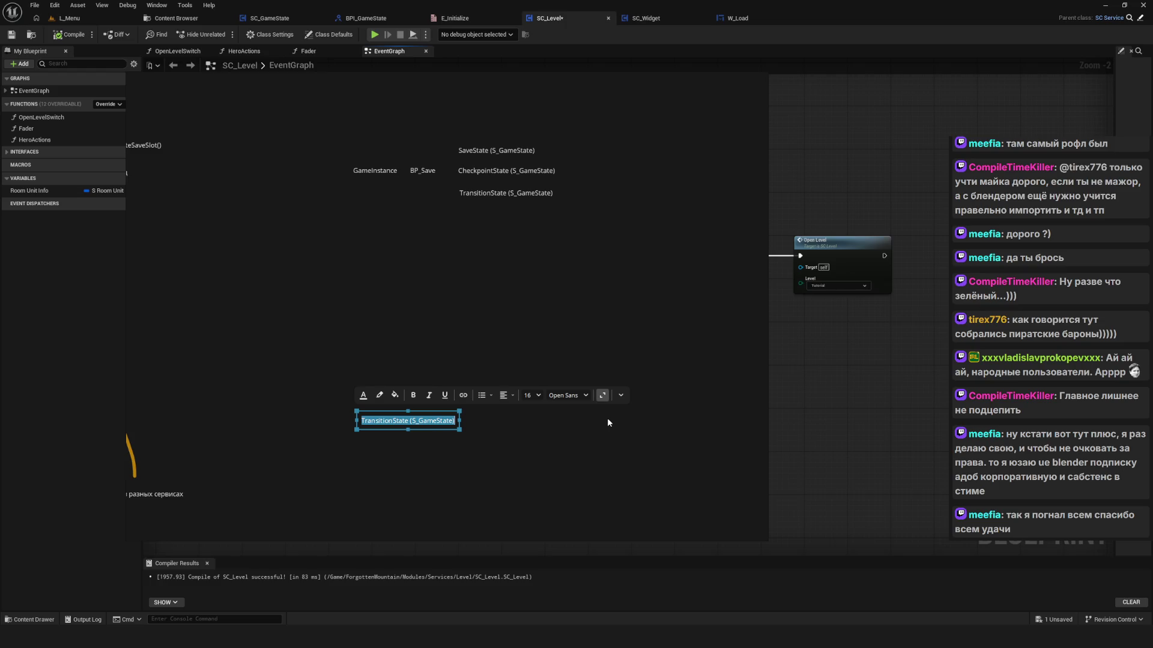
type("Загрузка")
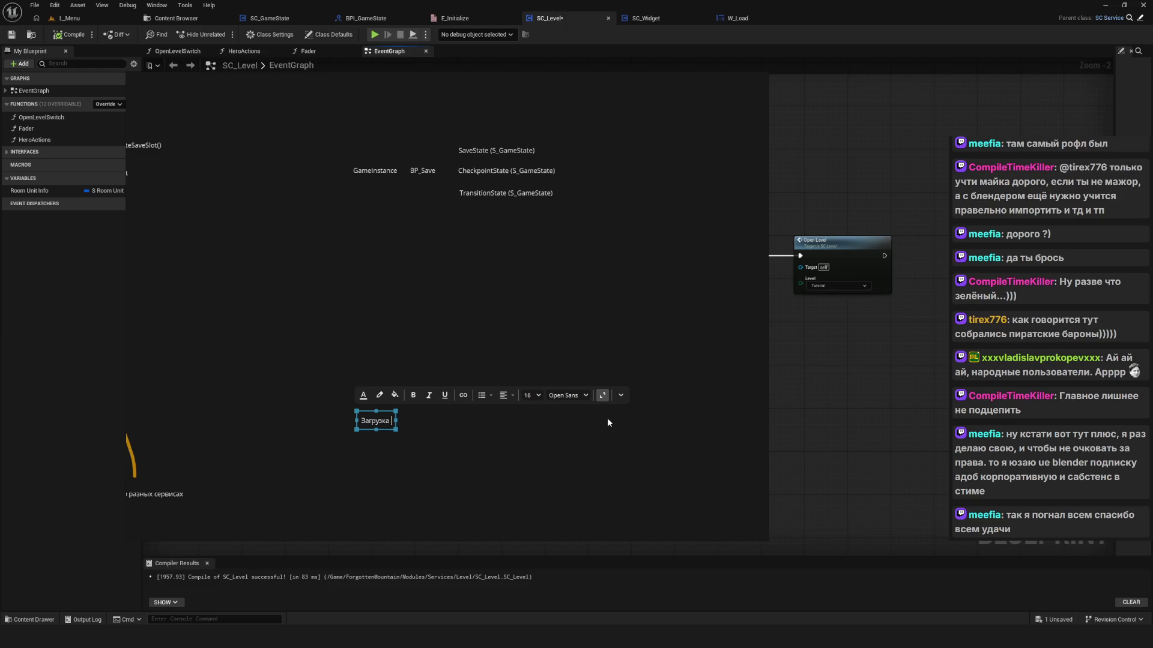
type(" /")
type(" Со")
type("здание данн")
type("ых")
left_click(607, 422)
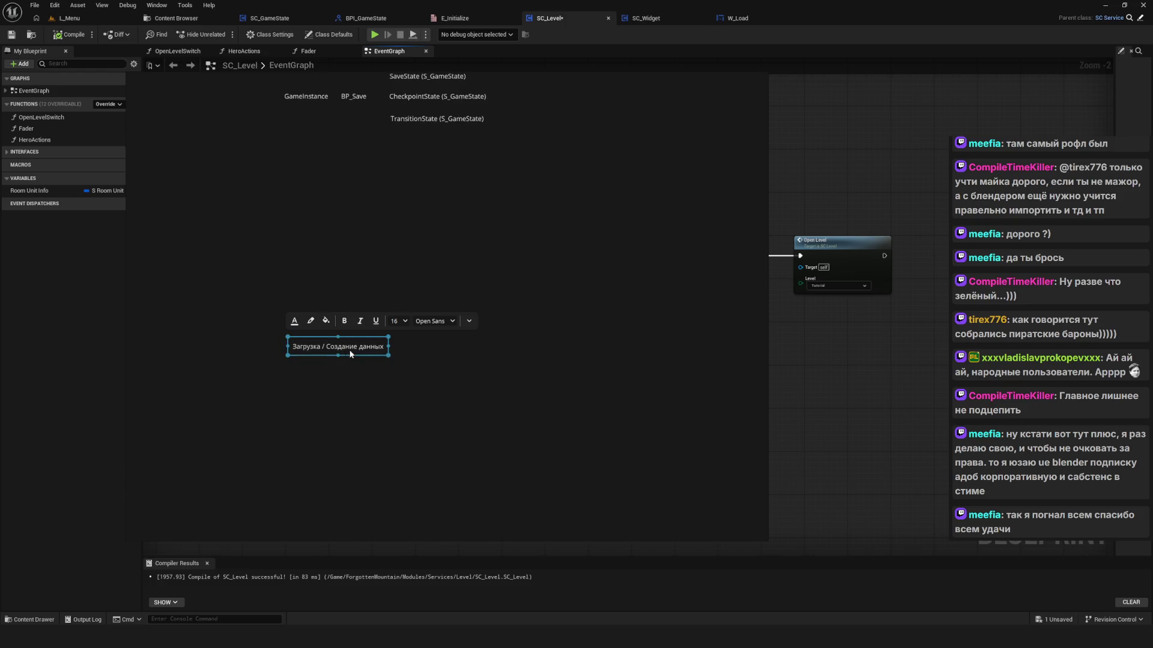
Step: Place a duplicate of that label to its right and save the SC_Level blueprint
key("ctrl+v")
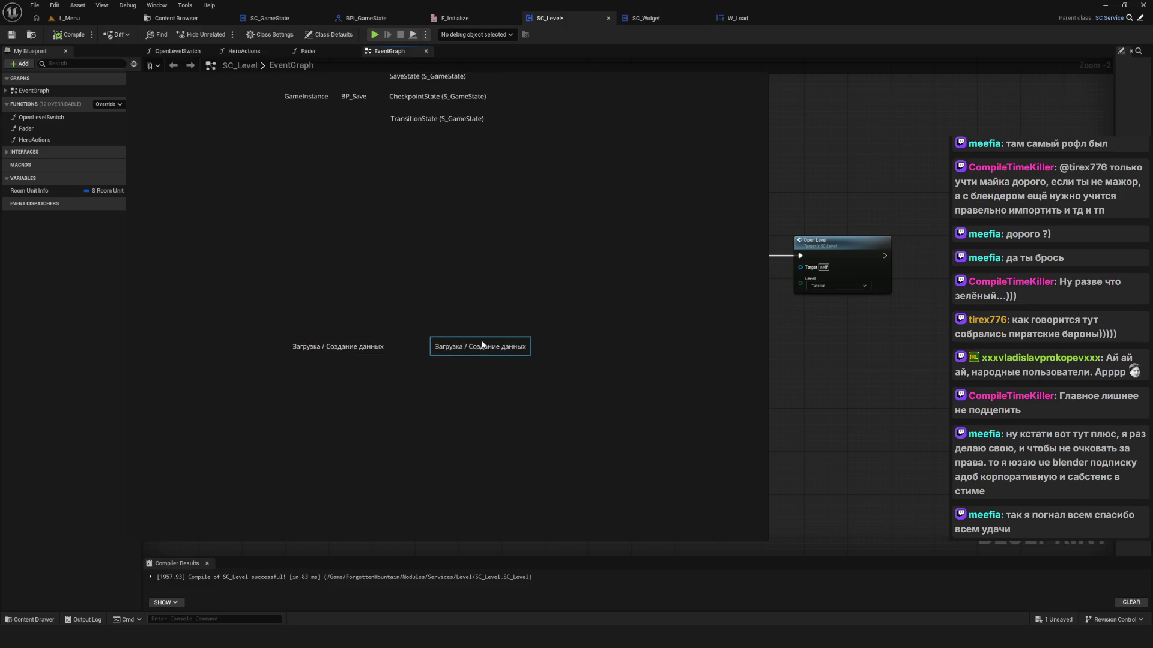
left_click_drag(482, 345, 497, 344)
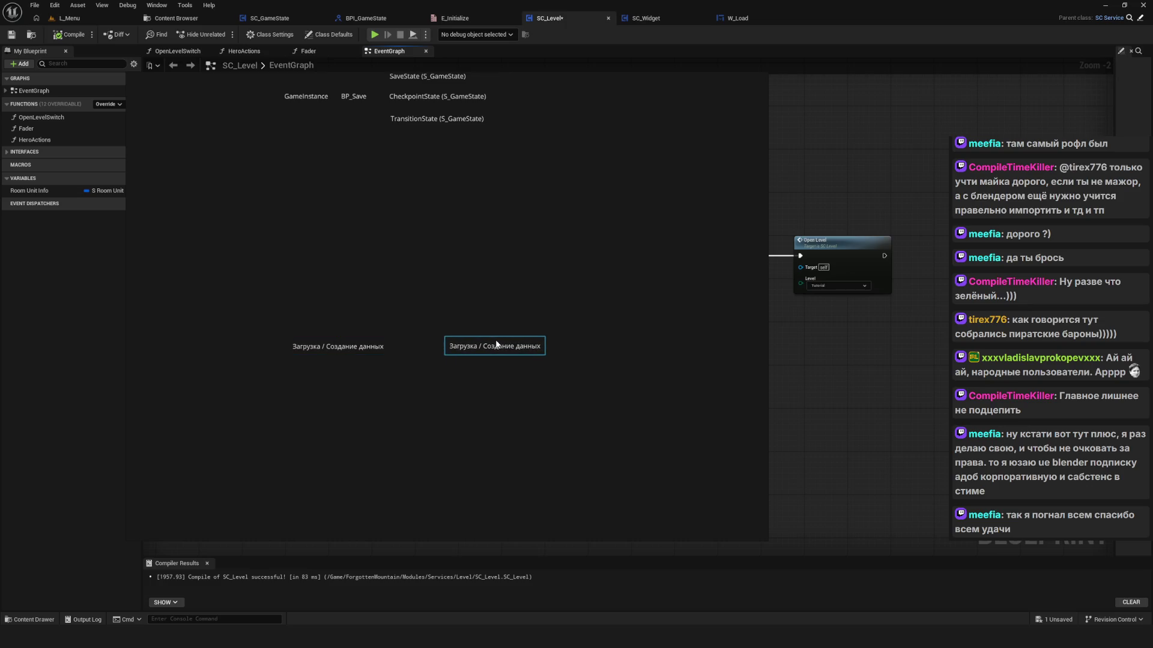
left_click(355, 347)
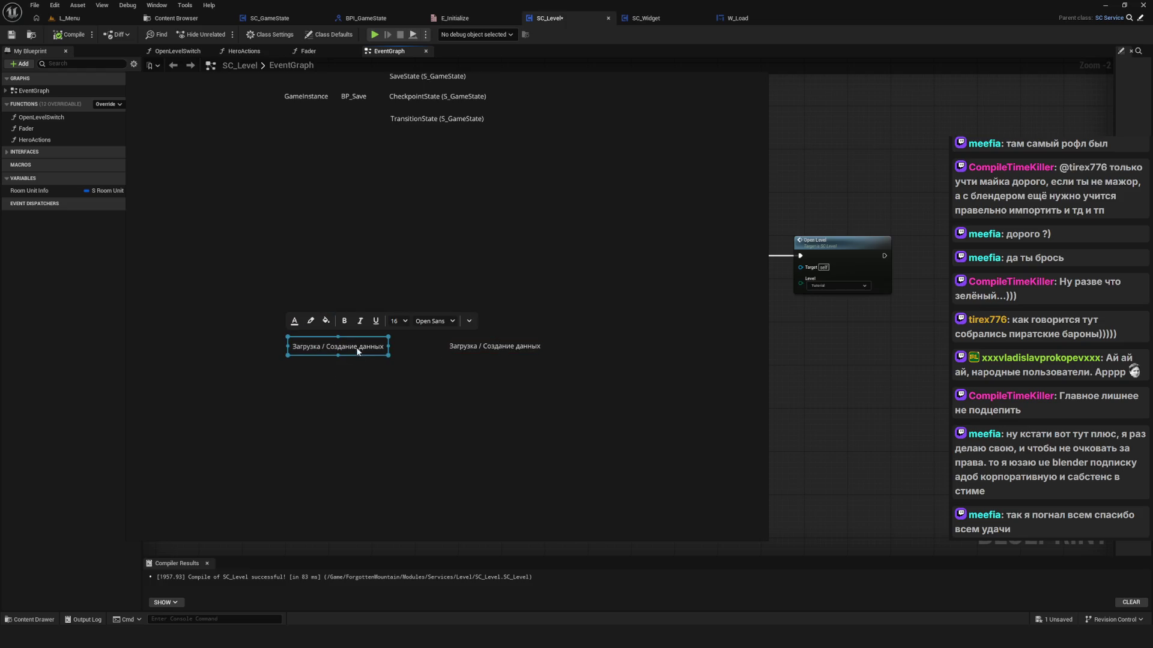
scroll(357, 349, "up", 4)
scroll(358, 350, "down", 3)
scroll(397, 372, "up", 1)
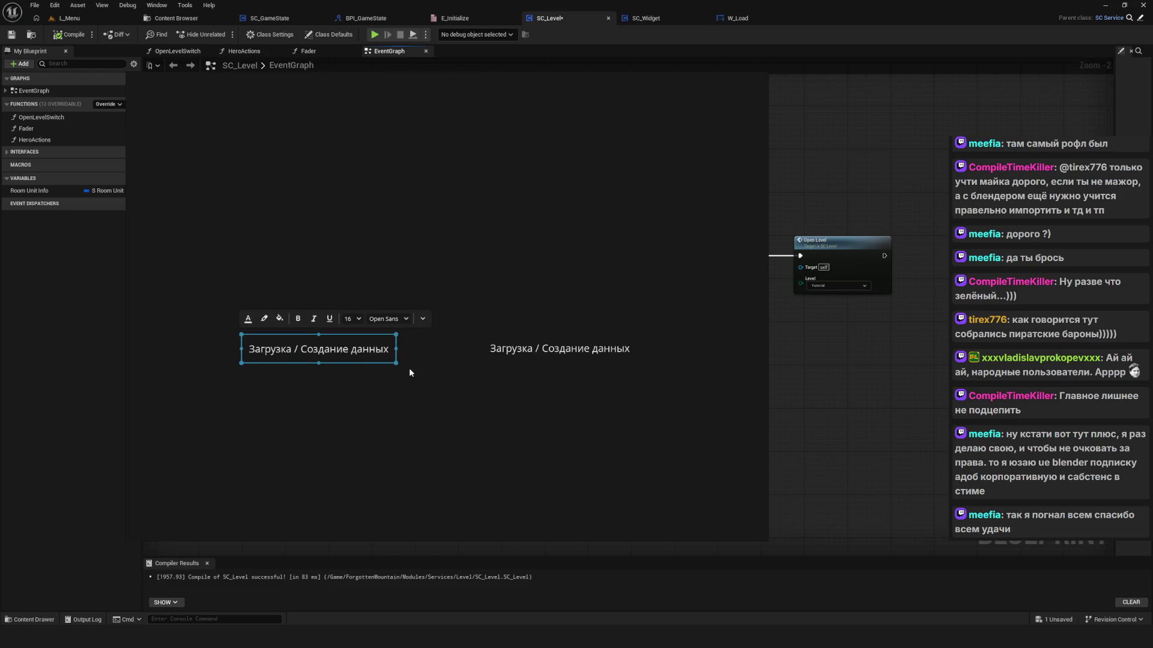
left_click(388, 385)
key("ctrl+s")
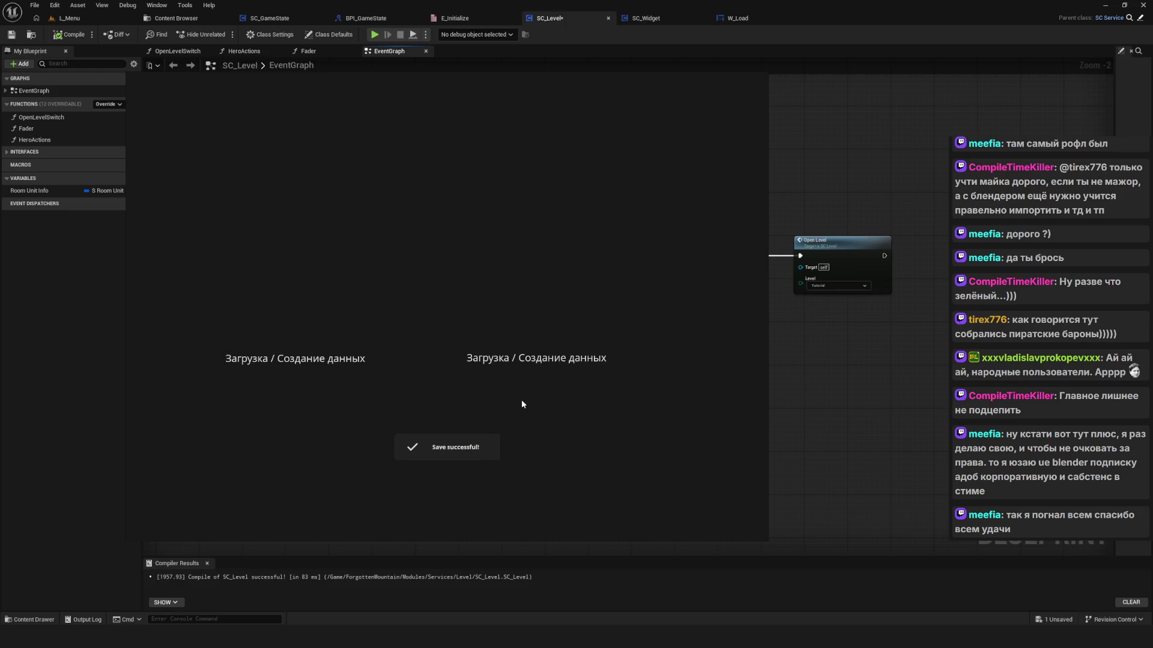
left_click(504, 357)
Step: Retype the right label as 'Открытие уровня' and save the blueprint
key("ctrl+a")
type("Открытие уровня")
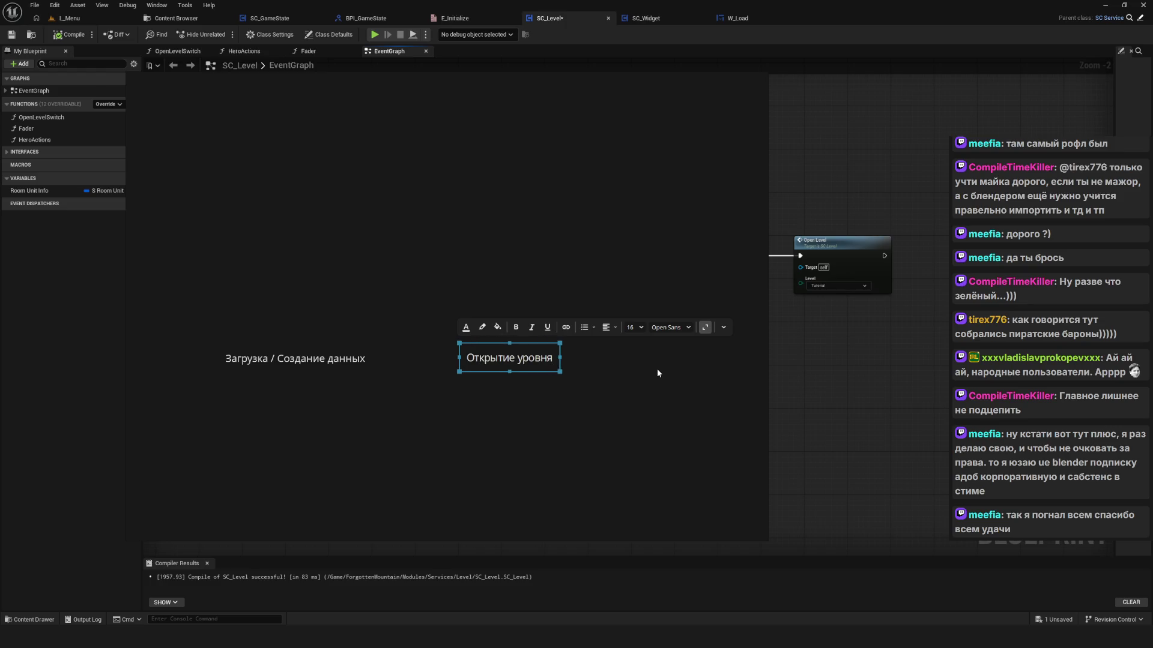
left_click(657, 373)
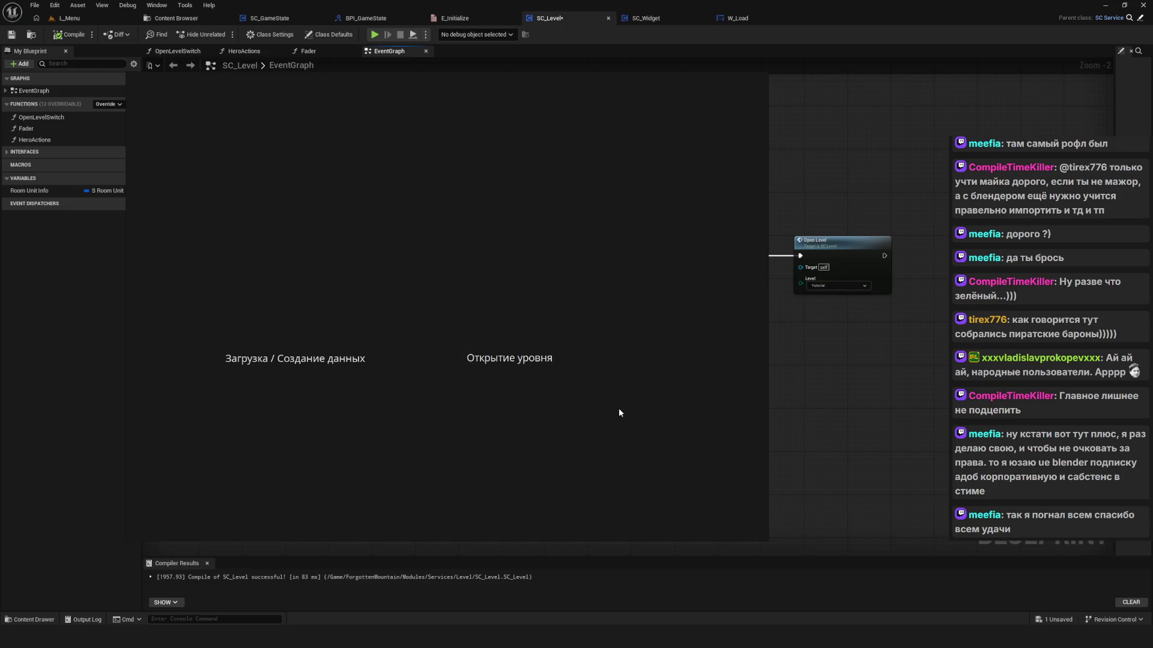
left_click(503, 365)
key("ctrl+s")
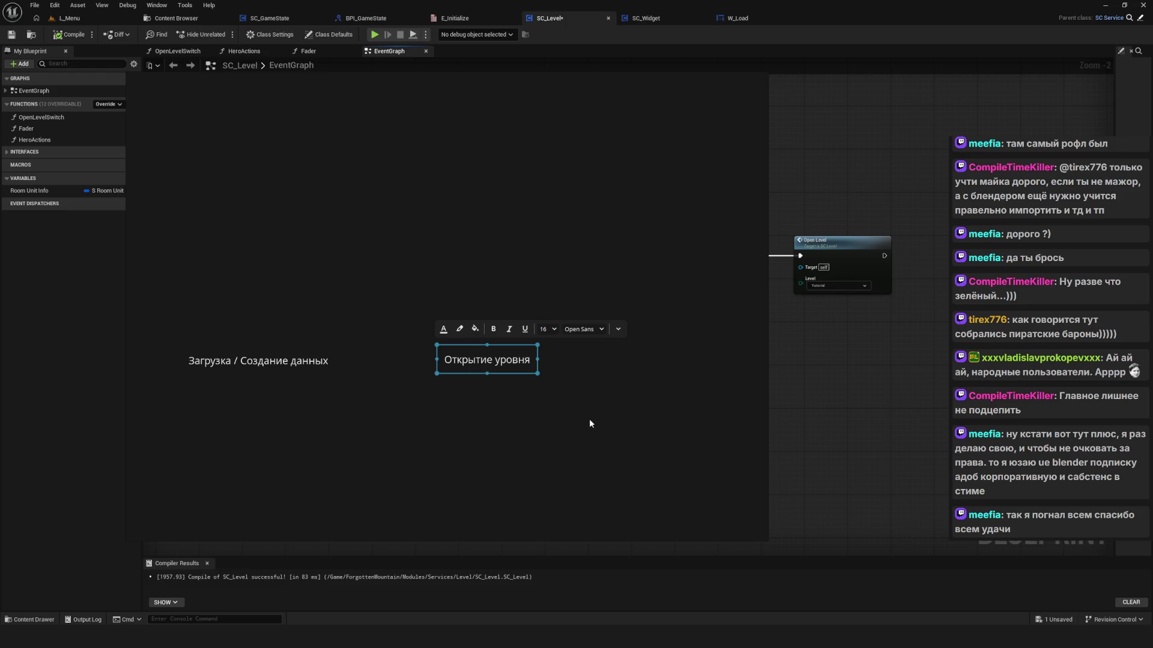
Step: Duplicate it further right and retype the new label as 'Сетап данных'
key("ctrl+s")
mouse_move(660, 360)
left_mouse_down()
mouse_move(613, 361)
mouse_move(622, 355)
left_mouse_up()
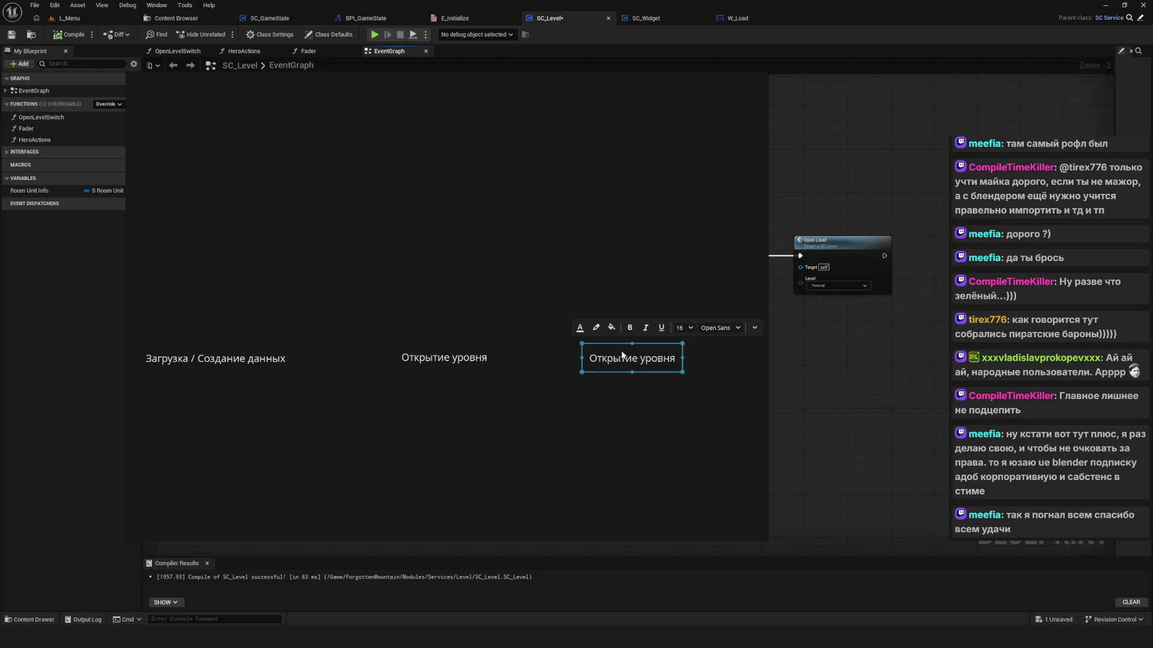
left_click_drag(427, 365, 413, 362)
double_click(663, 357)
type("Сет")
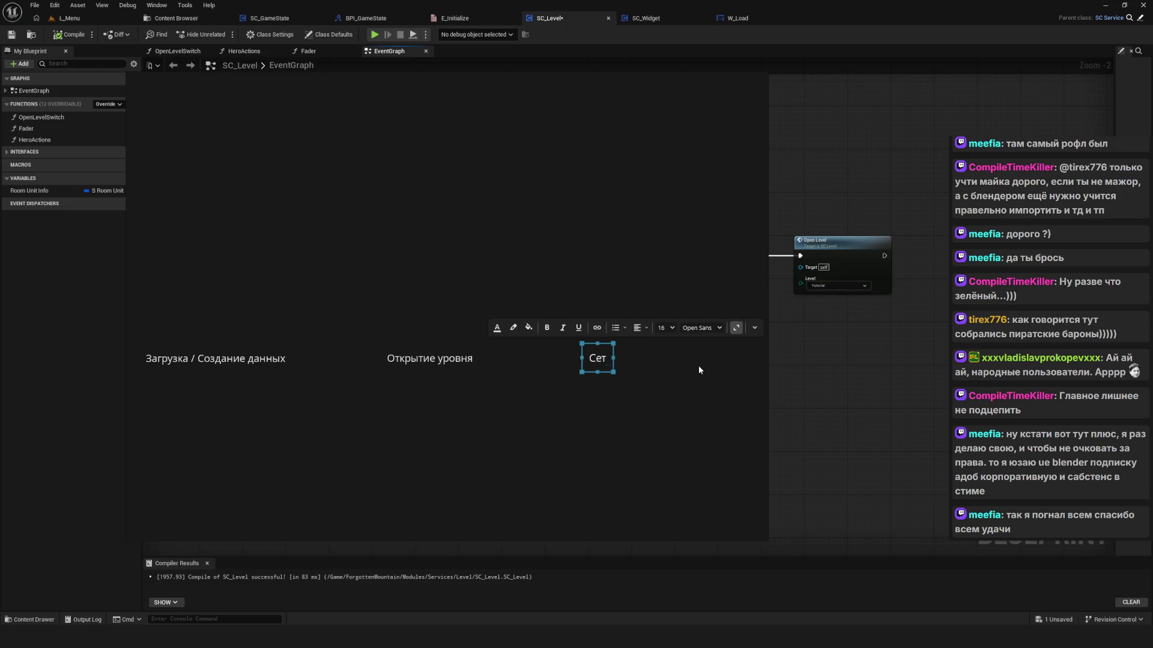
type("ап данных")
left_click(699, 367)
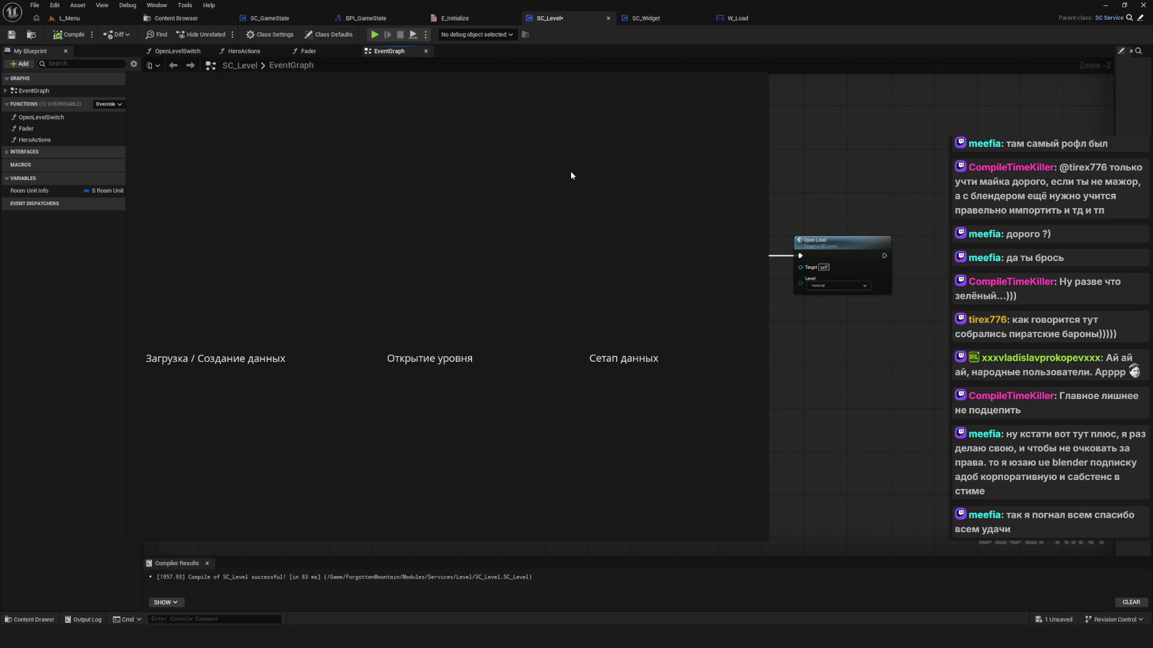
Step: Sketch red screen-annotation arrows and a circle around the first two stage labels
right_click(577, 209)
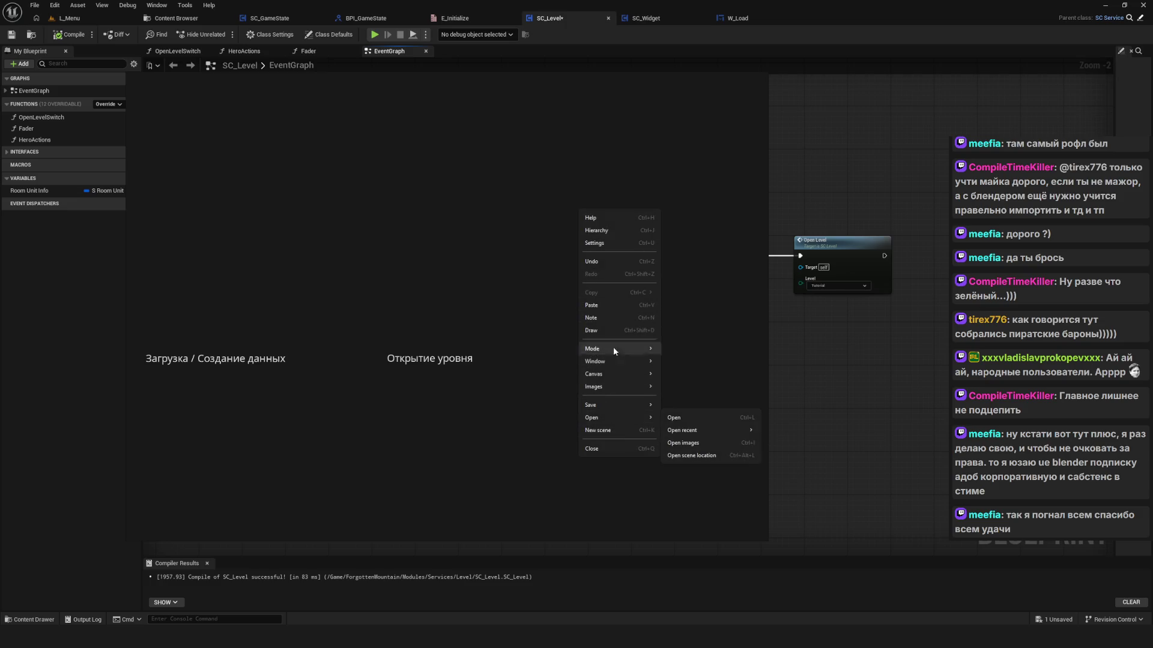
left_click(618, 331)
left_click_drag(410, 265, 376, 360)
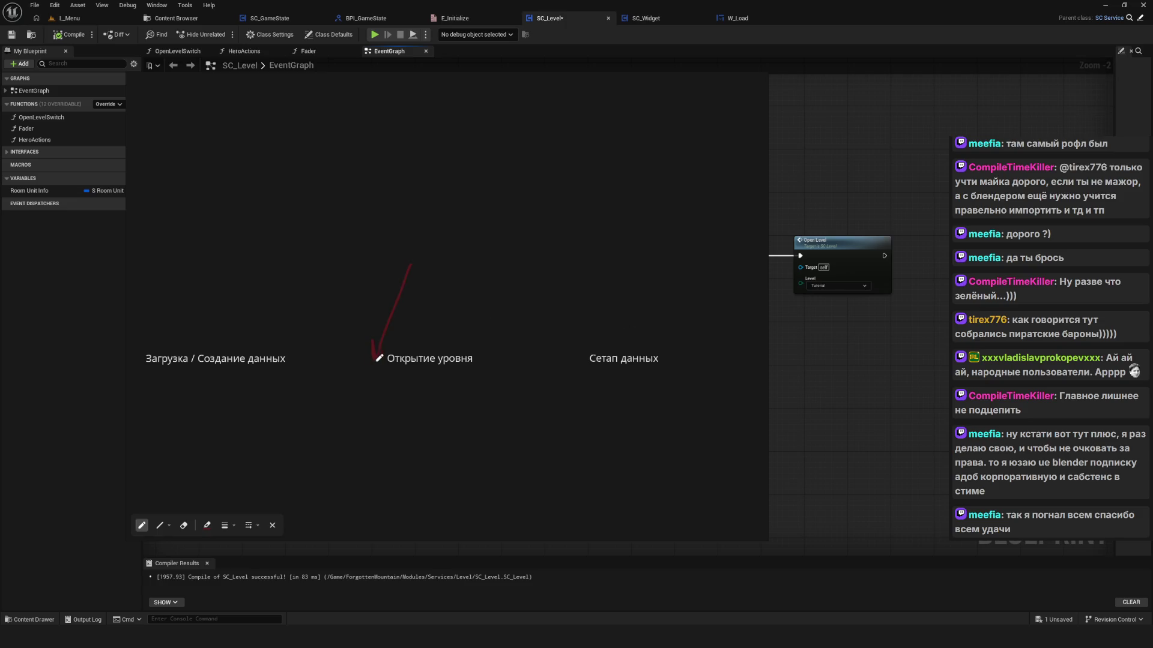
mouse_move(419, 231)
left_mouse_down()
mouse_move(373, 340)
mouse_move(365, 323)
left_mouse_up()
mouse_move(293, 308)
left_mouse_down()
mouse_move(225, 370)
mouse_move(409, 314)
mouse_move(276, 296)
left_mouse_up()
mouse_move(560, 230)
left_mouse_down()
mouse_move(491, 316)
mouse_move(441, 348)
left_mouse_up()
Step: Draw the final red arrow down onto 'Открытие уровня' and copy that label
scroll(443, 346, "up", 2)
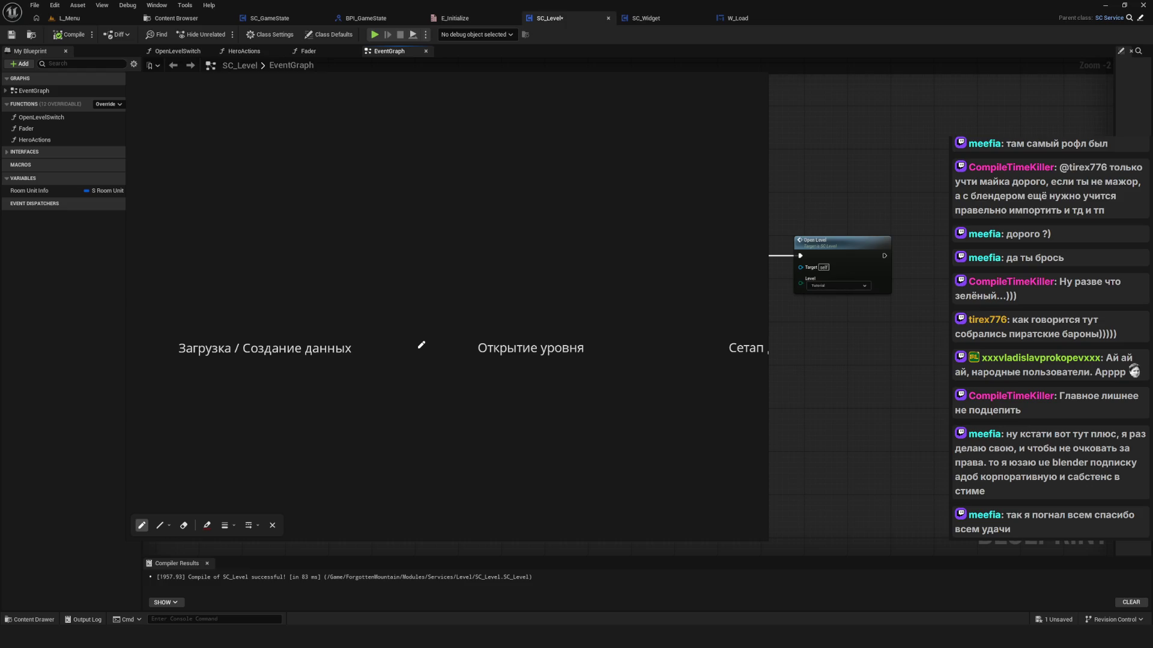
mouse_move(524, 270)
left_mouse_down()
mouse_move(464, 343)
mouse_move(476, 345)
left_mouse_up()
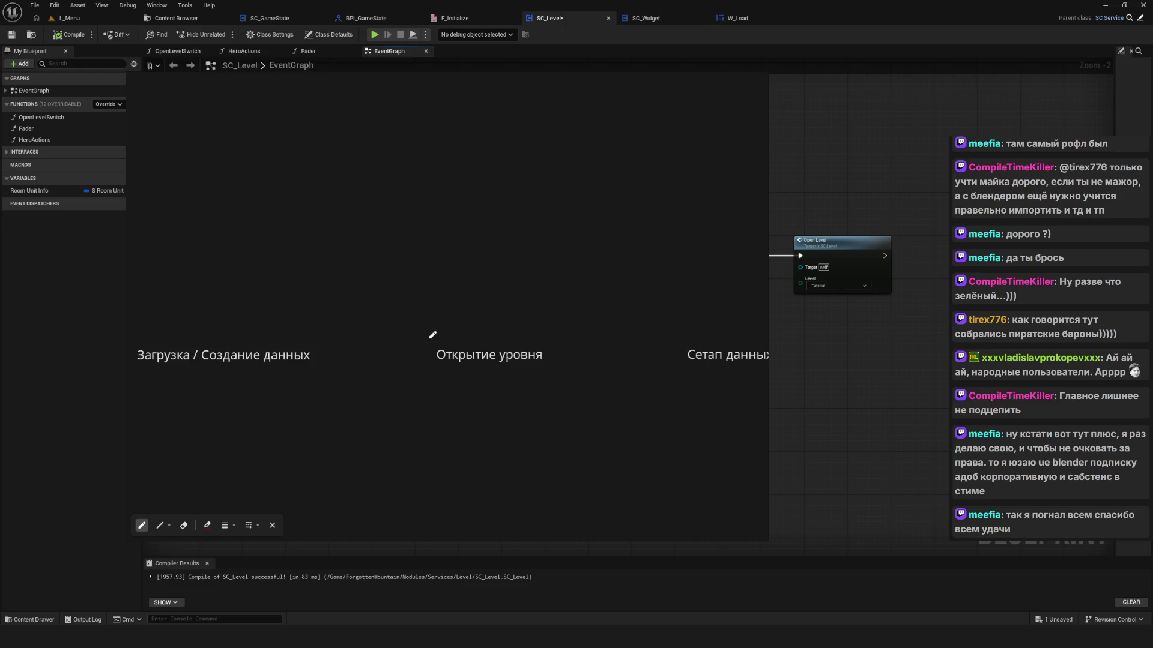
left_click_drag(430, 289, 429, 338)
left_click(504, 353)
key("ctrl+c")
Step: Paste the label copy above the arrow and retype it as 'Transition'
key("ctrl+v")
left_click_drag(433, 239, 479, 248)
double_click(478, 248)
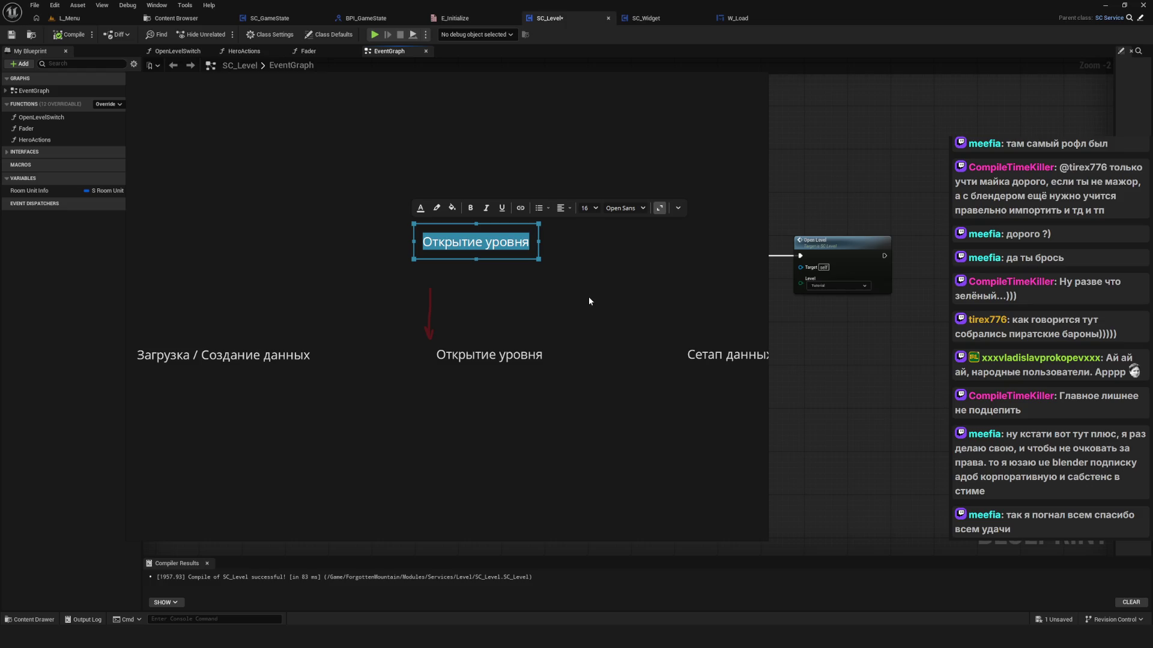
key("BackSpace")
type("Ек")
key("BackSpace")
key("BackSpace")
type("Transition")
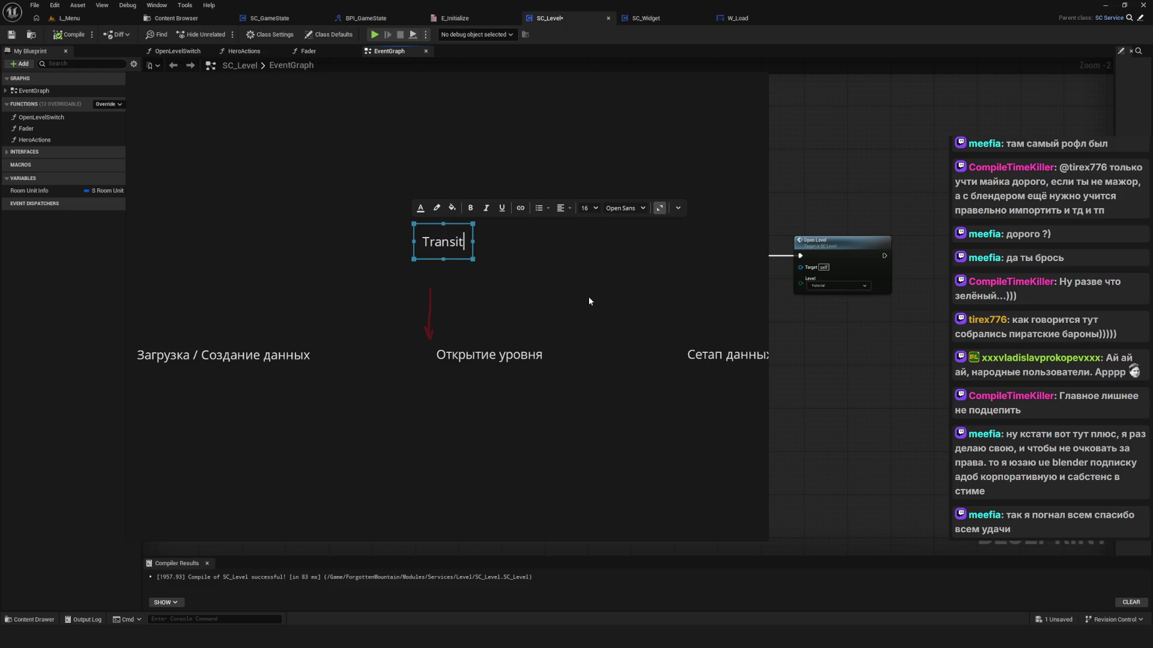
left_click(589, 301)
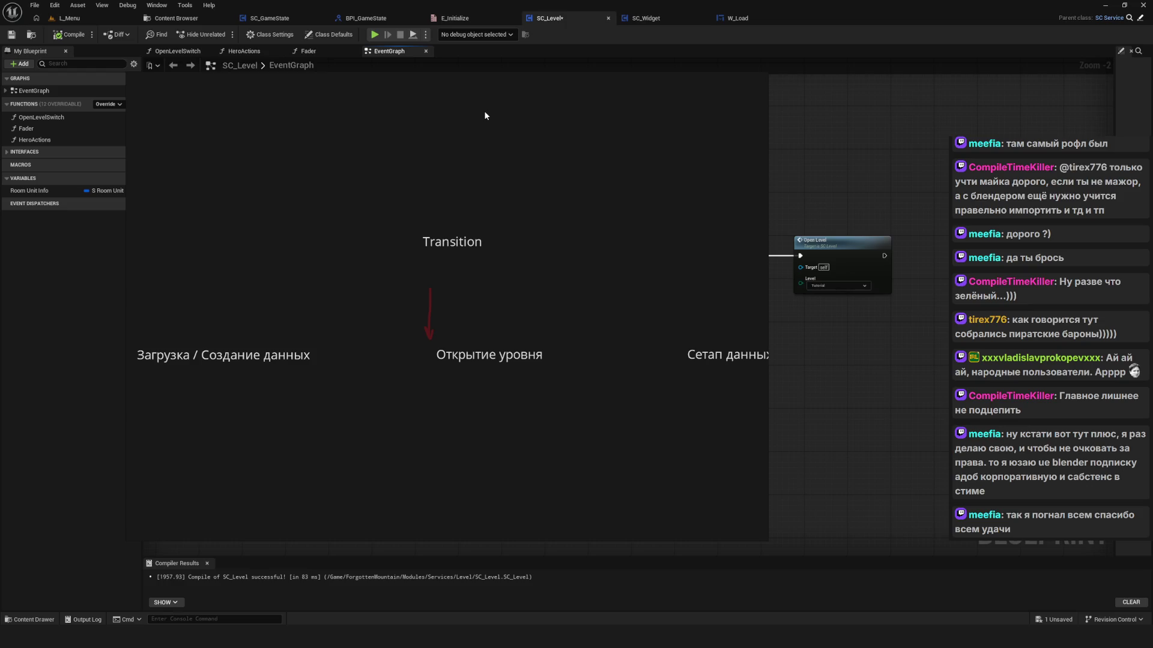
Step: Shift the Transition label slightly left above the arrow, then move to SC_Widget
mouse_move(433, 250)
left_mouse_down()
mouse_move(427, 237)
mouse_move(402, 258)
mouse_move(416, 246)
left_mouse_up()
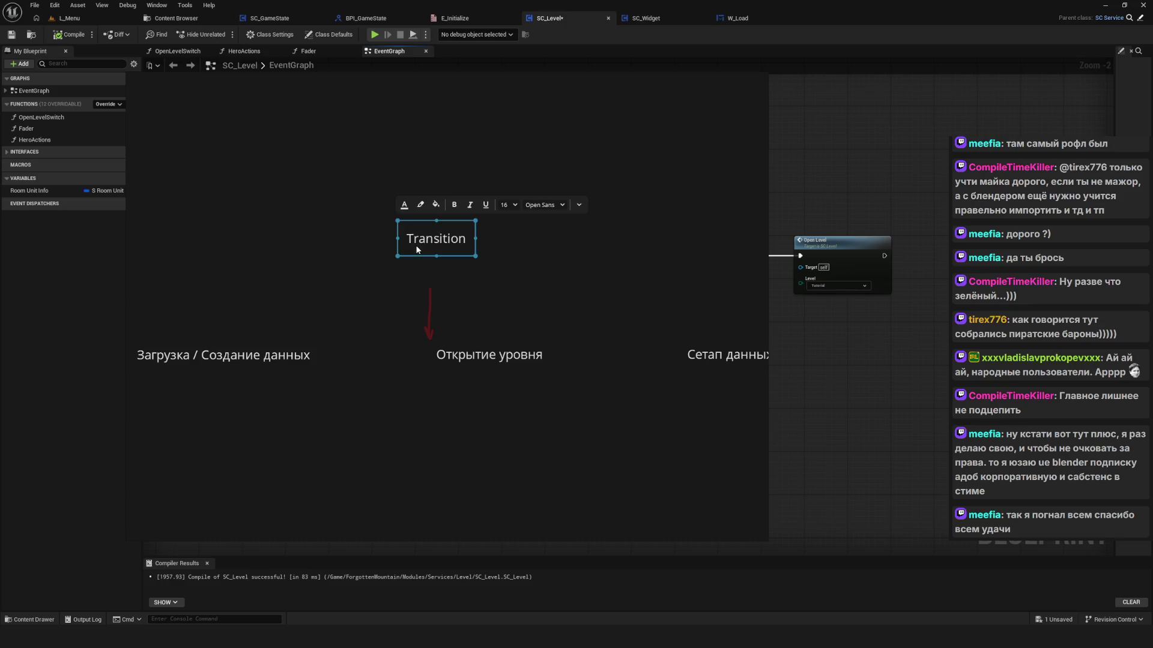
scroll(474, 276, "down", 3)
scroll(487, 333, "up", 2)
scroll(459, 322, "down", 5)
scroll(430, 305, "up", 3)
scroll(430, 334, "up", 1)
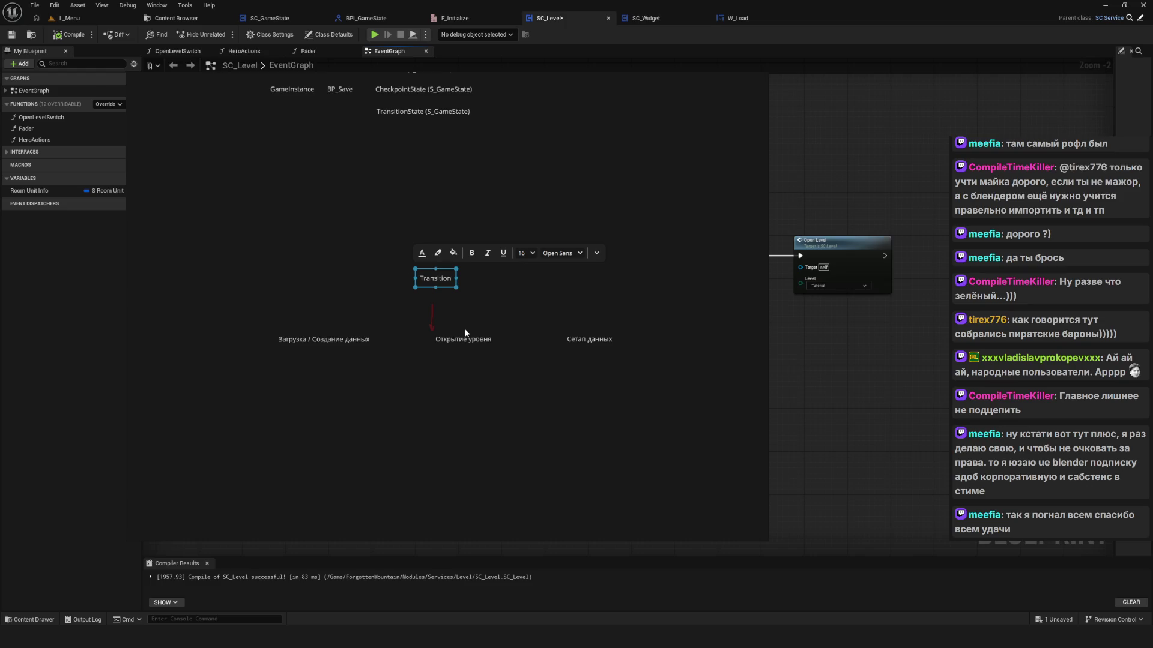
left_click(589, 339)
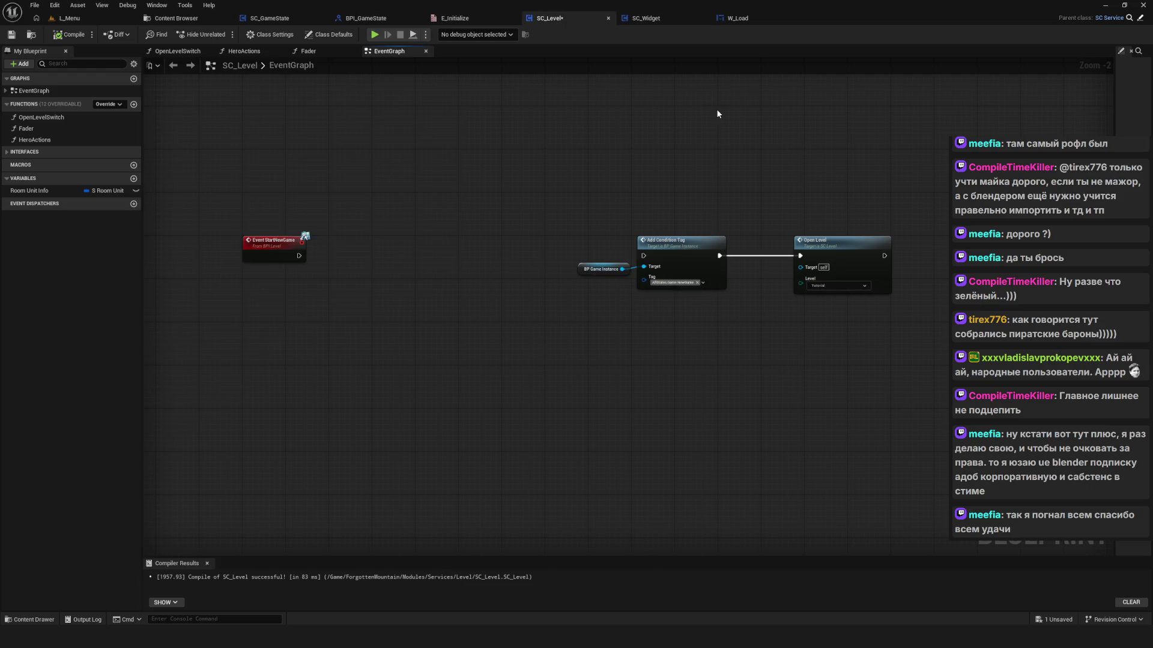
left_click(649, 19)
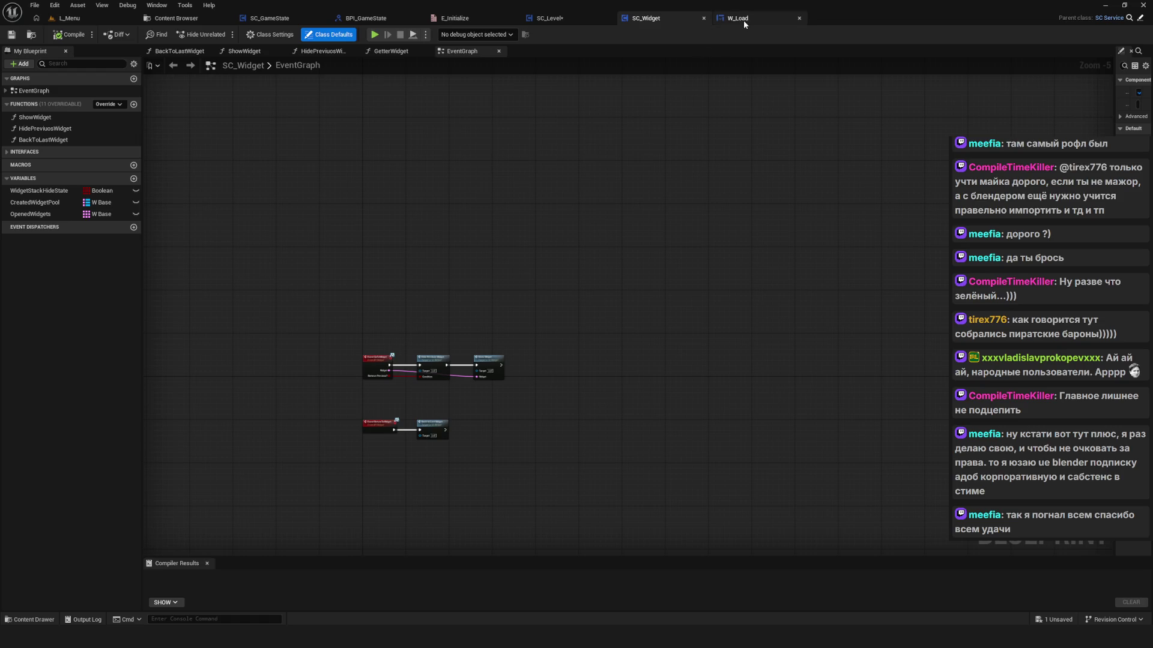
Step: Move from SC_Widget through BPI_GameState to the SC_GameState blueprint
left_click_drag(429, 321, 492, 228)
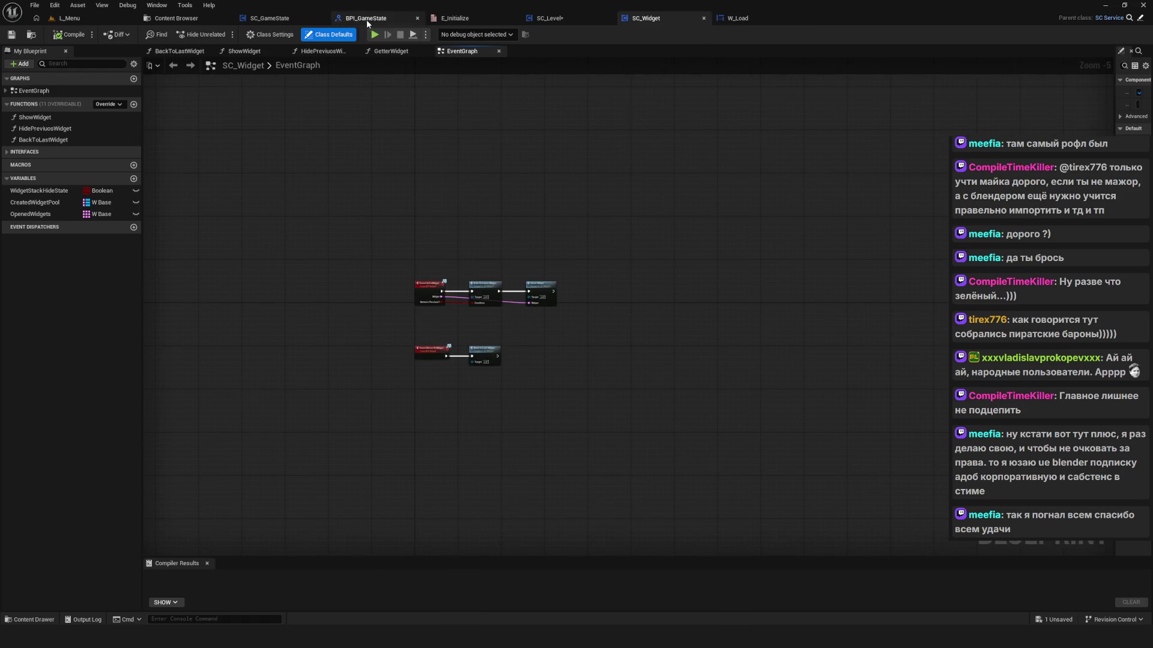
left_click(366, 20)
left_click(264, 20)
scroll(291, 360, "up", 10)
scroll(348, 343, "down", 3)
scroll(509, 302, "up", 3)
Step: Pan the event graph to center the NewGame and DebugMode save-object chains
left_click_drag(508, 302, 243, 300)
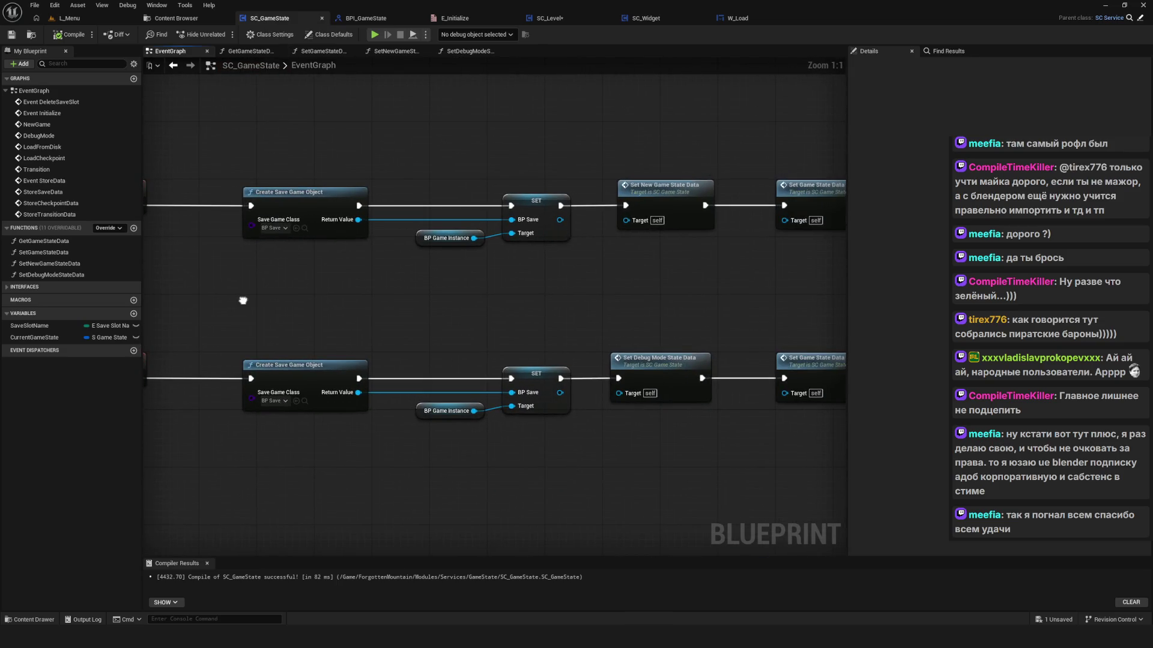
scroll(305, 300, "down", 5)
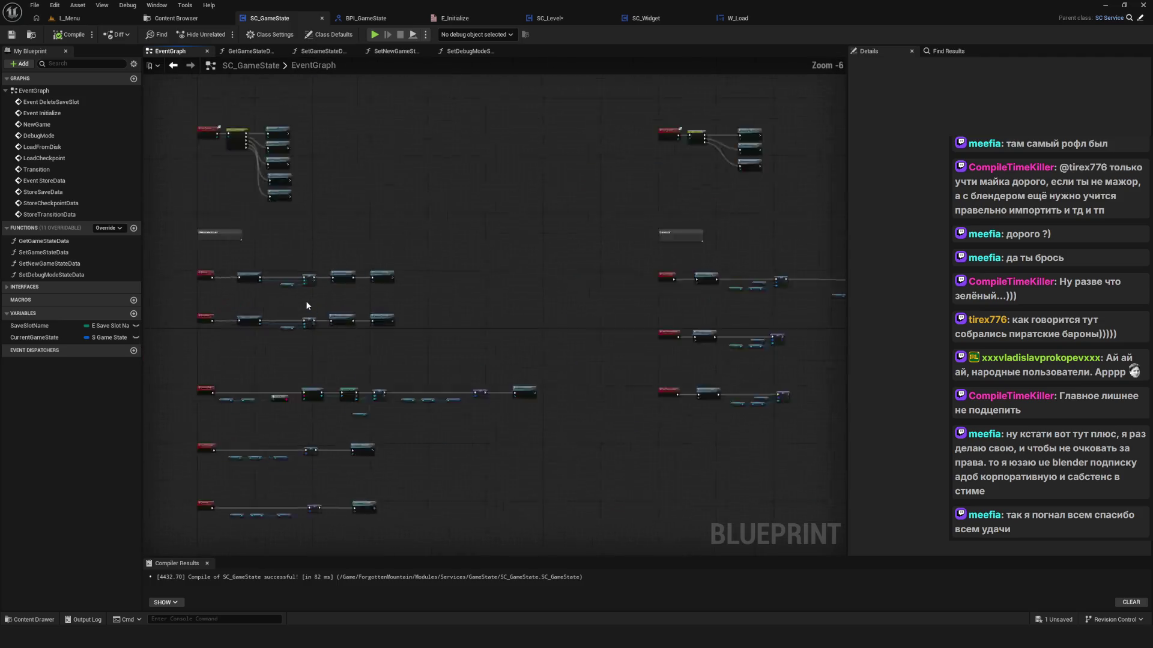
scroll(543, 319, "up", 4)
left_click_drag(556, 319, 513, 321)
scroll(513, 321, "down", 2)
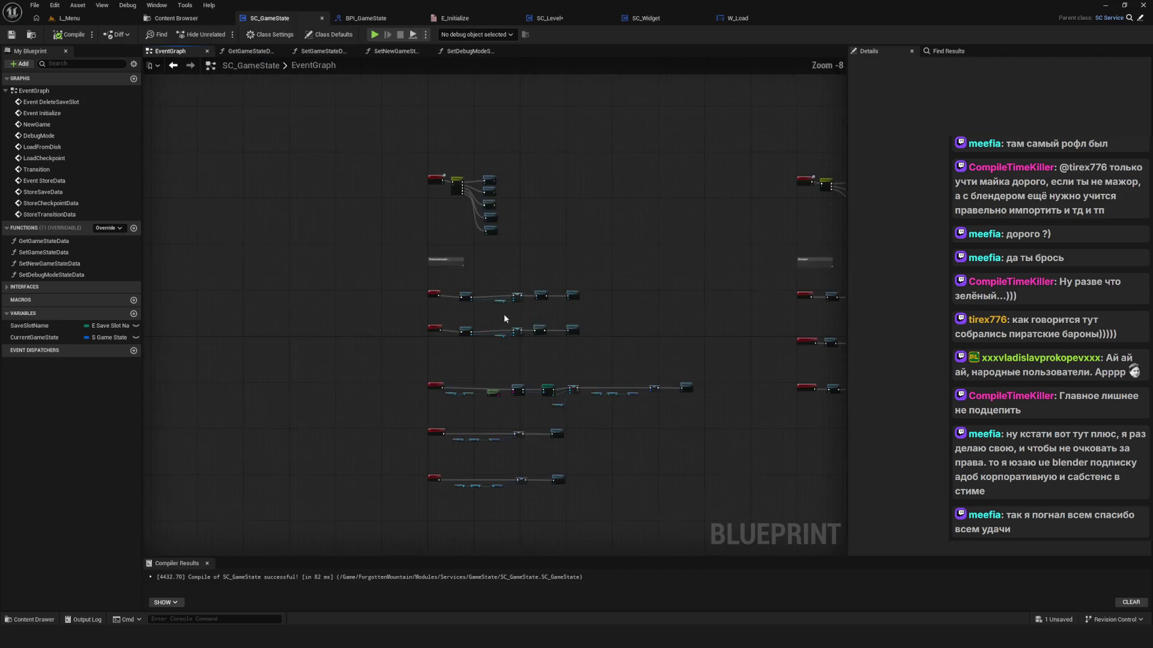
scroll(503, 314, "up", 3)
mouse_move(595, 344)
left_mouse_down()
mouse_move(805, 351)
mouse_move(745, 330)
left_mouse_up()
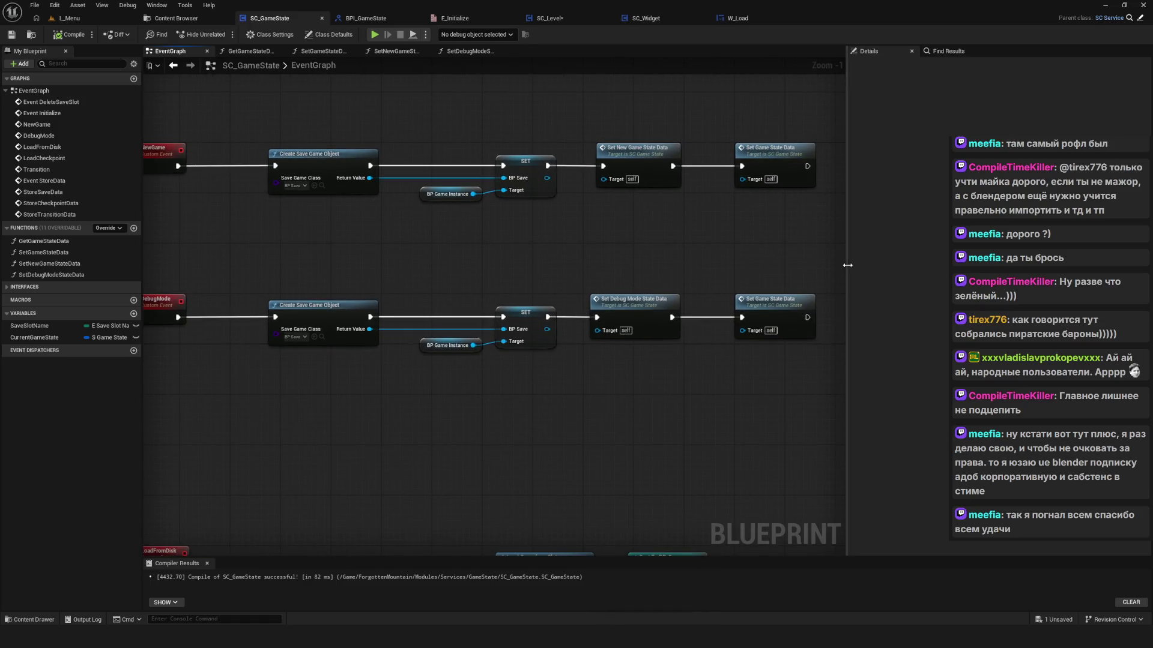
Step: Widen the graph past the Details panel and pan until the Инициализация section sits on top
left_click_drag(849, 269, 970, 270)
scroll(545, 348, "down", 5)
left_click_drag(544, 349, 419, 350)
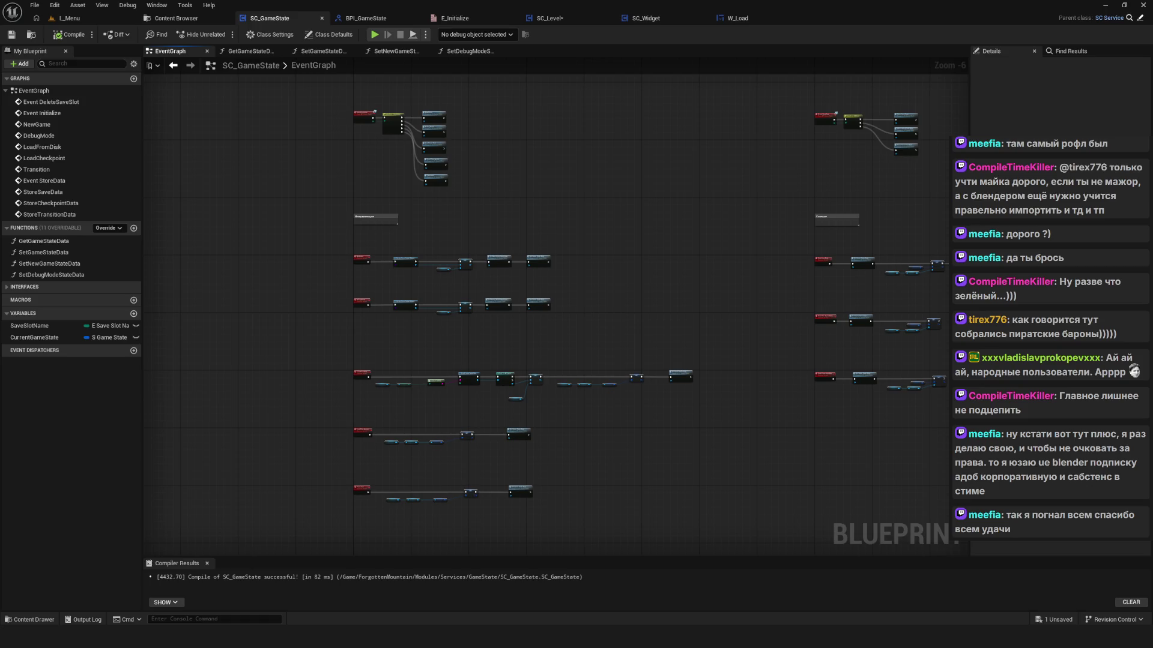
scroll(506, 237, "down", 4)
scroll(505, 238, "up", 2)
left_click_drag(495, 242, 455, 260)
left_click_drag(409, 222, 416, 223)
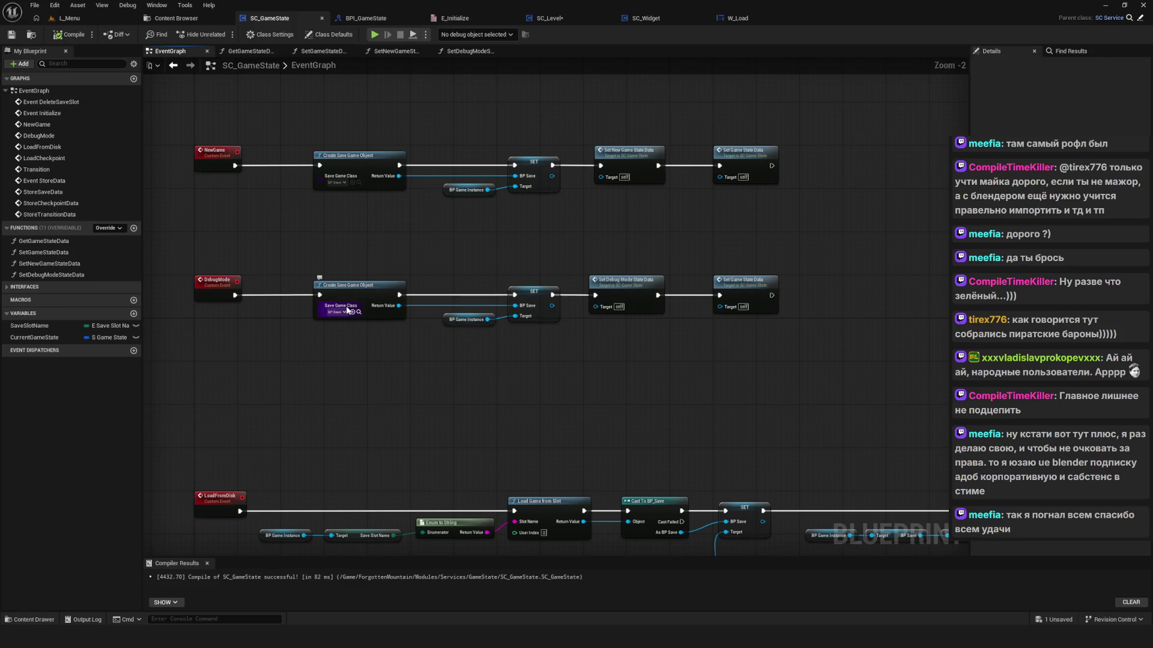
left_click_drag(348, 289, 386, 362)
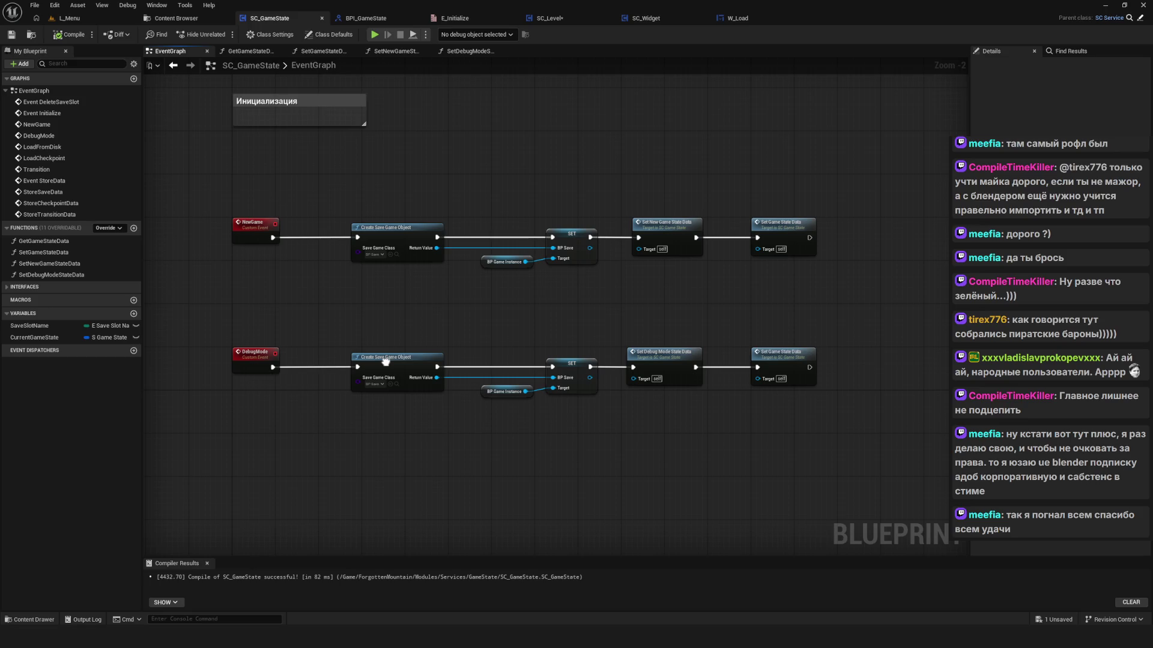
left_click_drag(385, 362, 384, 378)
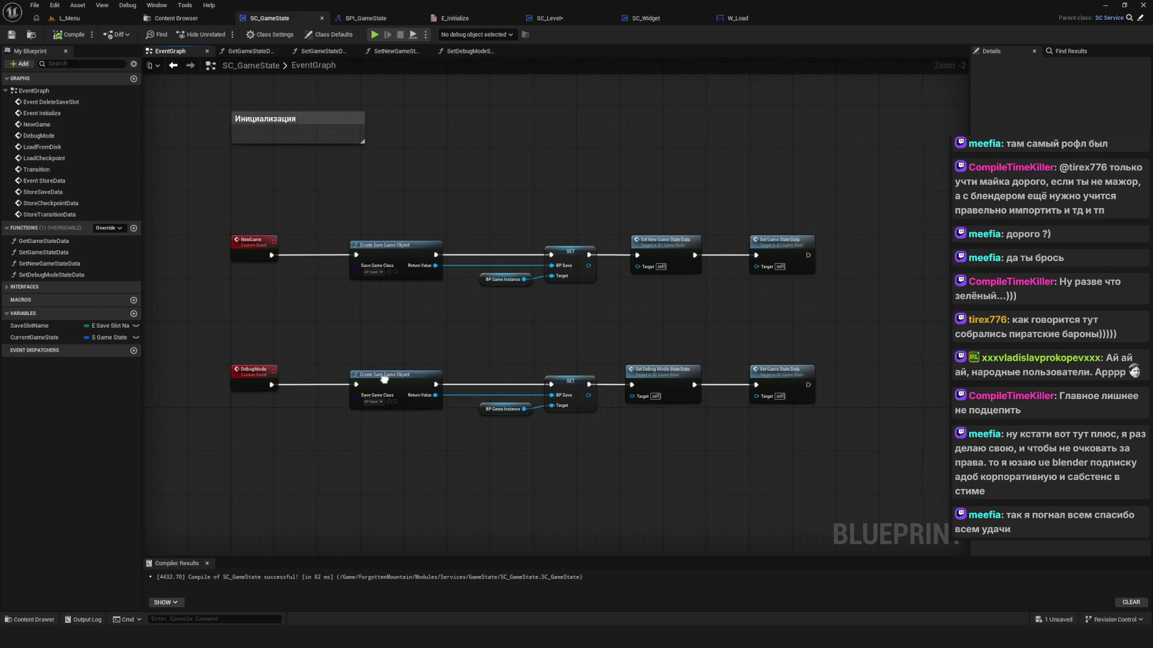